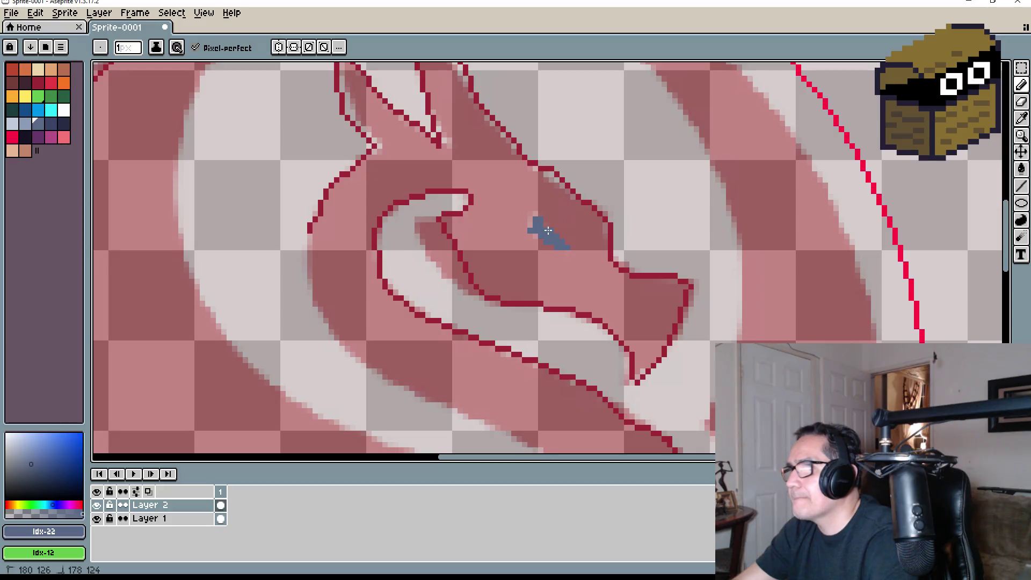
Pick the crimson swatch and pencil outlines along the dragon's neck and inner body curve
scroll(534, 229, "down", 5)
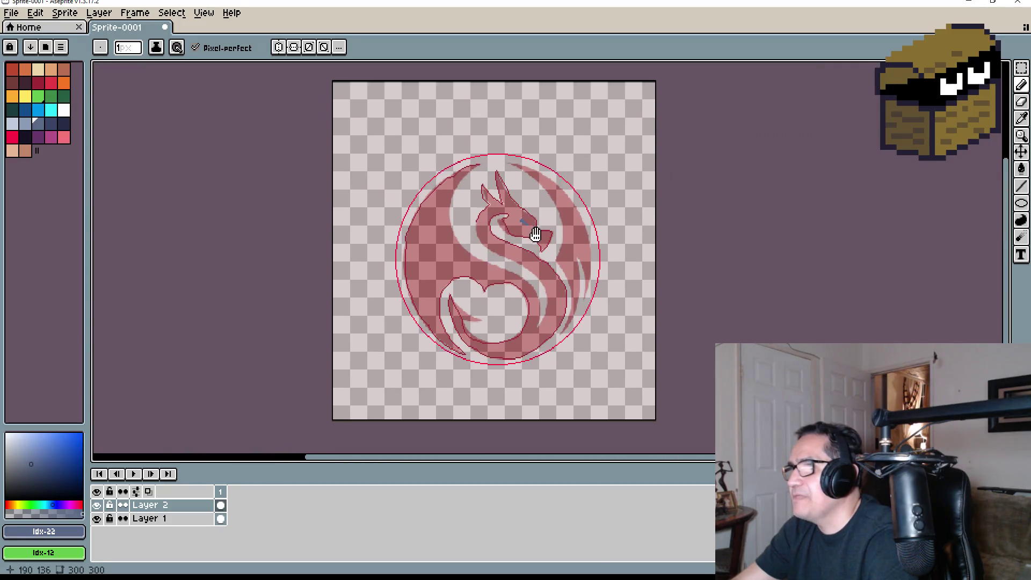
scroll(473, 196, "up", 4)
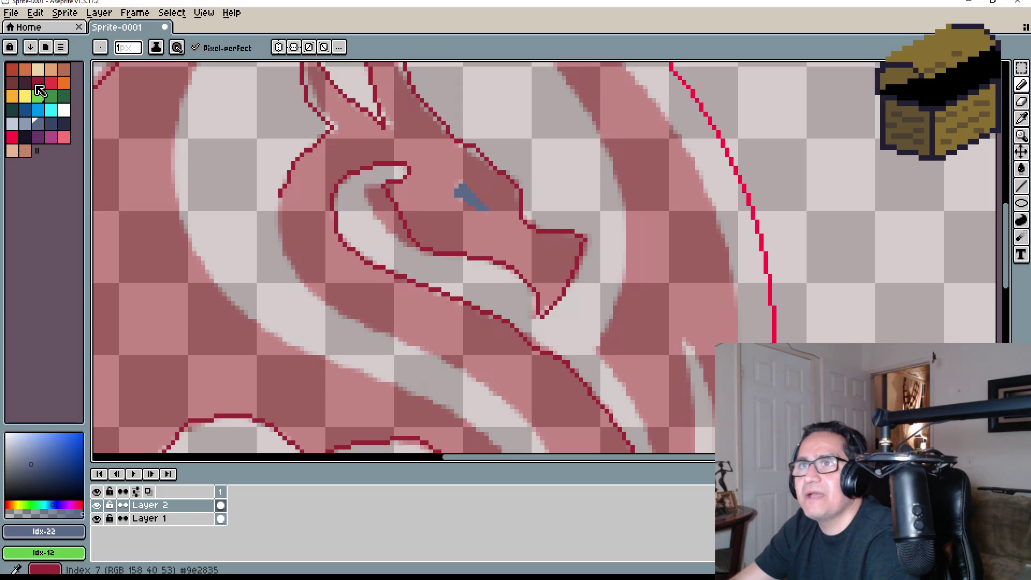
left_click(285, 212, "alt")
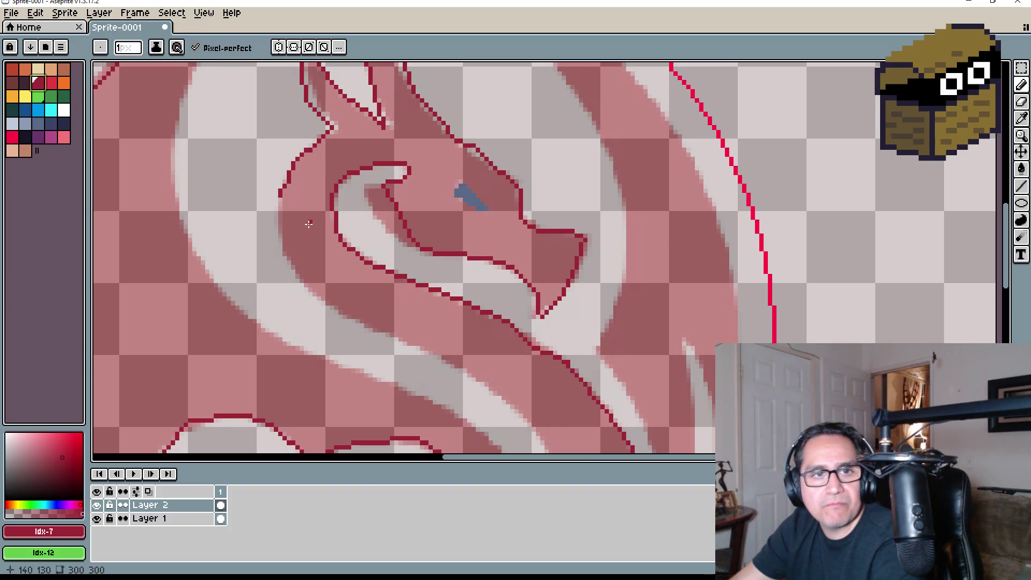
mouse_move(279, 200)
left_mouse_down()
mouse_move(304, 282)
mouse_move(403, 339)
left_mouse_up()
middle_click_drag(525, 386, 363, 248)
left_click_drag(311, 214, 362, 252)
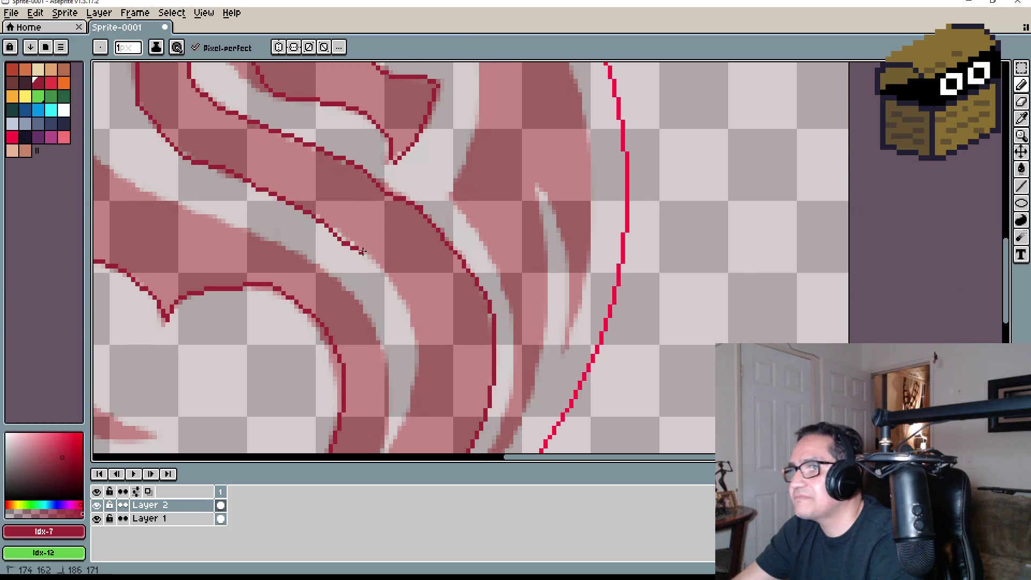
left_click_drag(415, 336, 418, 386)
mouse_move(418, 386)
middle_mouse_down()
mouse_move(444, 233)
mouse_move(439, 243)
middle_mouse_up()
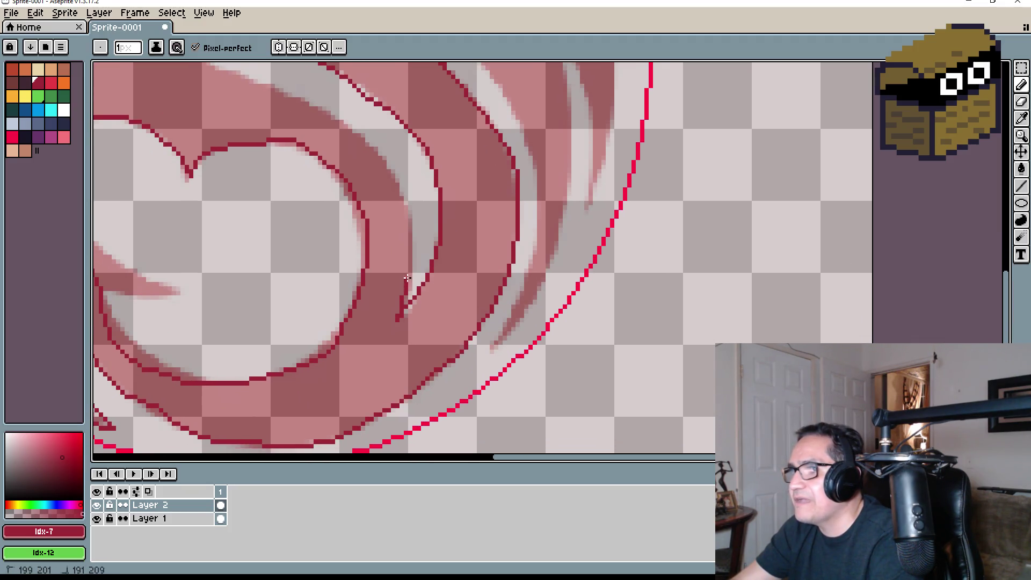
Continue the crimson outline up-left along the body and down the left wing edge
left_click_drag(401, 195, 360, 133)
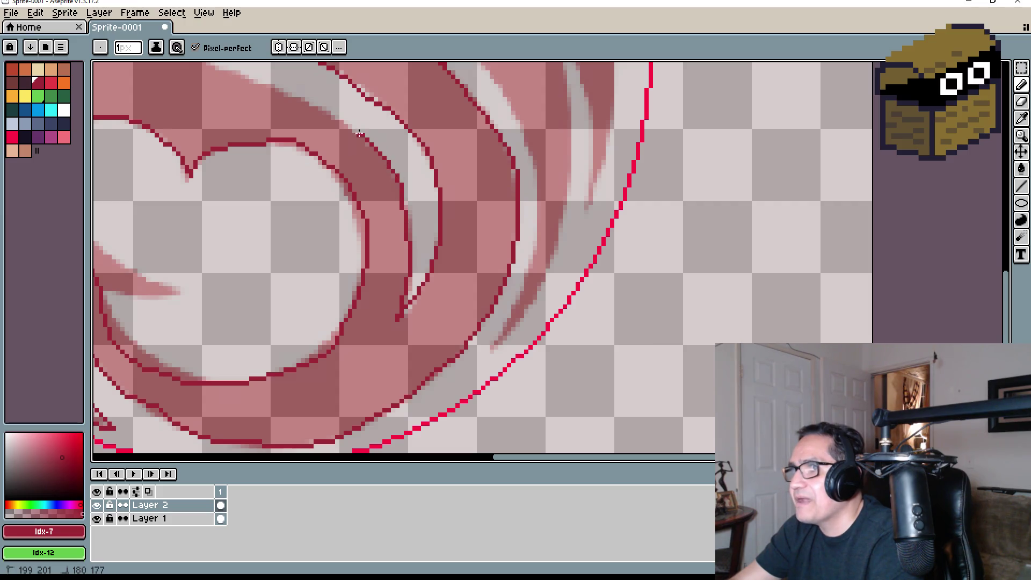
mouse_move(327, 114)
middle_mouse_down()
mouse_move(453, 235)
mouse_move(473, 270)
middle_mouse_up()
left_click_drag(474, 264, 460, 259)
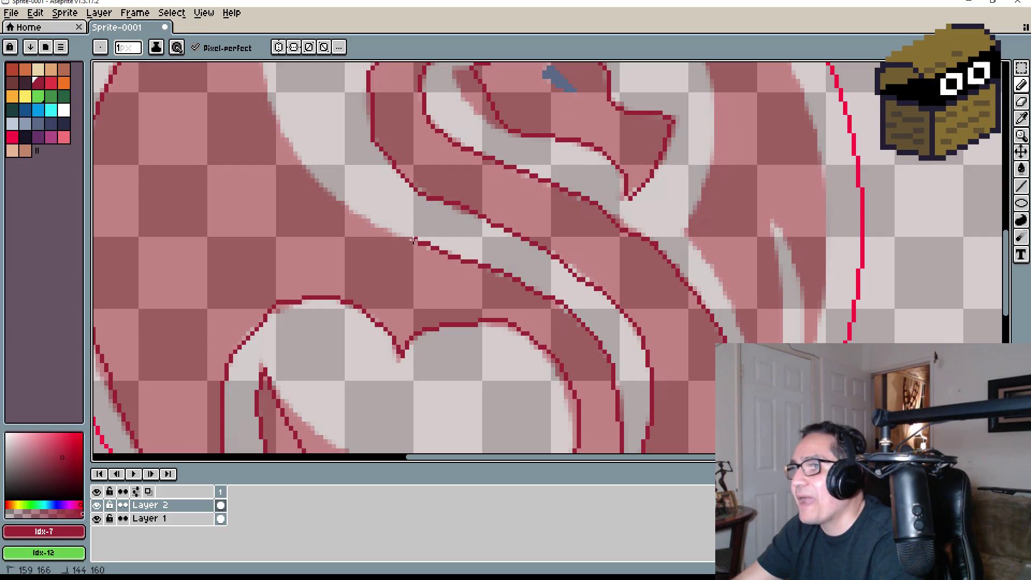
left_click_drag(333, 196, 300, 161)
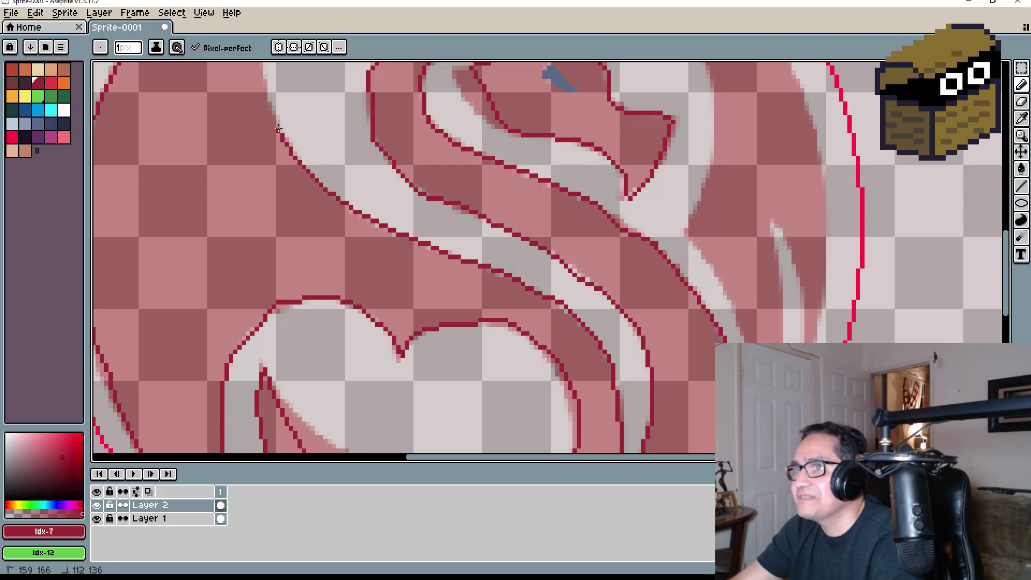
mouse_move(278, 129)
middle_mouse_down()
mouse_move(299, 138)
mouse_move(370, 344)
middle_mouse_up()
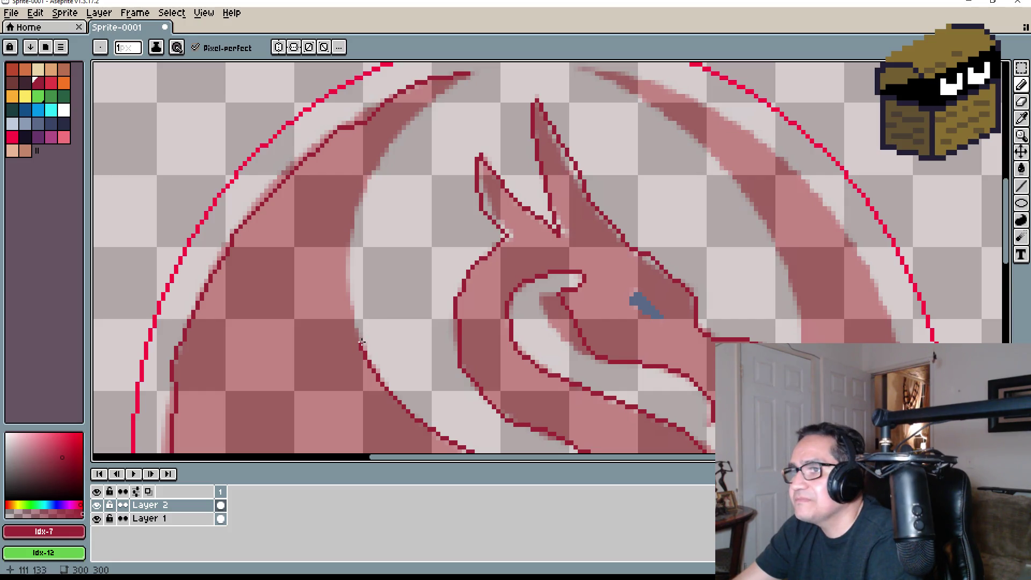
mouse_move(361, 342)
left_mouse_down()
mouse_move(339, 237)
mouse_move(347, 214)
left_mouse_up()
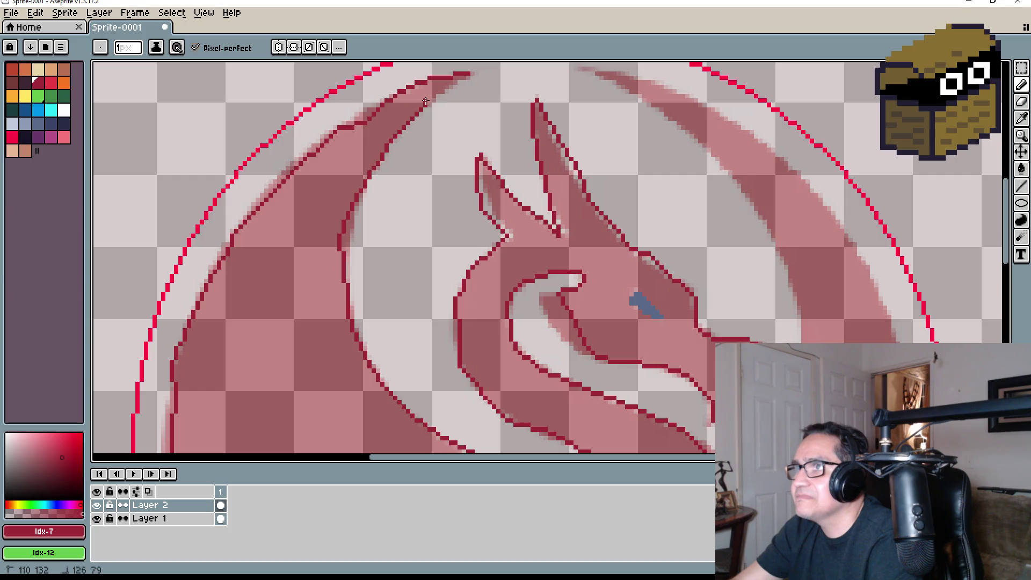
scroll(458, 75, "down", 4)
Trace crimson outlines along the upper and lower edges of the right wing streak
scroll(537, 172, "up", 3)
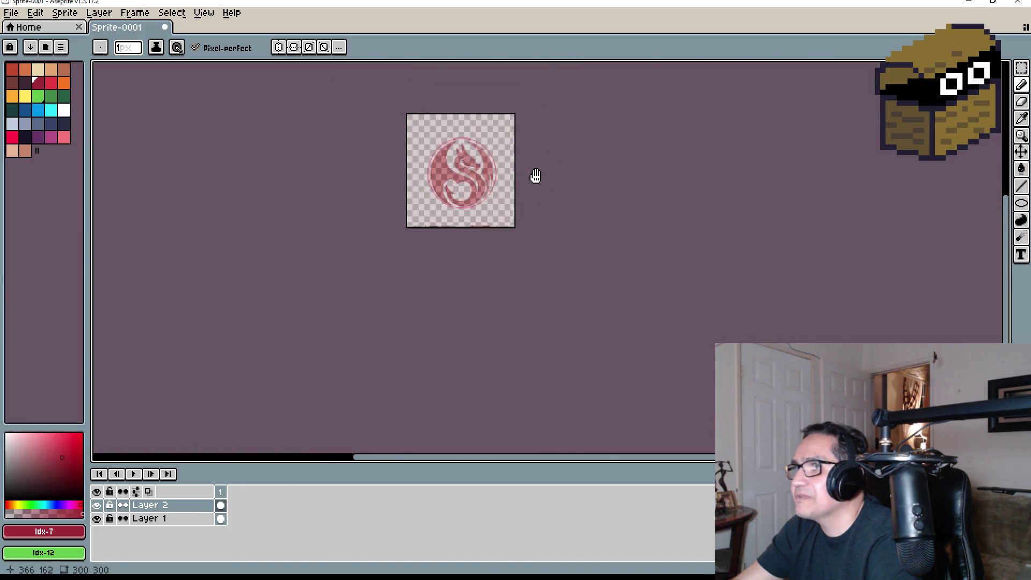
middle_click_drag(432, 168, 466, 207)
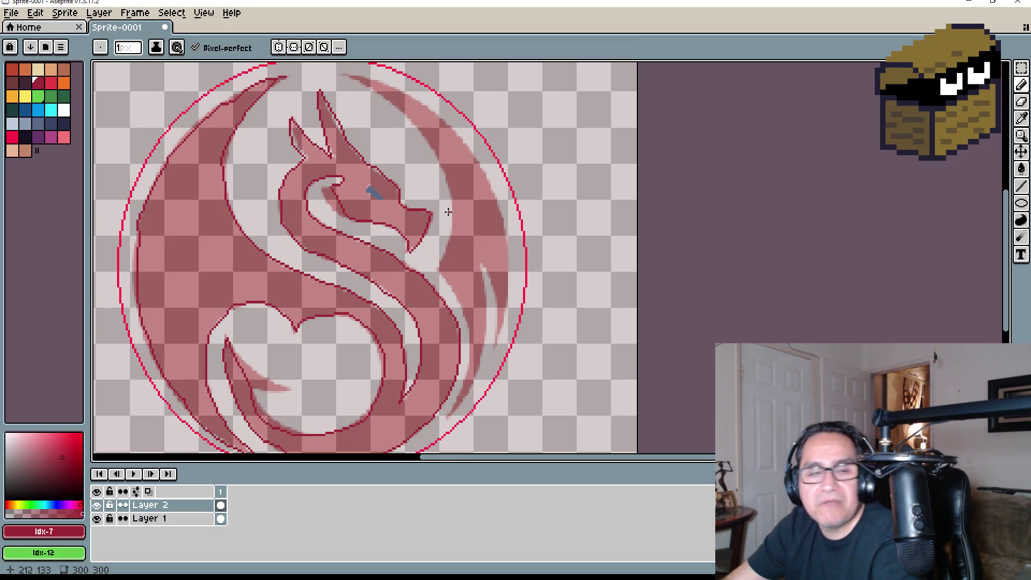
middle_click_drag(423, 164, 400, 118)
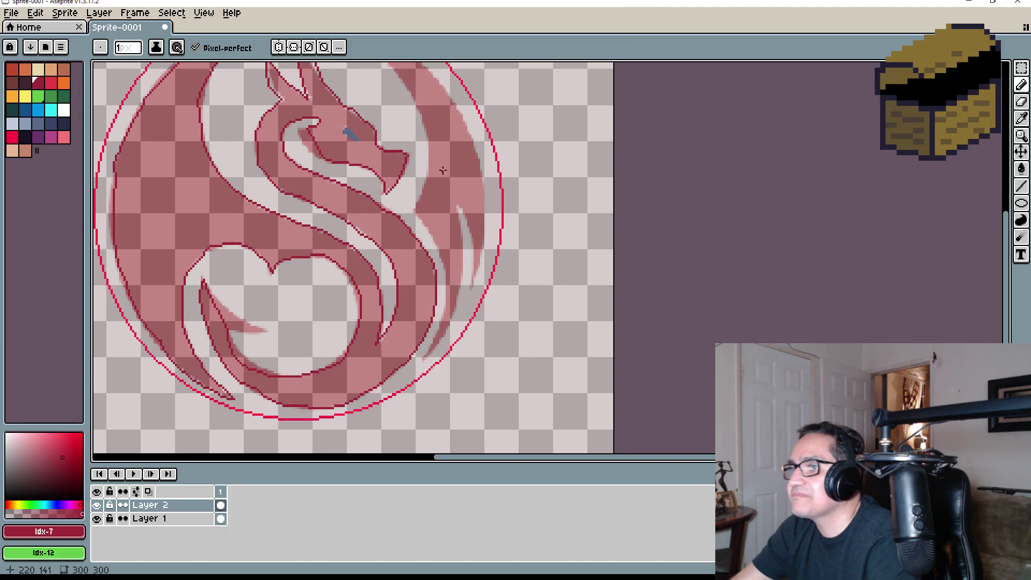
middle_click_drag(415, 183, 445, 261)
scroll(368, 201, "up", 5)
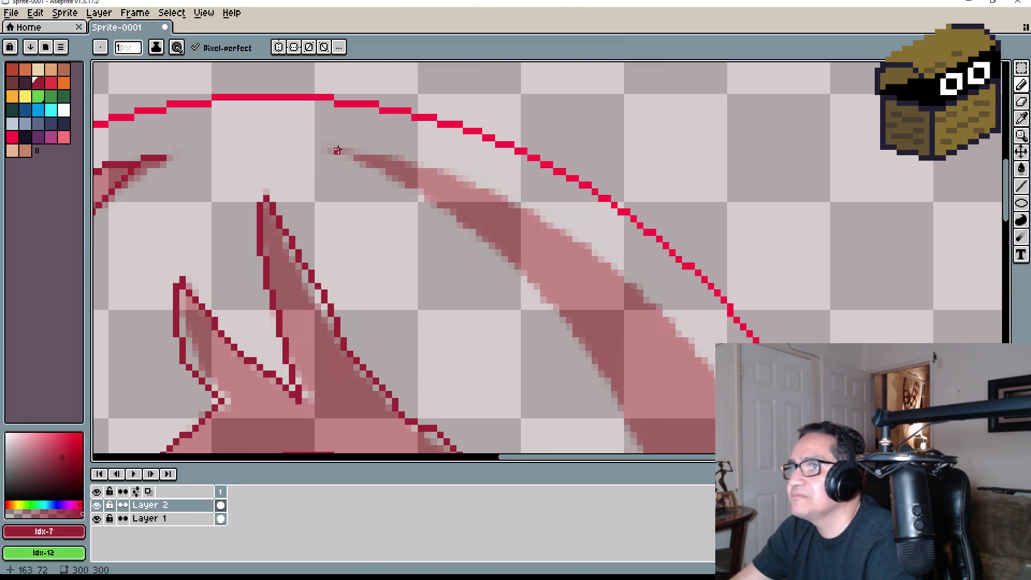
left_click_drag(337, 151, 410, 187)
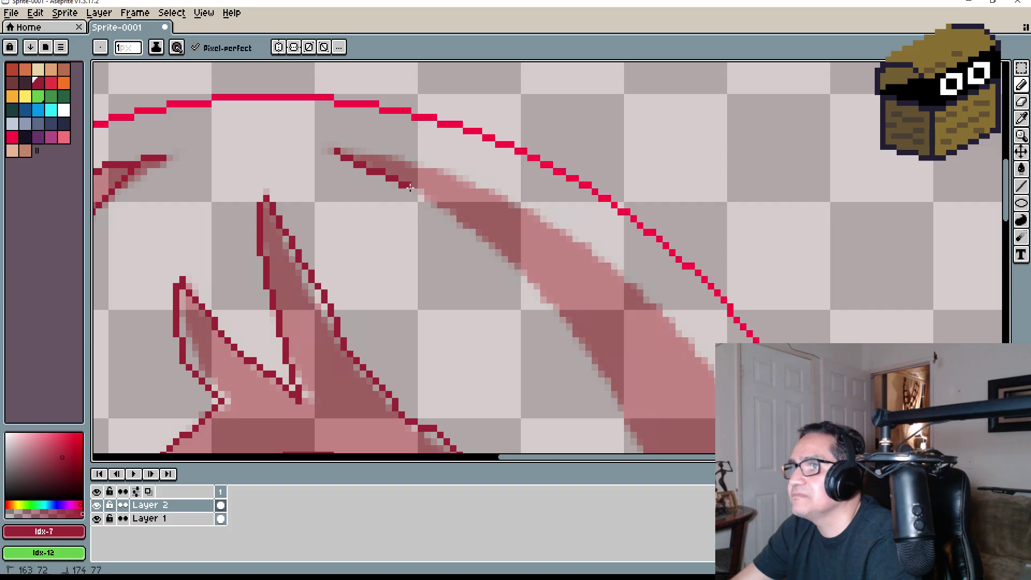
left_click_drag(502, 254, 517, 266)
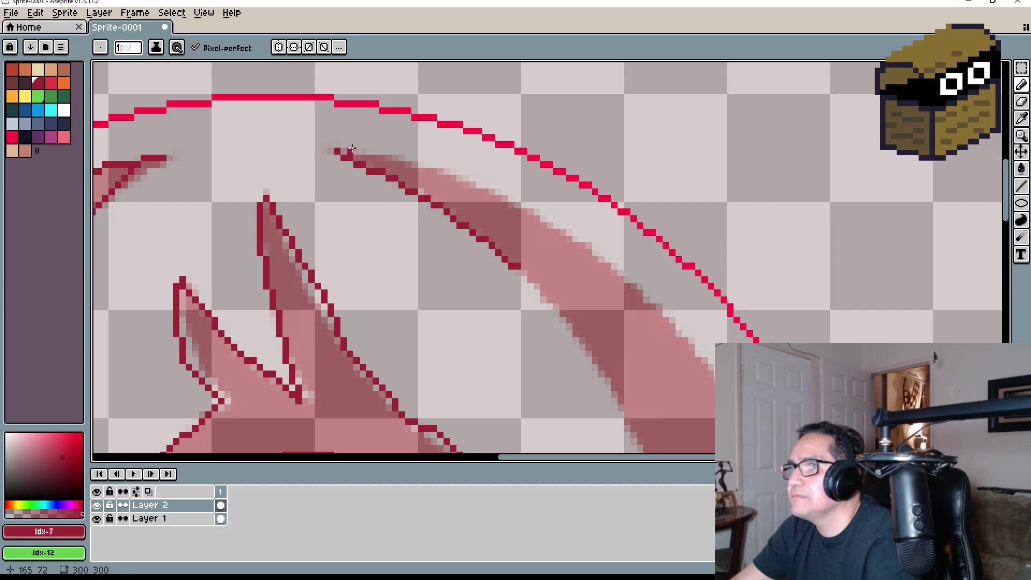
mouse_move(342, 150)
left_mouse_down()
mouse_move(475, 191)
mouse_move(594, 252)
left_mouse_up()
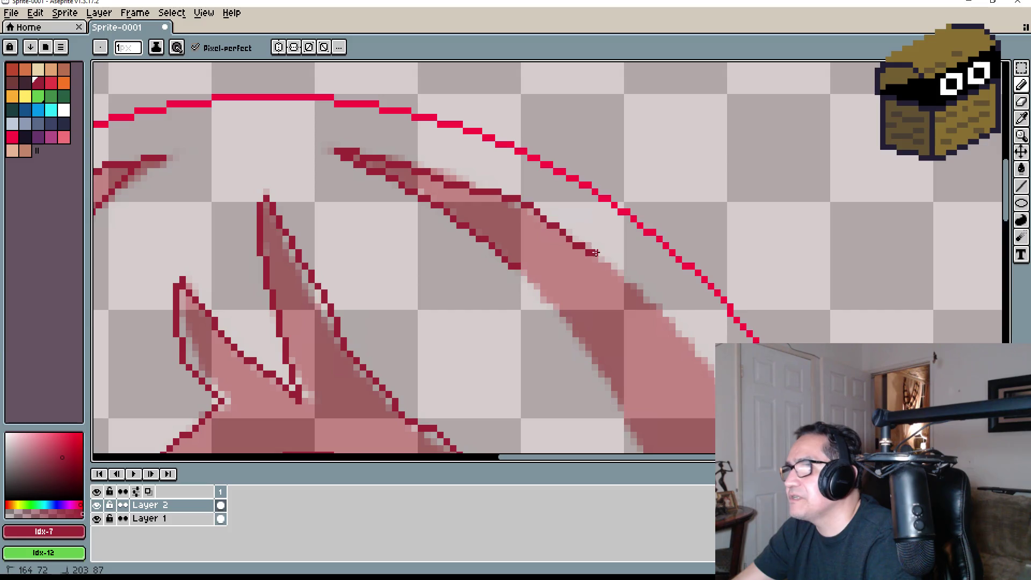
middle_click_drag(693, 334, 448, 105)
left_click_drag(429, 97, 479, 175)
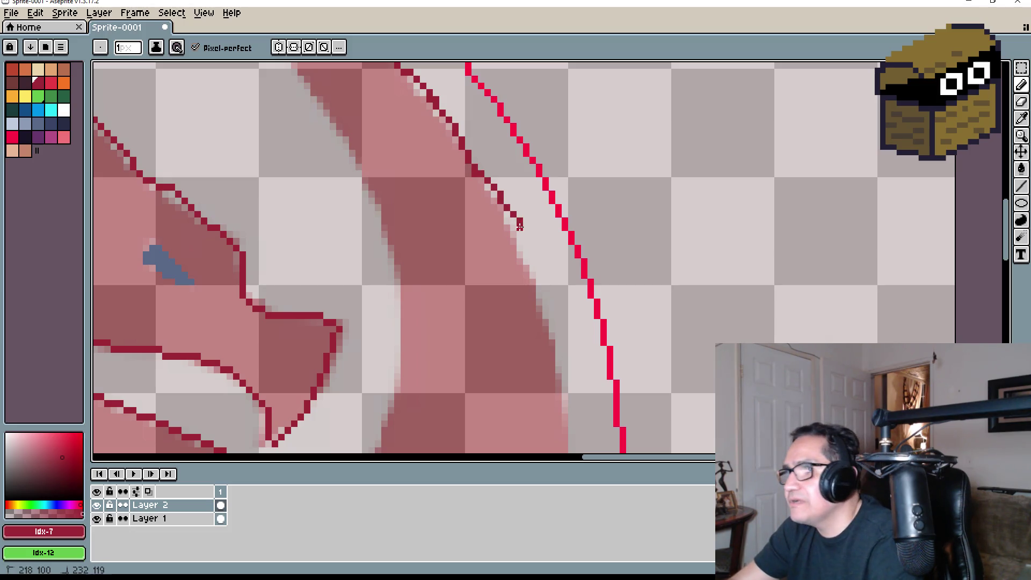
left_click_drag(520, 226, 544, 332)
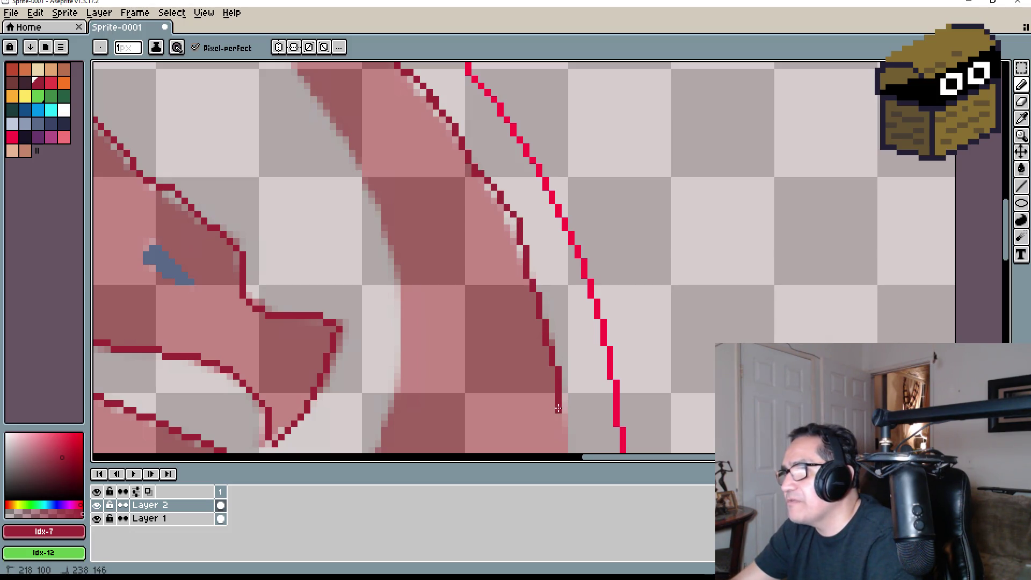
middle_click_drag(559, 408, 510, 140)
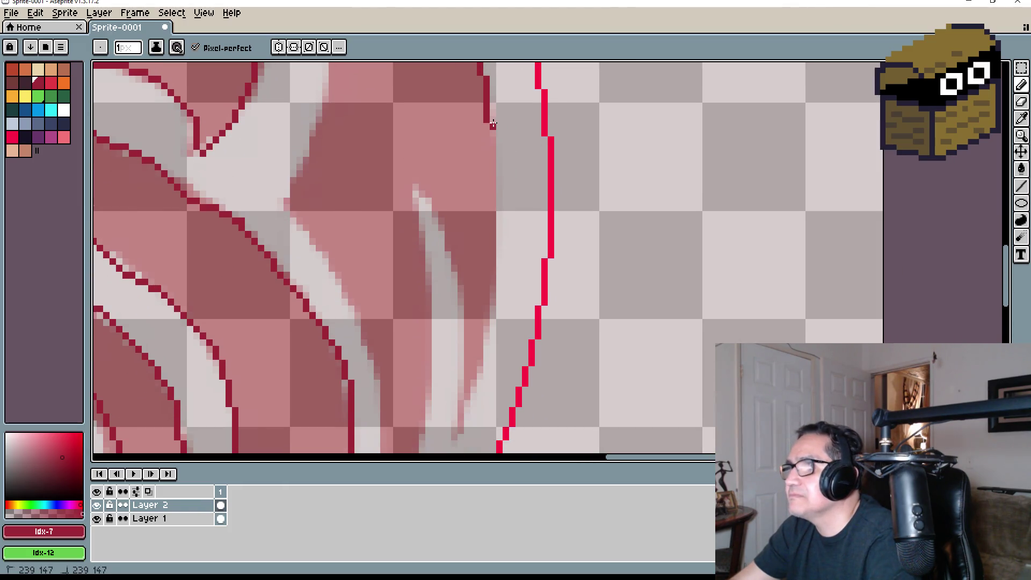
left_click_drag(497, 166, 494, 219)
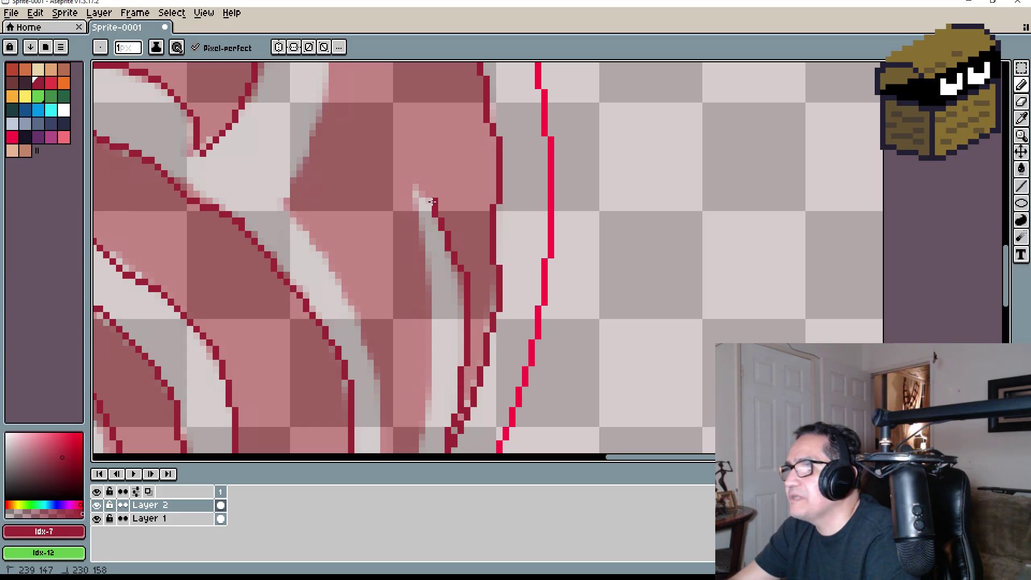
Outline the light streak's top and sides, adding a straight Shift-click segment
left_click_drag(432, 202, 415, 192)
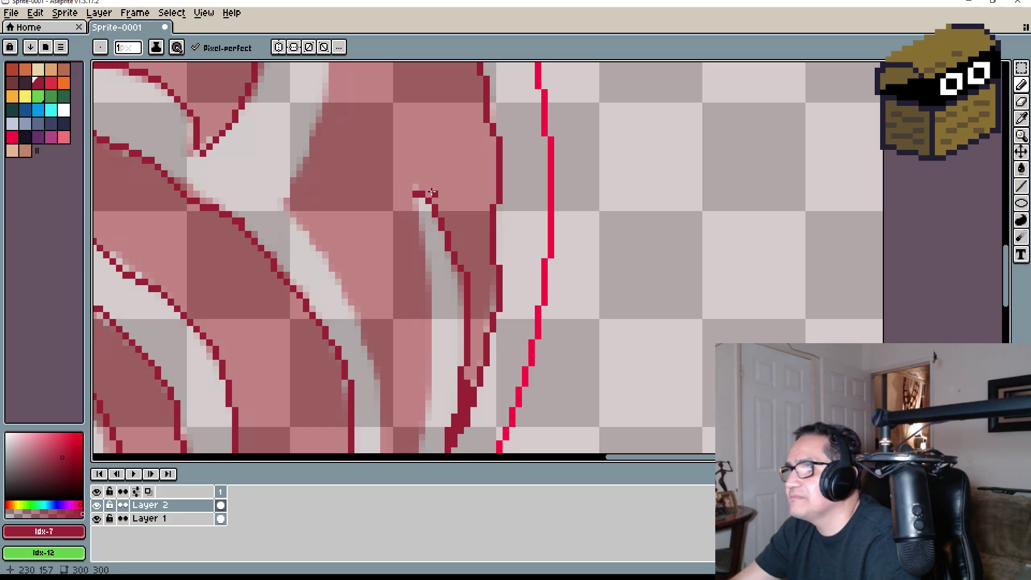
left_click_drag(417, 193, 417, 239)
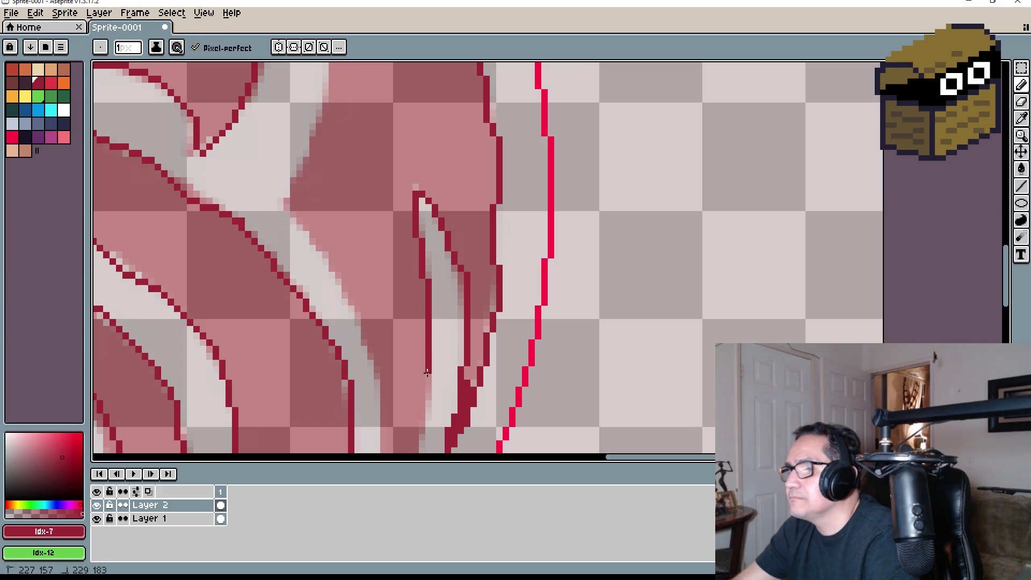
middle_click_drag(427, 371, 454, 150)
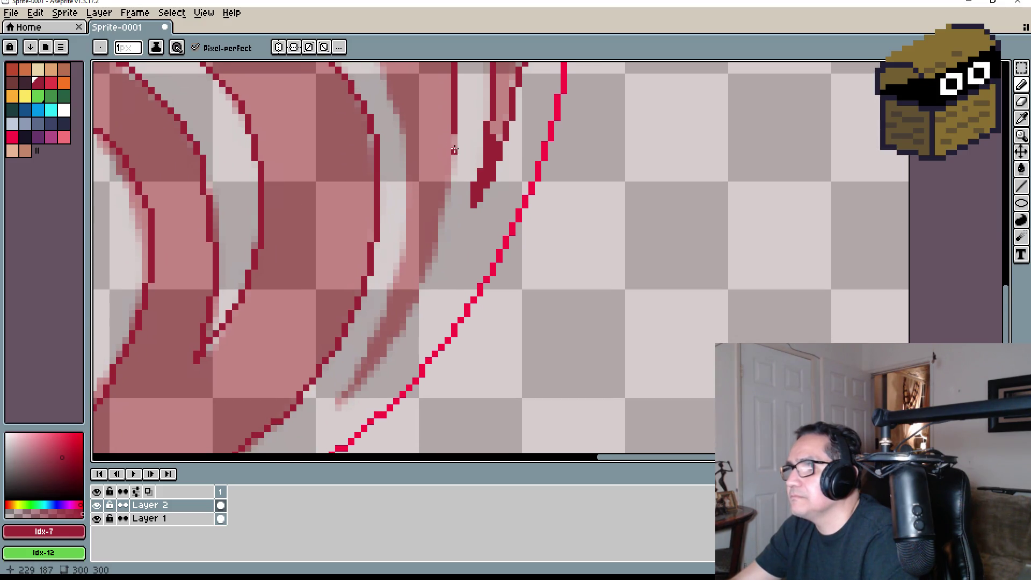
left_click_drag(455, 135, 446, 197)
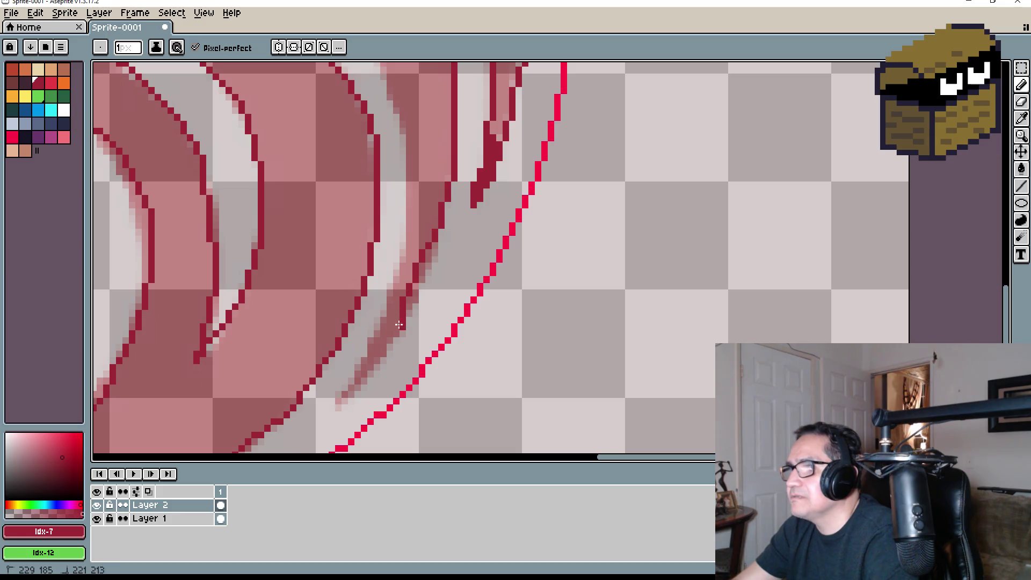
mouse_move(399, 324)
left_mouse_down()
mouse_move(352, 383)
mouse_move(405, 271)
mouse_move(408, 107)
left_mouse_up()
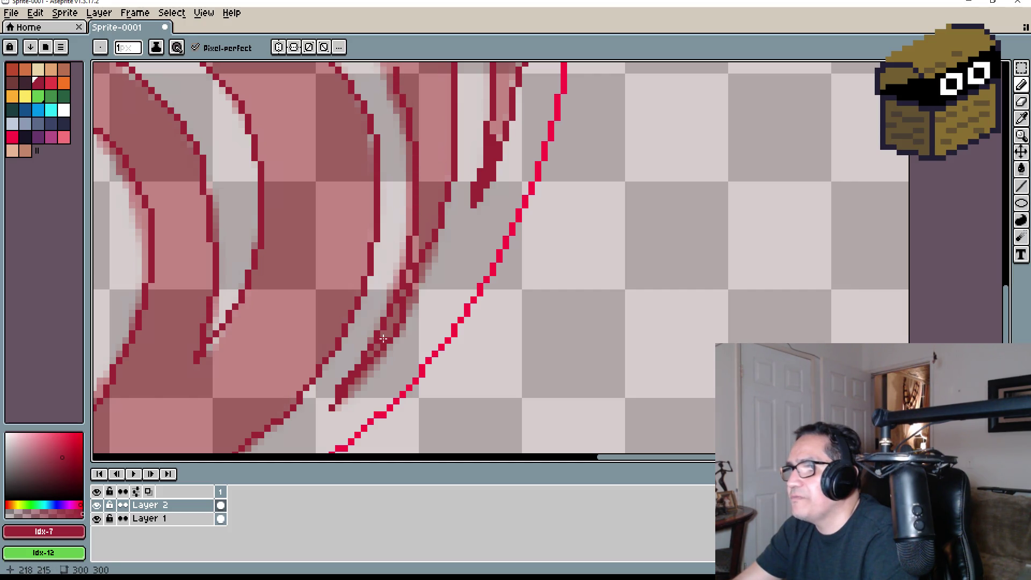
scroll(397, 295, "up", 5)
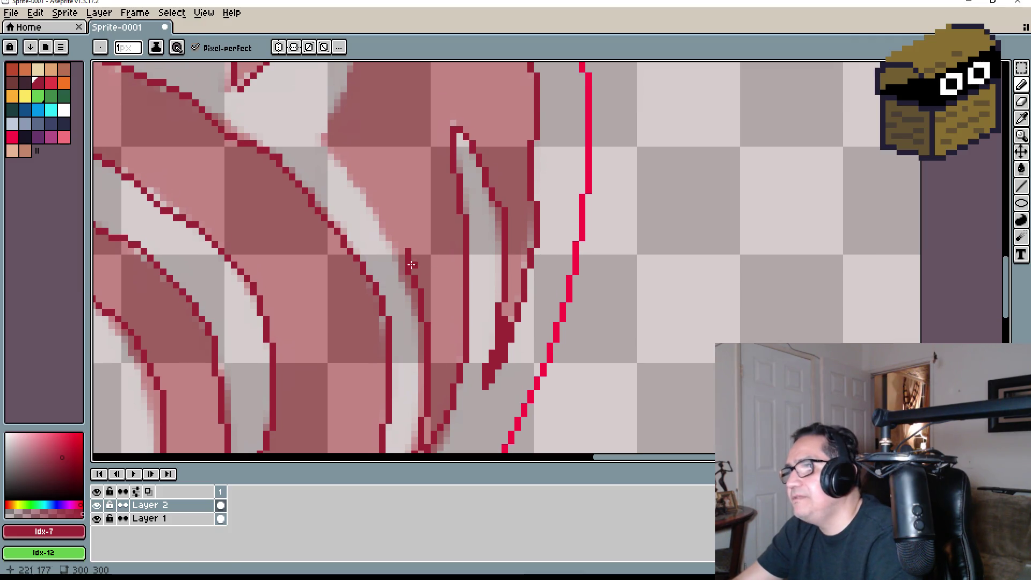
left_click_drag(405, 249, 316, 135)
middle_click_drag(316, 135, 335, 347)
left_click(332, 301, "shift")
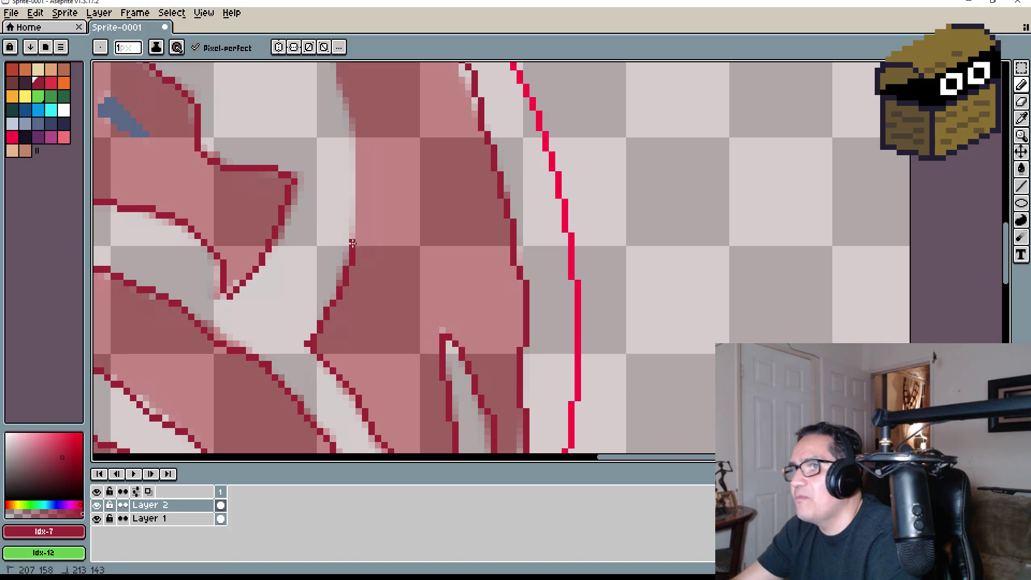
Outline the ribbon's left edge in crimson, extending it up-left
mouse_move(379, 138)
middle_mouse_down()
mouse_move(368, 345)
mouse_move(344, 360)
middle_mouse_up()
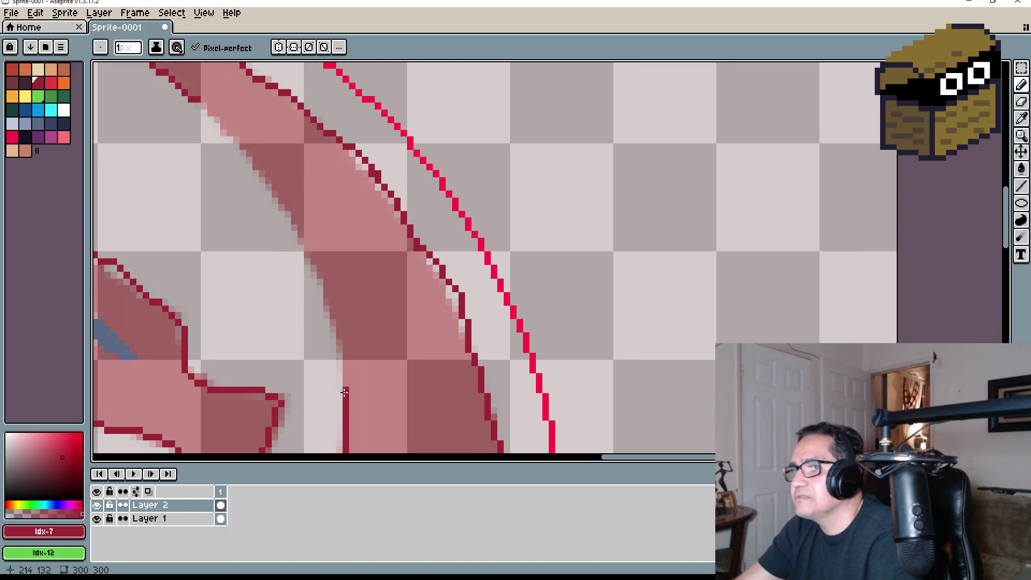
left_click_drag(343, 346, 307, 247)
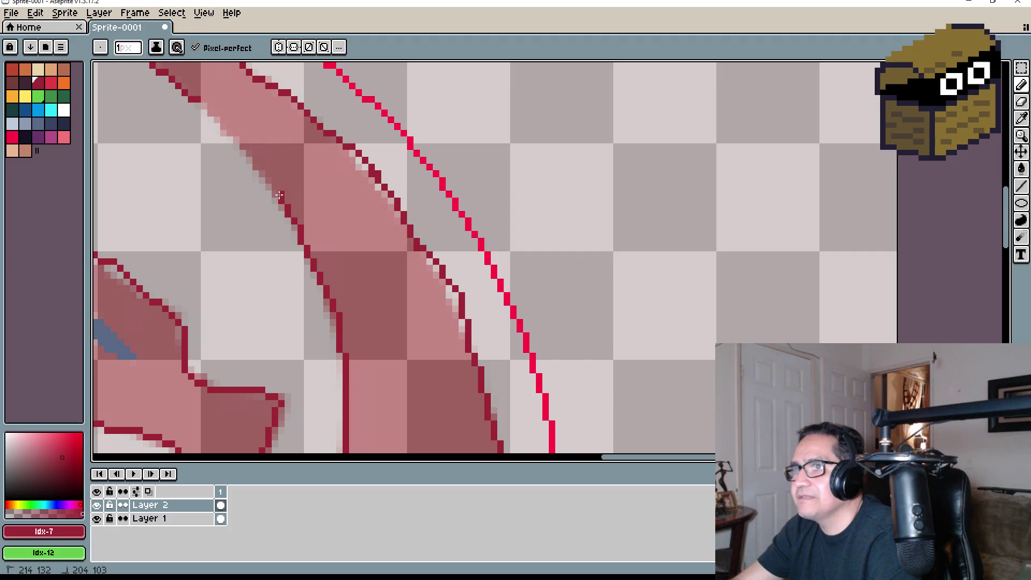
left_click_drag(279, 195, 197, 99)
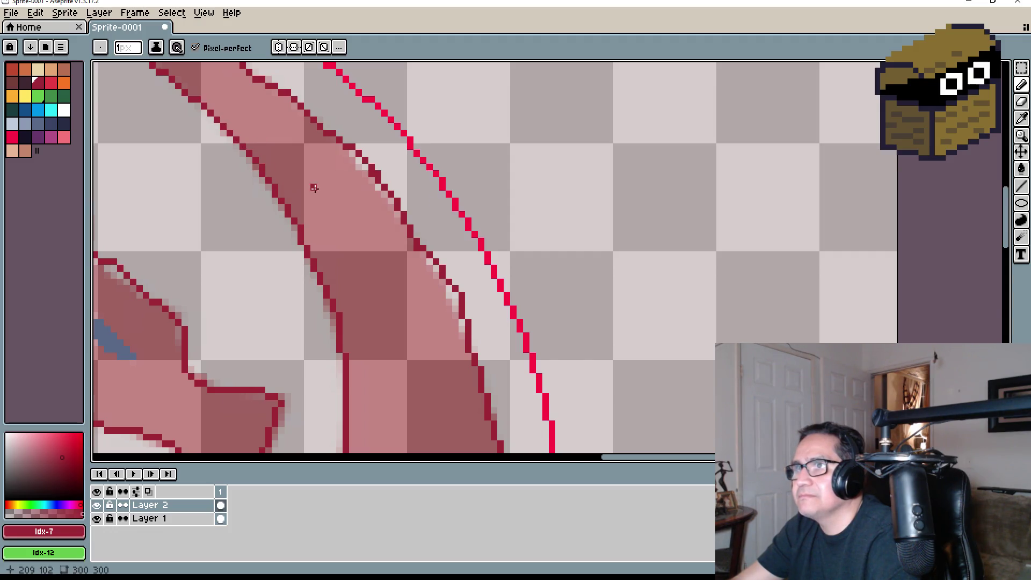
scroll(314, 187, "down", 3)
Undo the accidental whole-canvas fill, then Magic Wand select and fill the ribbon dark red
key("g")
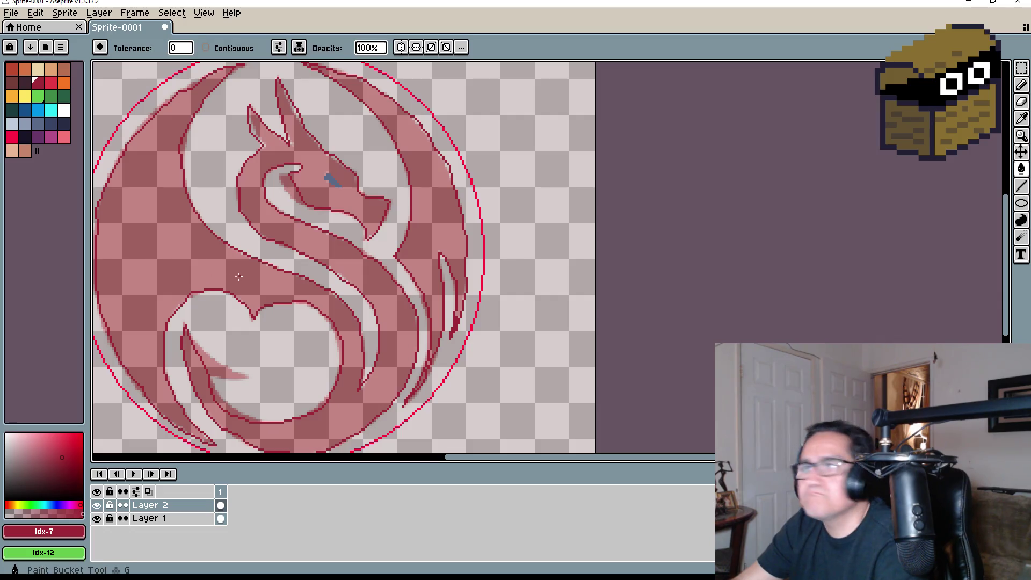
left_click(329, 227)
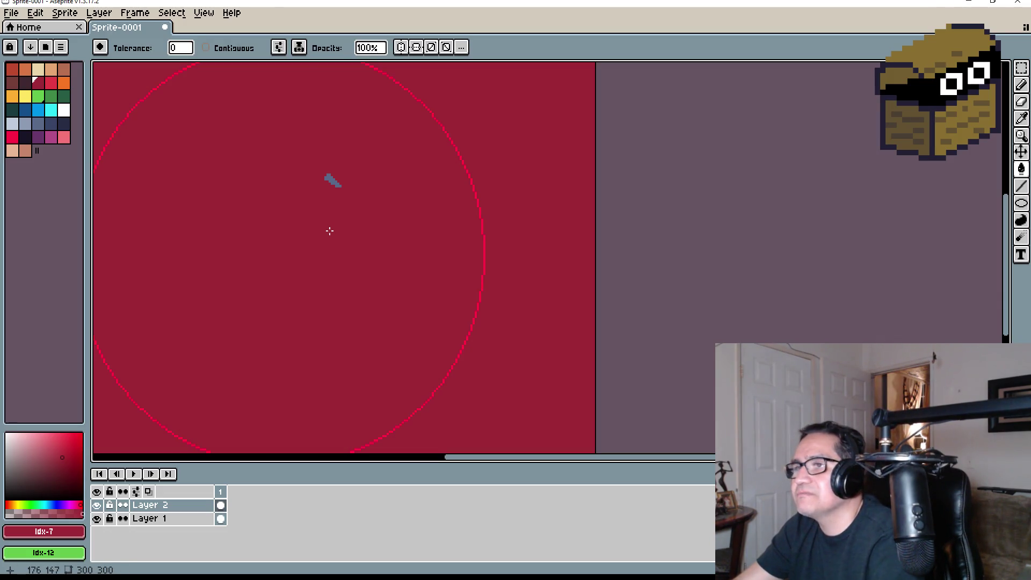
key("ctrl+z")
middle_click_drag(188, 228, 234, 228)
key("w")
left_click(234, 253)
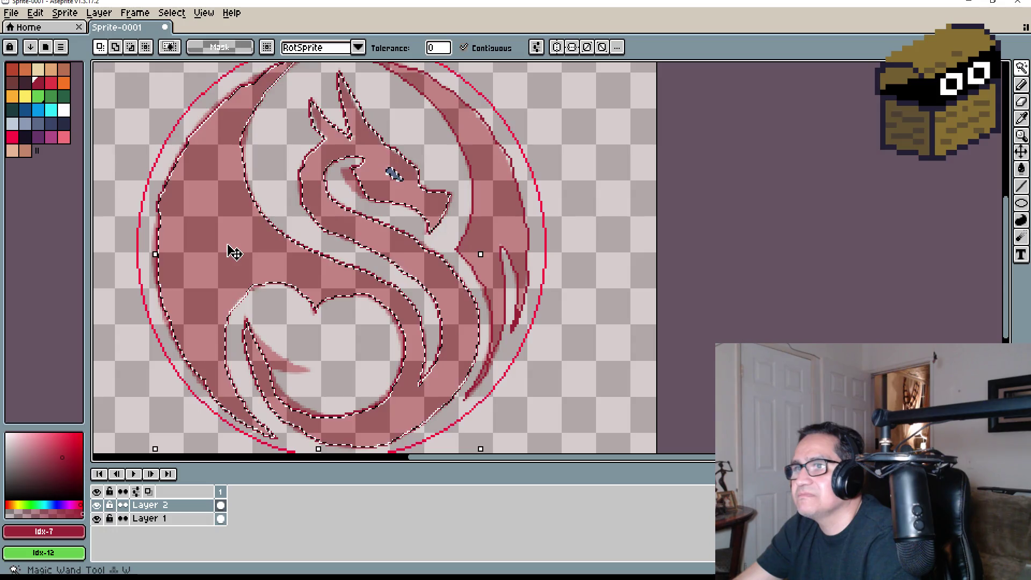
key("g")
left_click(235, 253)
Fill the right wing dark red, clear the selection, and hide the timeline to centre the head
key("w")
left_click(512, 219)
key("g")
left_click(512, 219)
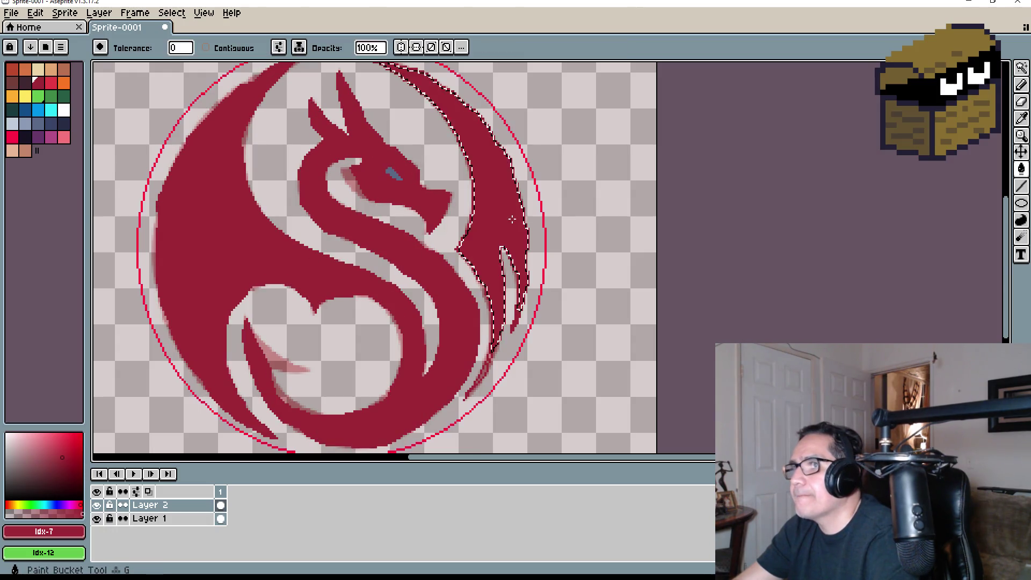
key("ctrl+d")
scroll(512, 219, "down", 3)
scroll(655, 306, "up", 3)
scroll(655, 306, "down", 1)
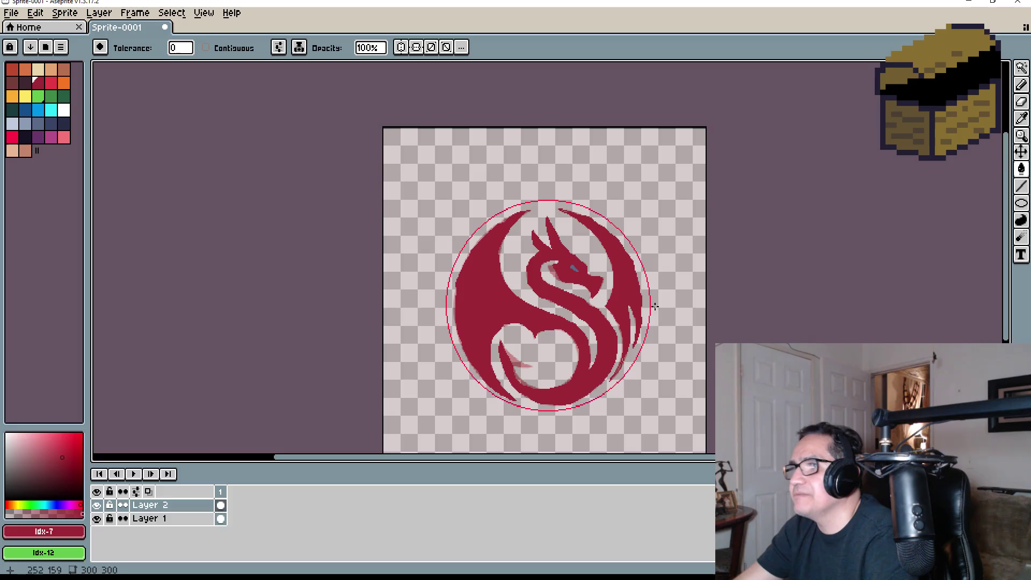
key("Tab")
scroll(655, 306, "up", 3)
scroll(495, 289, "down", 1)
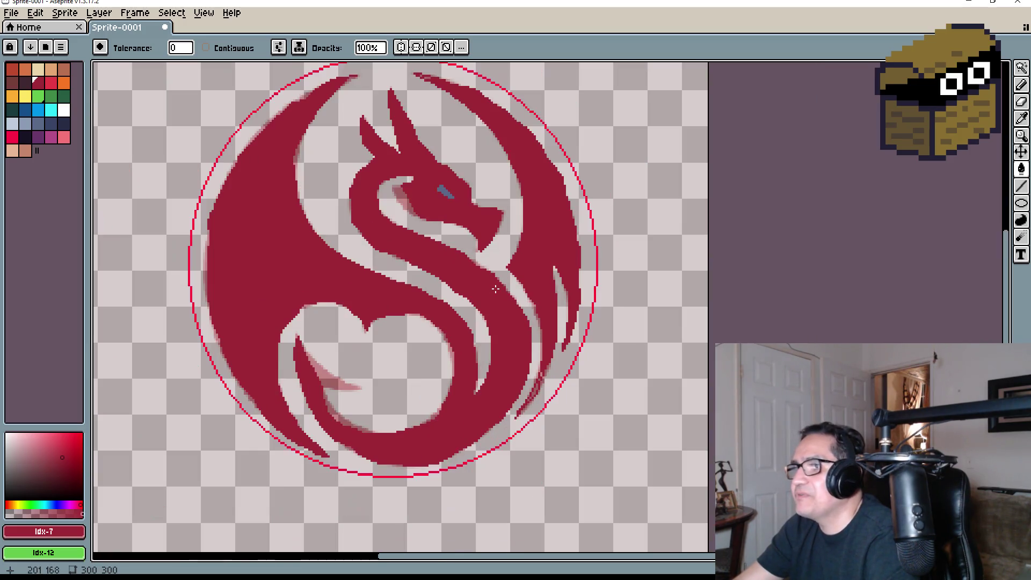
mouse_move(320, 207)
middle_mouse_down()
mouse_move(352, 214)
mouse_move(372, 271)
middle_mouse_up()
scroll(392, 204, "up", 3)
scroll(462, 159, "down", 5)
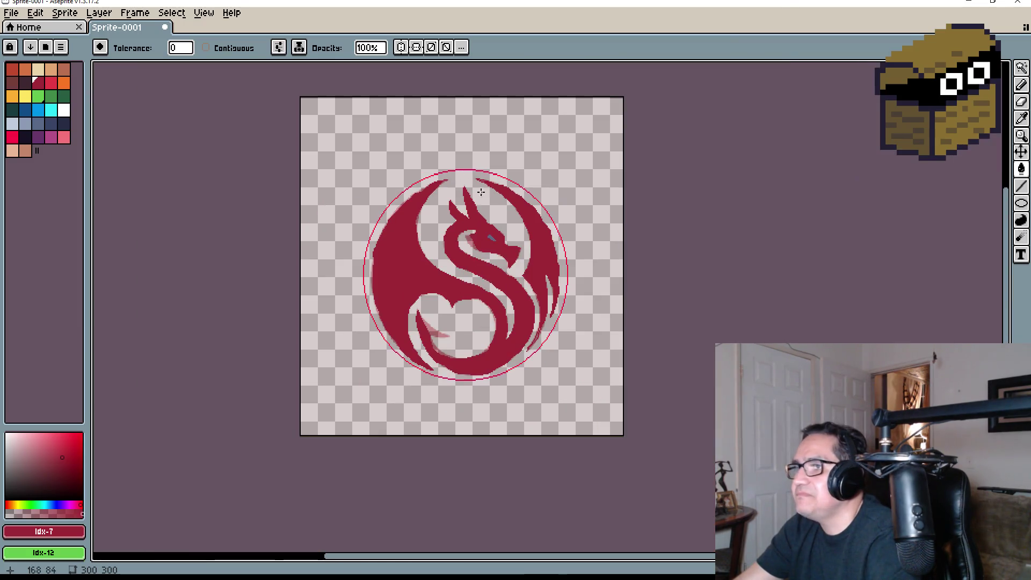
scroll(485, 264, "up", 2)
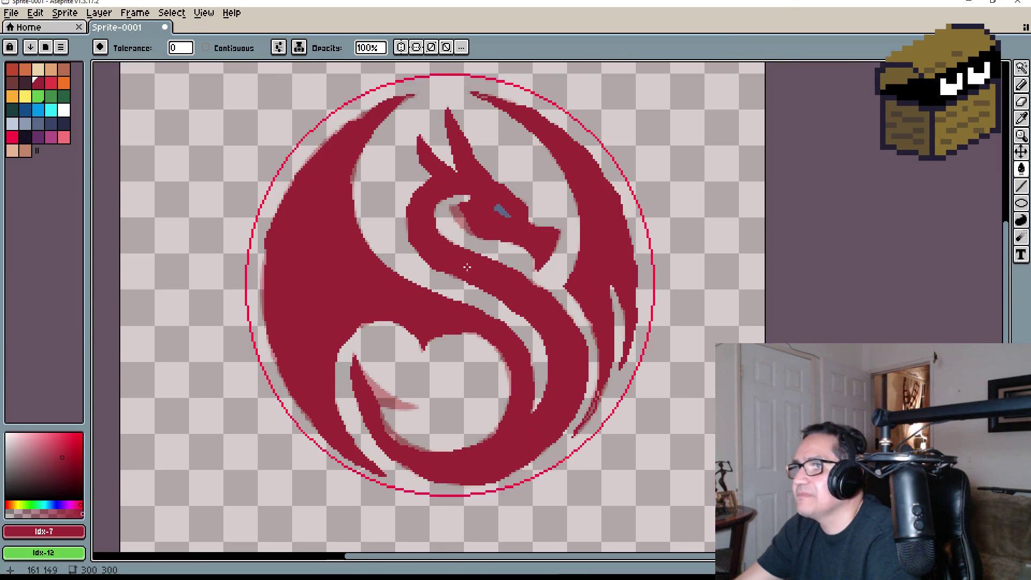
Try the green, dark red, blue and red-brown swatches before settling on orange Idx-1
left_click(39, 98)
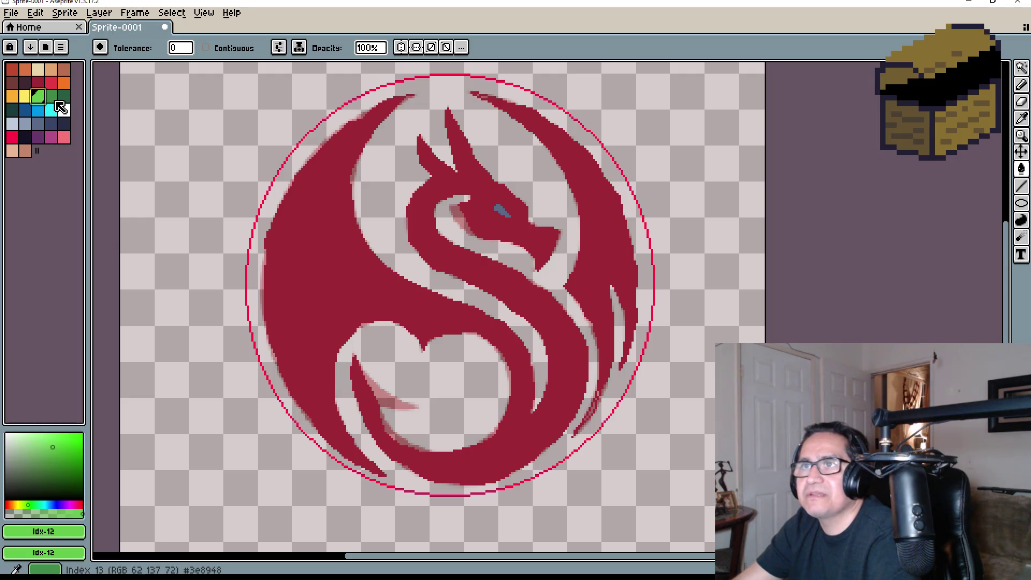
left_click(51, 97)
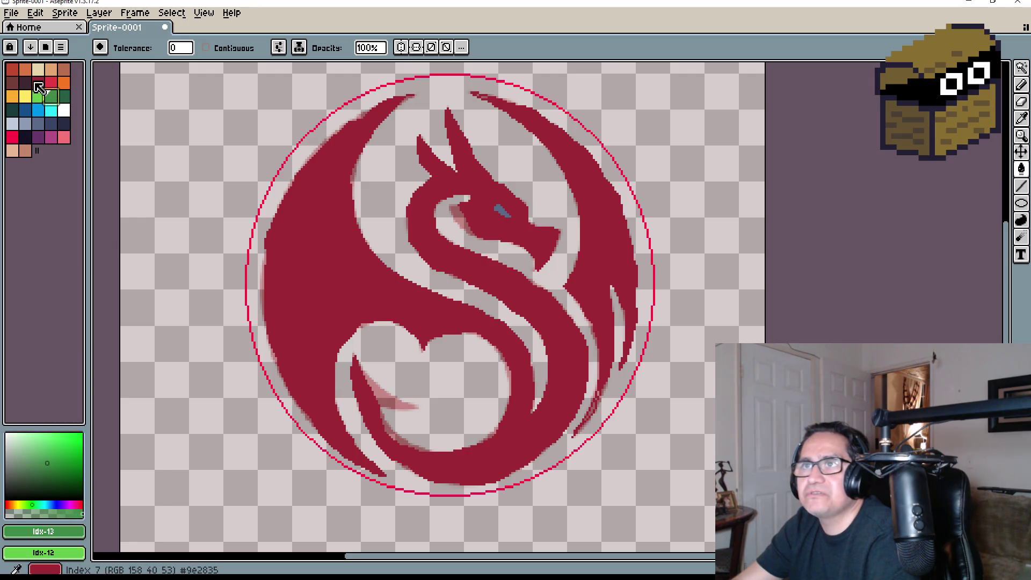
left_click(38, 83)
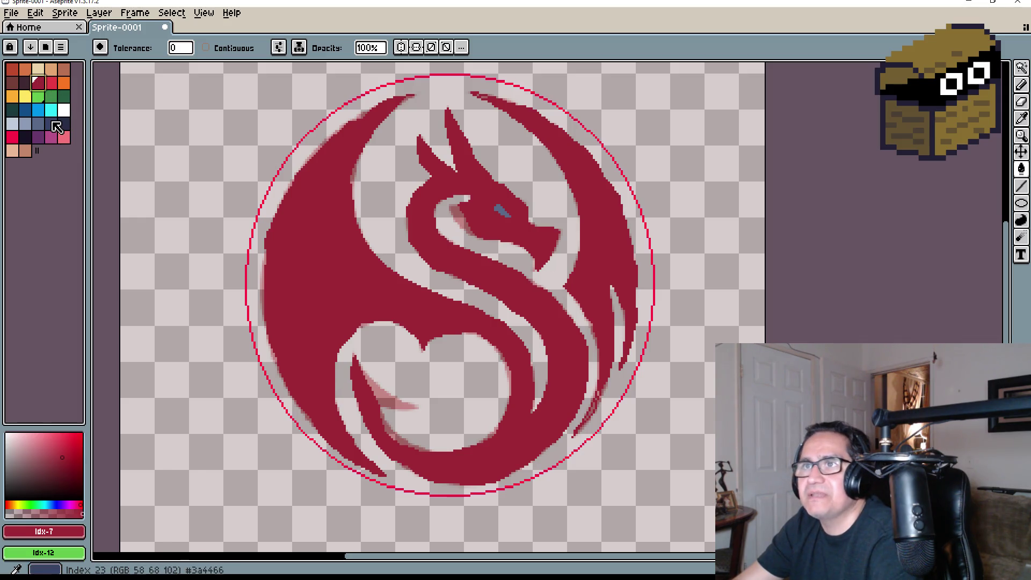
left_click(27, 110)
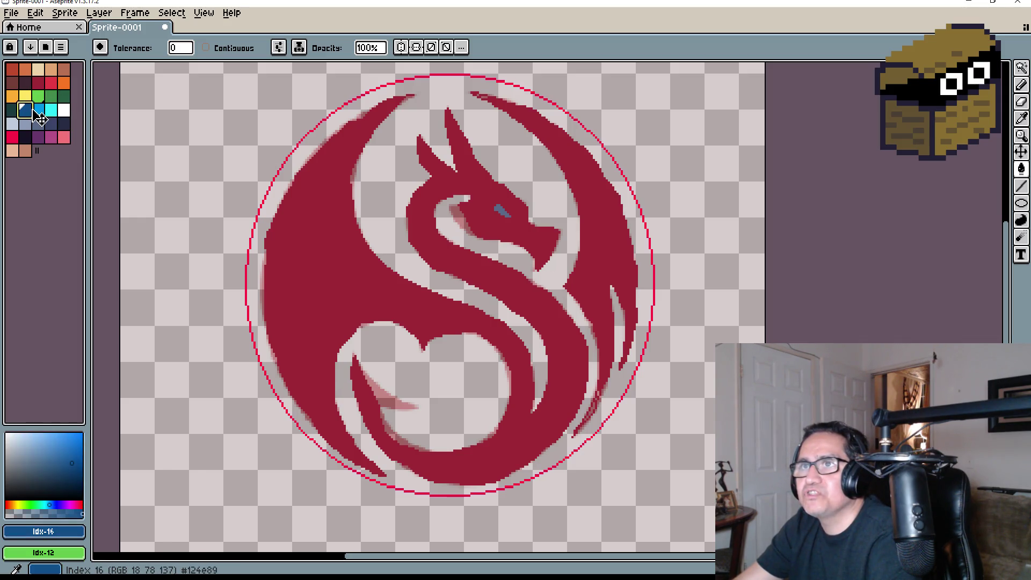
left_click(24, 70)
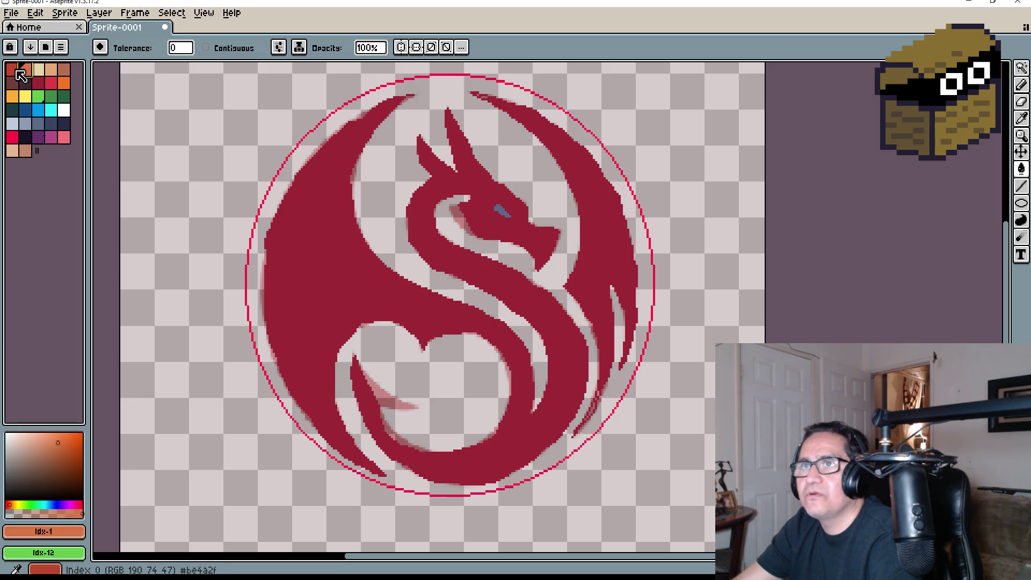
left_click(16, 71)
scroll(440, 242, "down", 3)
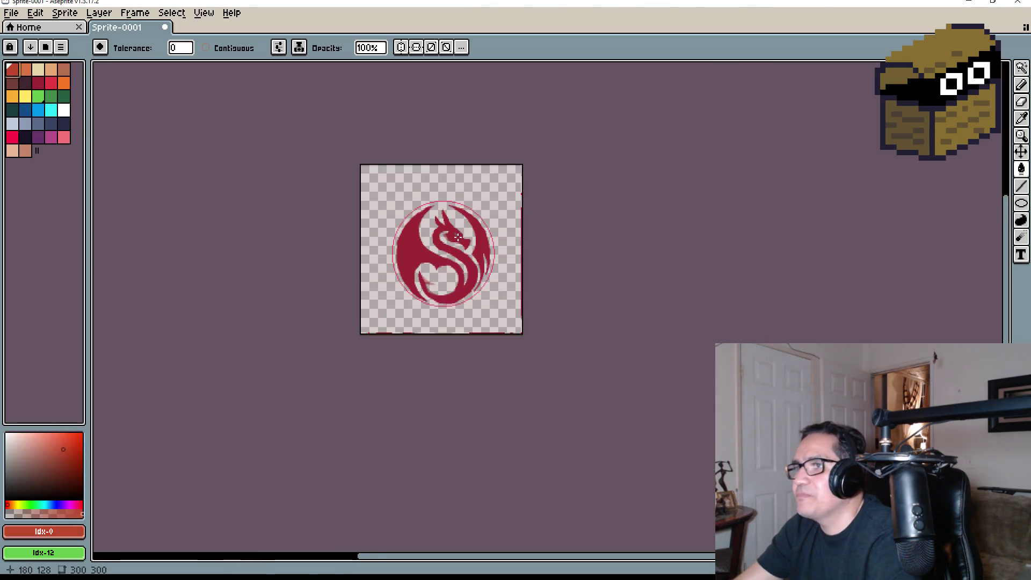
scroll(439, 242, "up", 6)
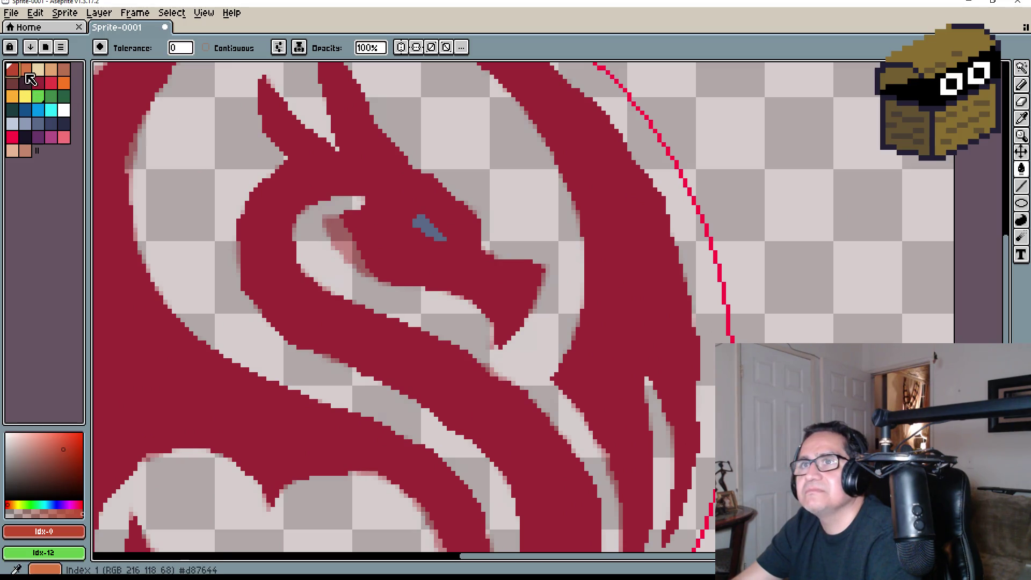
left_click(25, 70)
scroll(439, 231, "up", 1)
Select the dragon's eye with the Magic Wand and fill it orange
key("w")
key("g")
left_click(441, 228)
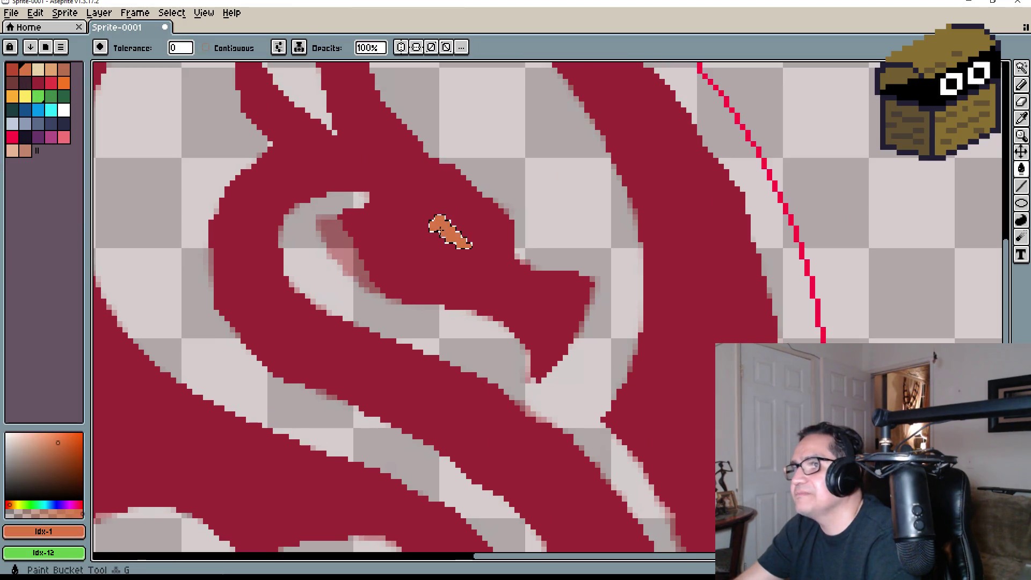
scroll(462, 247, "down", 5)
middle_click_drag(632, 339, 524, 287)
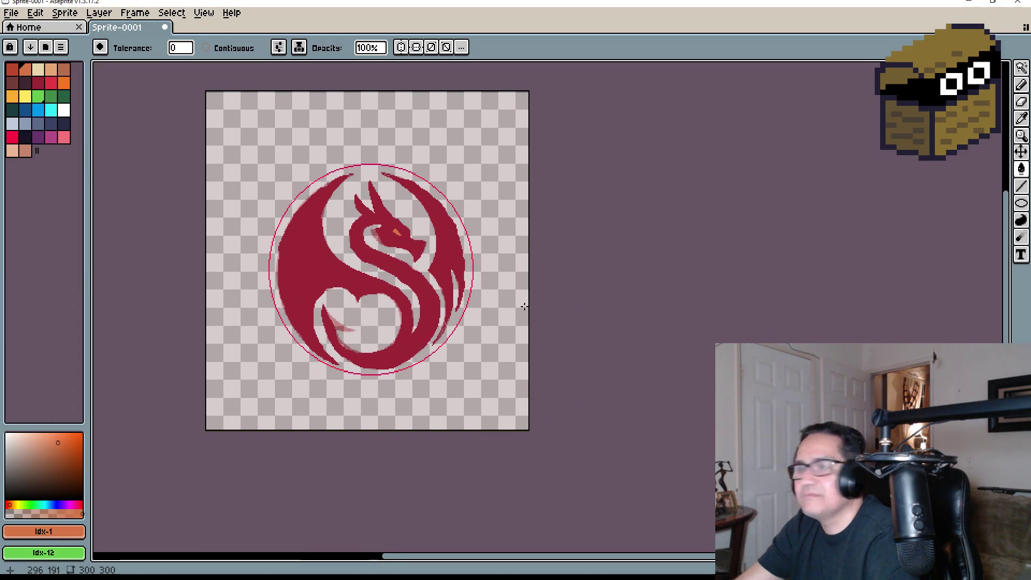
Show the timeline and delete Layer 1, leaving only Layer 2
key("Tab")
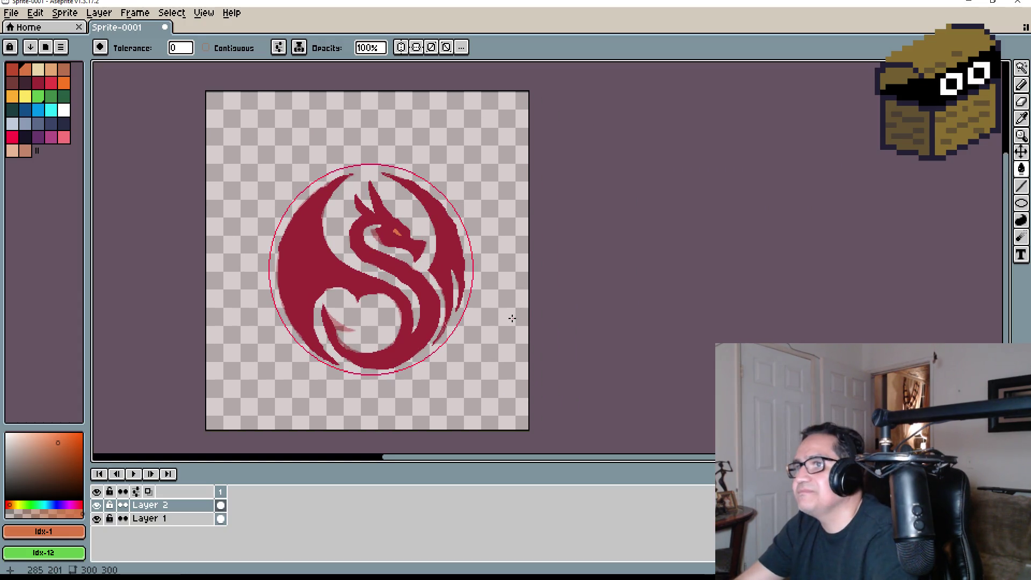
scroll(511, 318, "down", 3)
scroll(518, 319, "up", 3)
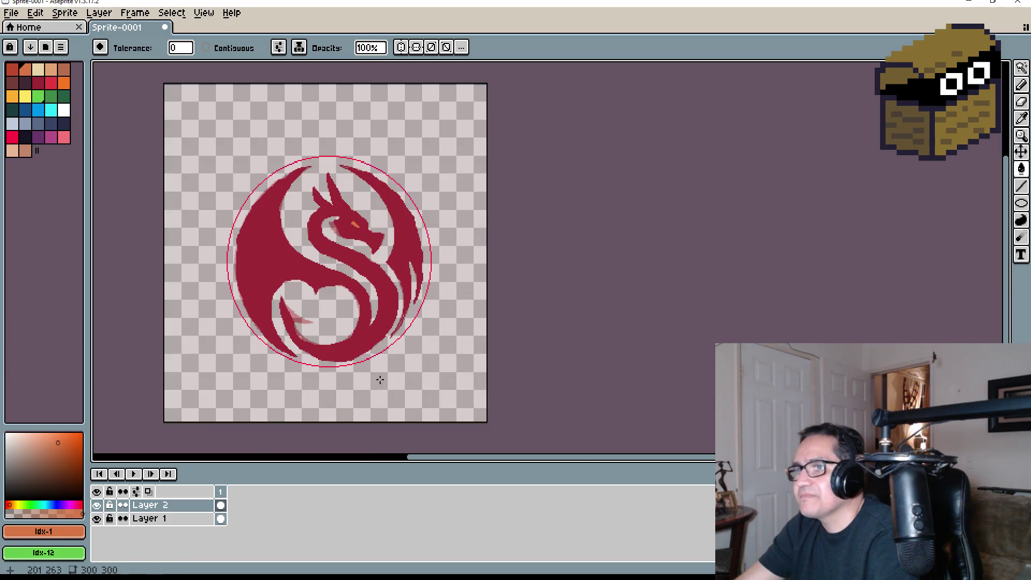
left_click(192, 520)
key("Delete")
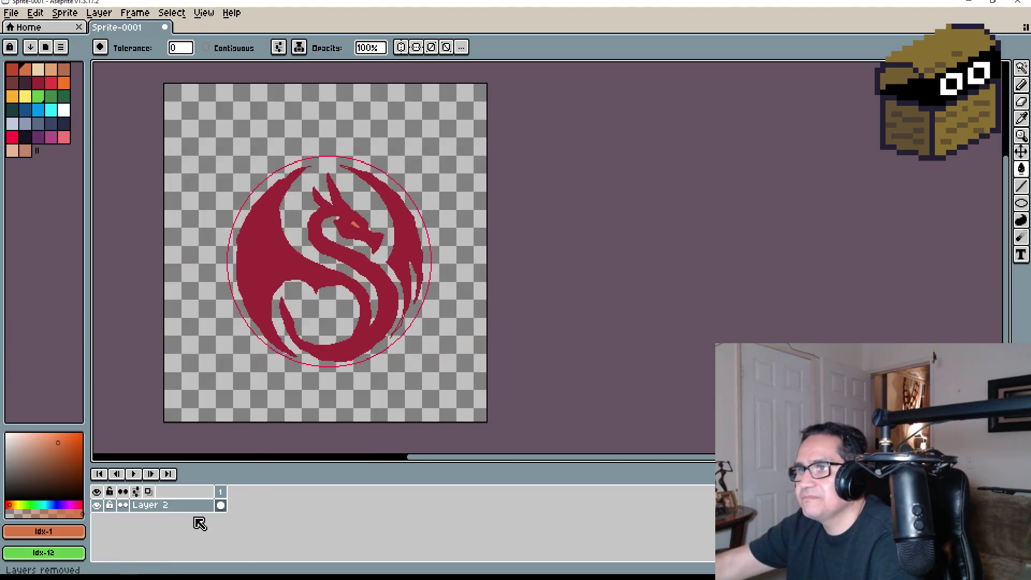
scroll(512, 298, "up", 2)
scroll(515, 299, "down", 2)
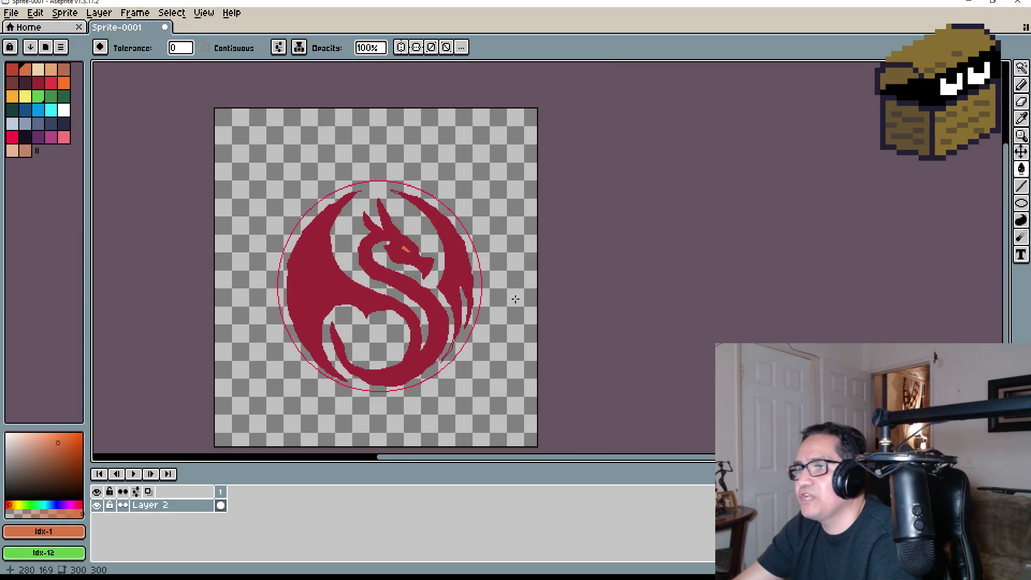
middle_click_drag(515, 299, 443, 235)
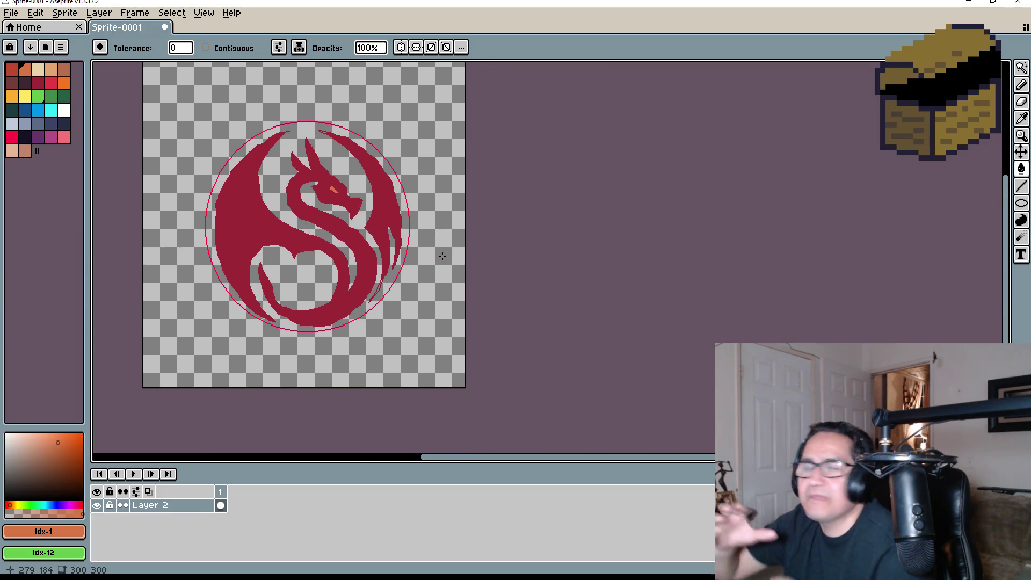
Apply Edit > FX > Outline to give the dragon an orange outline
left_click(36, 13)
mouse_move(89, 317)
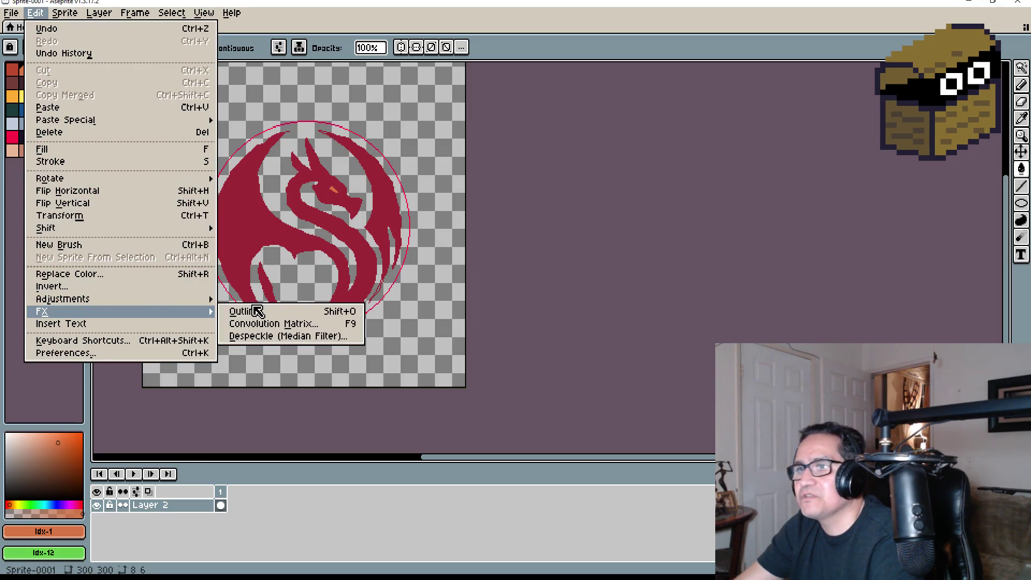
left_click(262, 310)
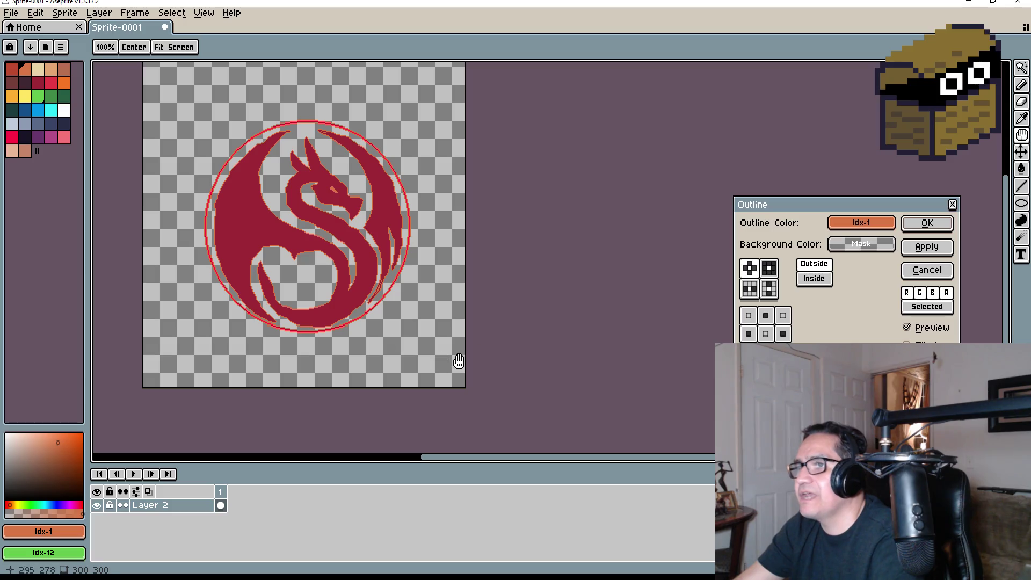
left_click(927, 246)
left_click(922, 223)
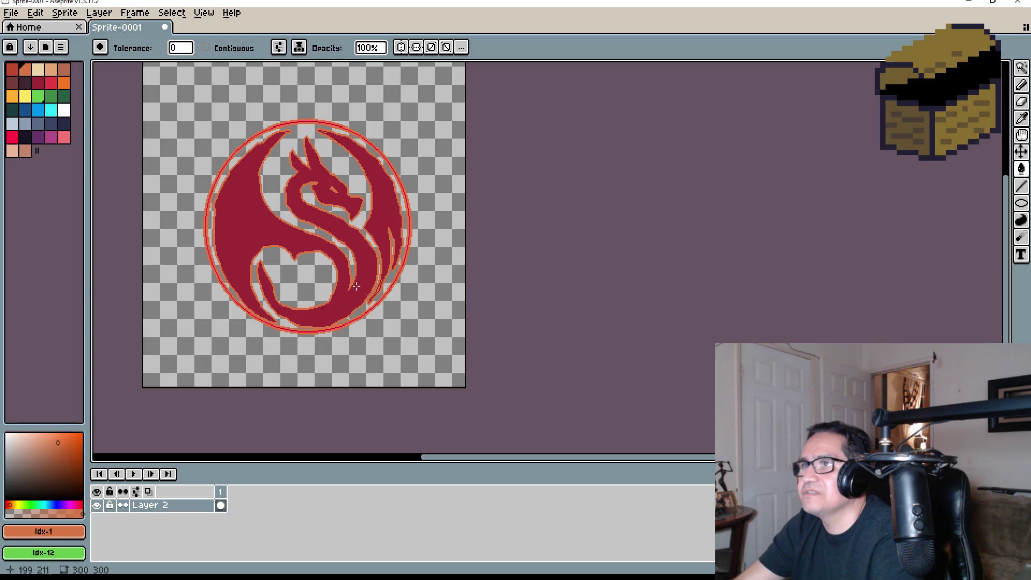
Pan and zoom around the sprite to inspect the new orange outline
middle_click_drag(417, 279, 462, 269)
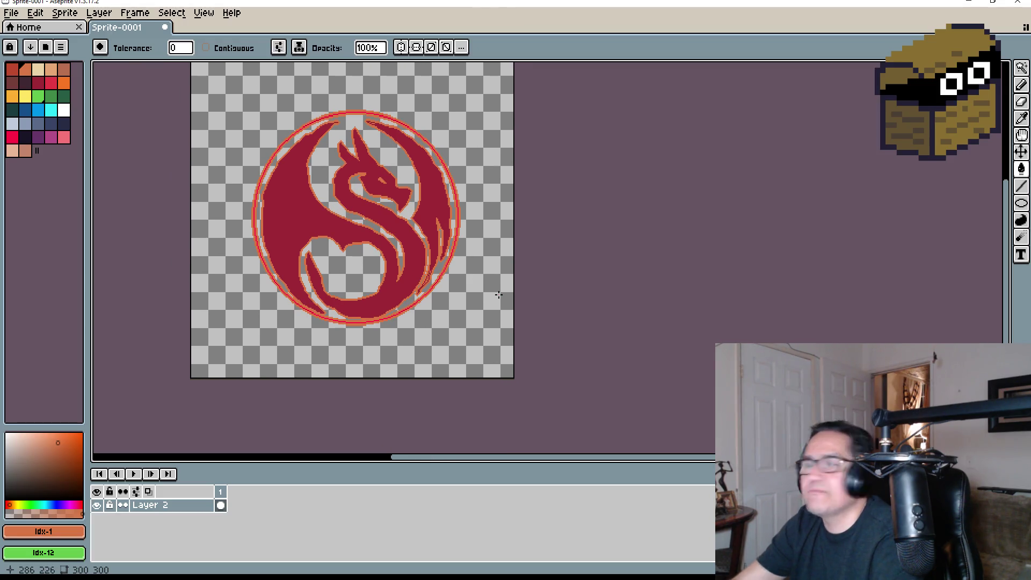
scroll(404, 259, "up", 3)
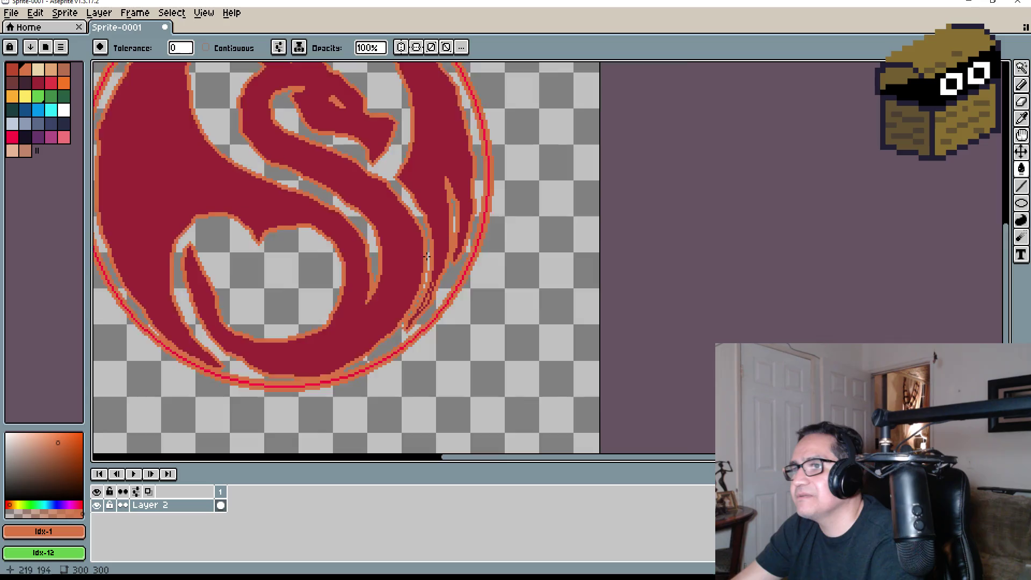
scroll(458, 265, "down", 3)
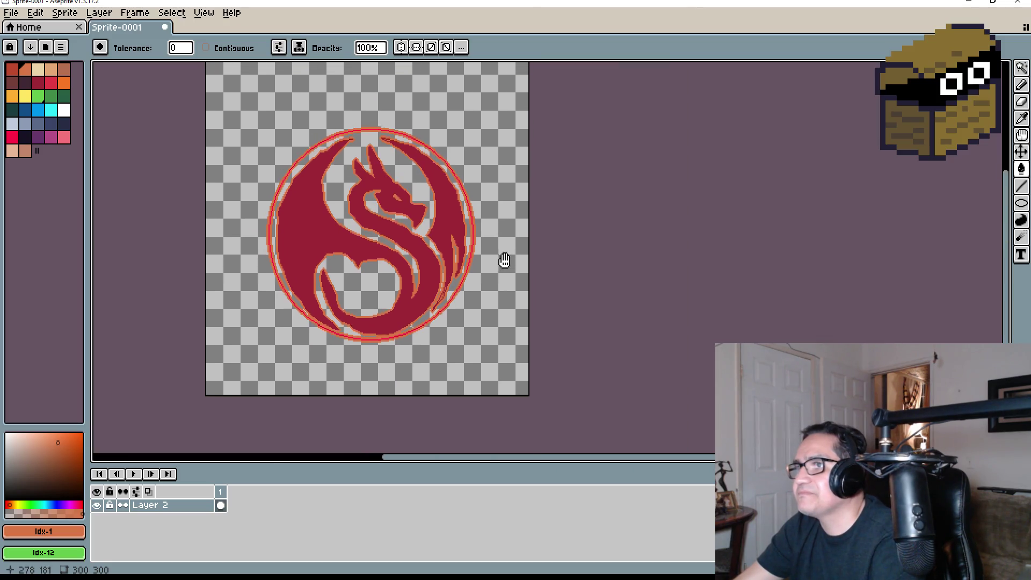
scroll(504, 260, "up", 3)
middle_click_drag(471, 273, 492, 273)
scroll(483, 177, "down", 5)
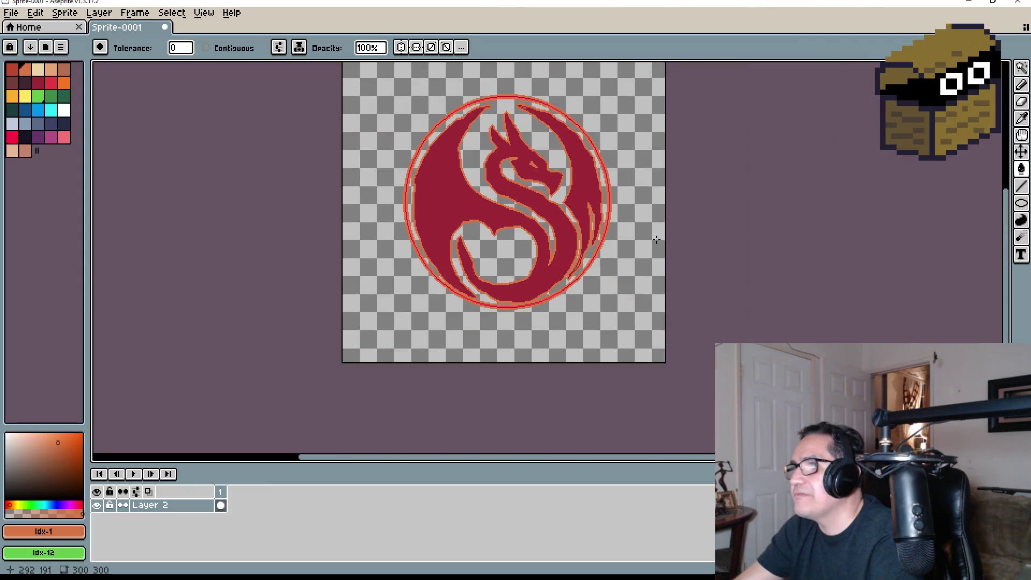
middle_click_drag(656, 239, 613, 256)
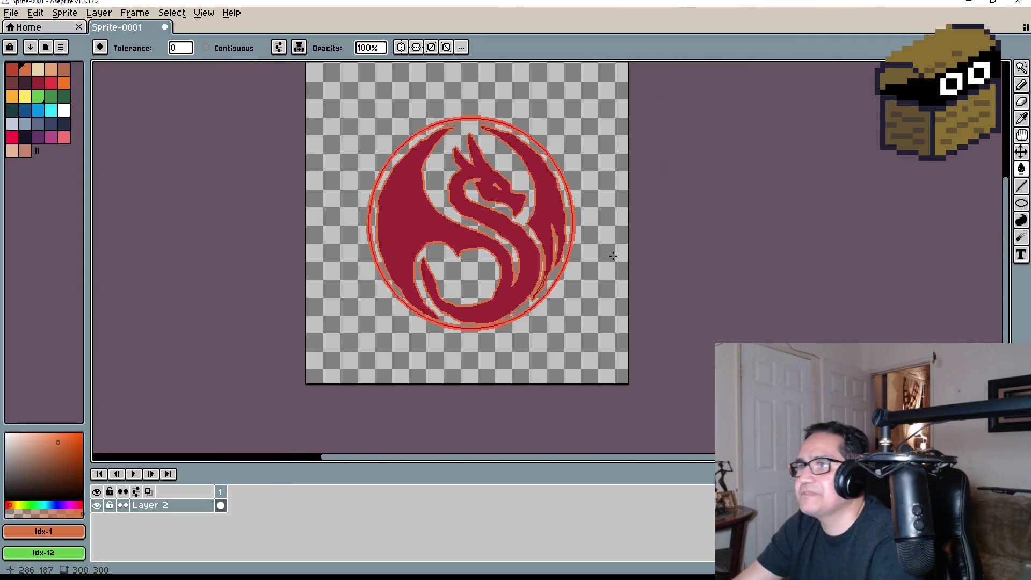
left_click(12, 13)
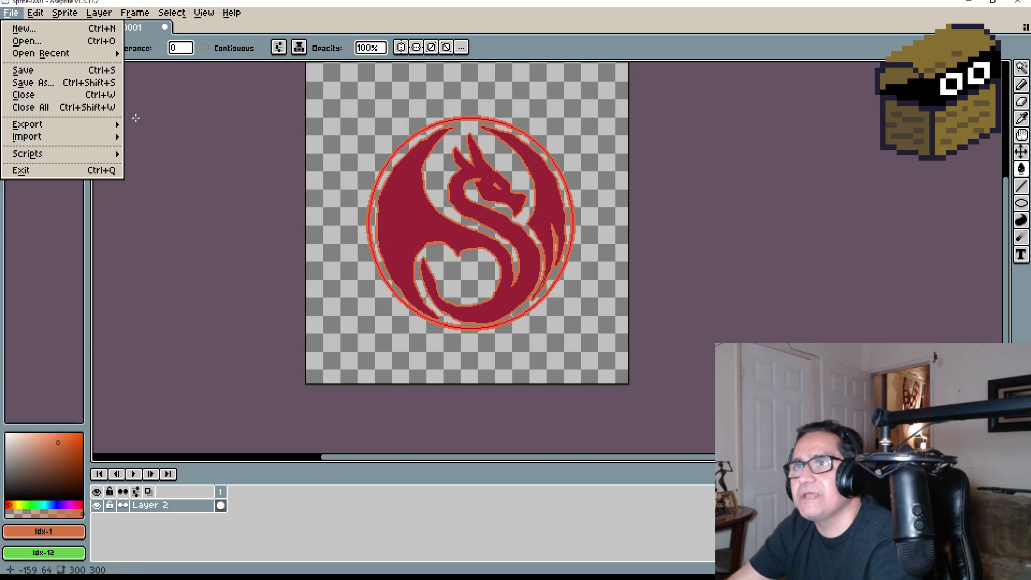
Bucket-fill the transparent background with dark navy and bring the whole emblem into view
left_click(221, 105)
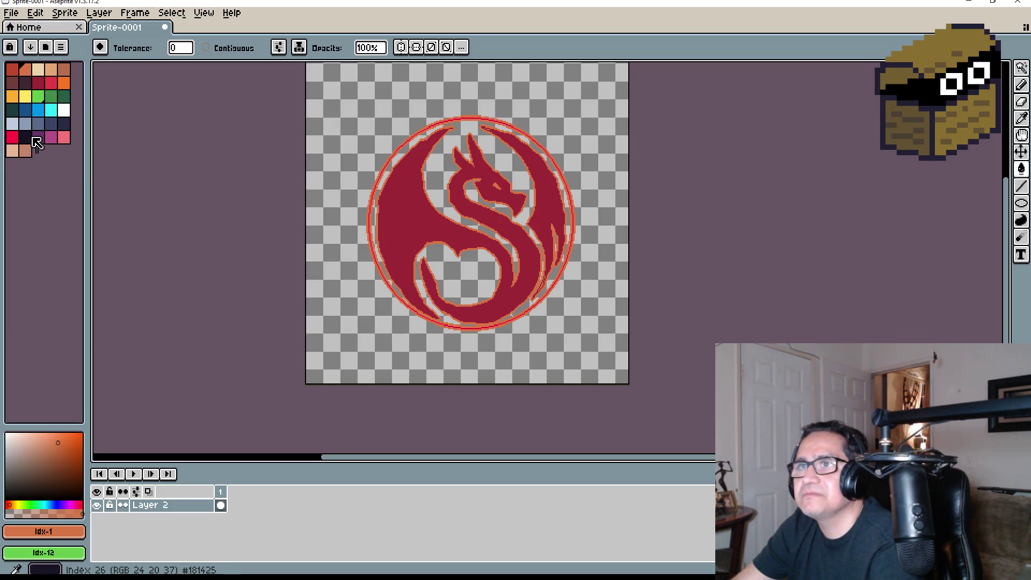
left_click(25, 136)
left_click(325, 185)
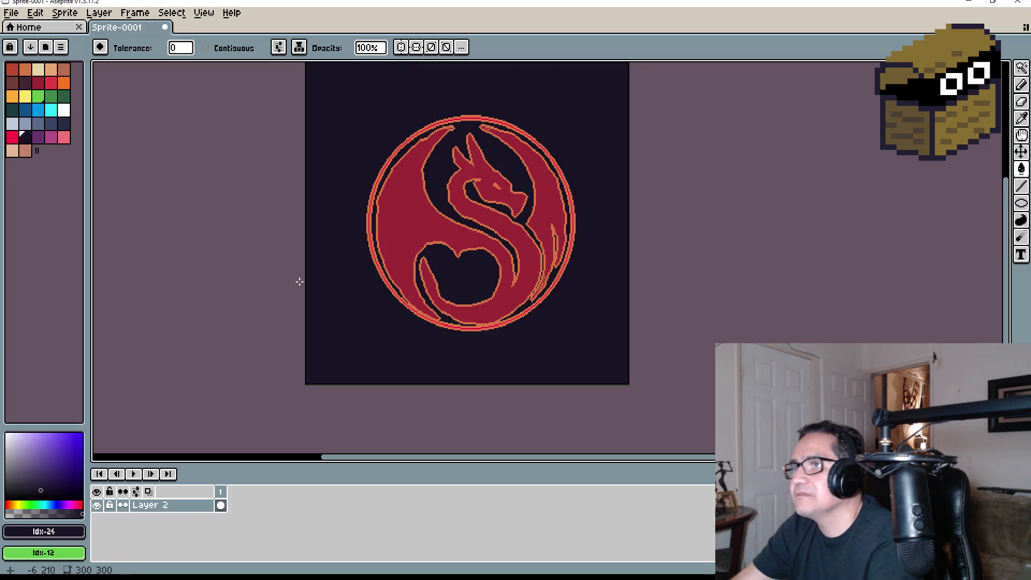
scroll(305, 323, "down", 2)
scroll(446, 299, "up", 3)
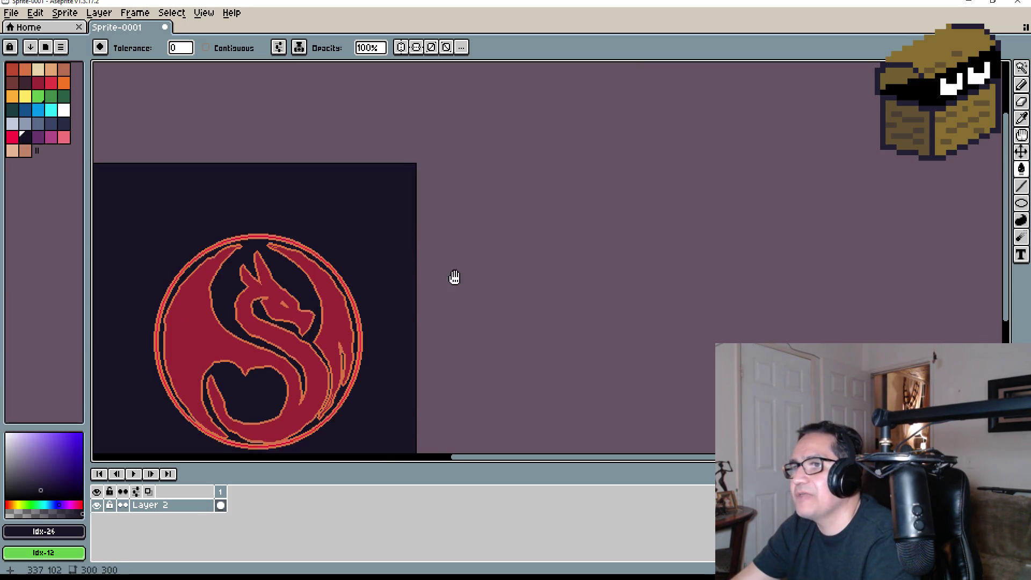
mouse_move(454, 278)
middle_mouse_down()
mouse_move(603, 182)
mouse_move(602, 194)
middle_mouse_up()
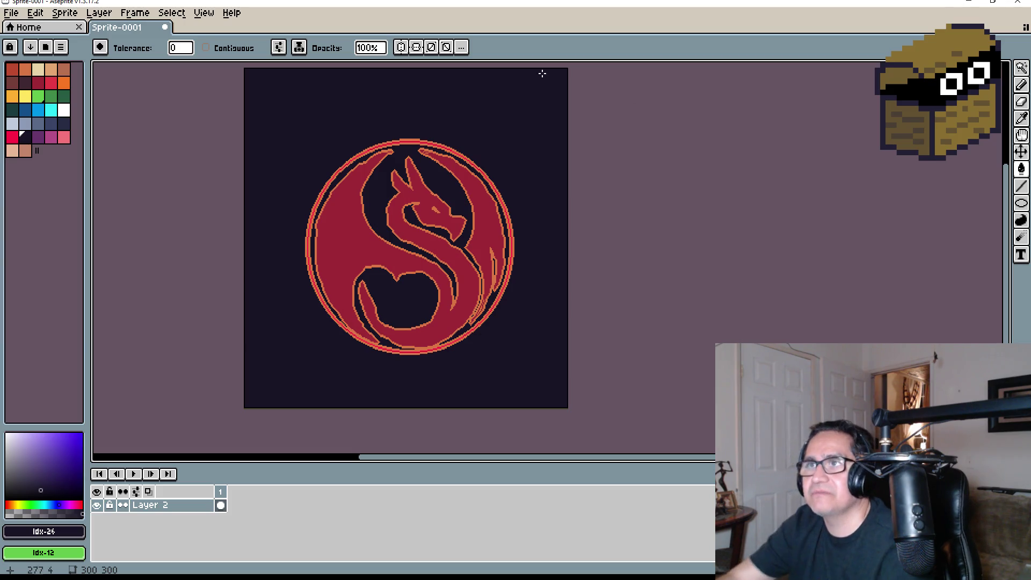
left_click(12, 12)
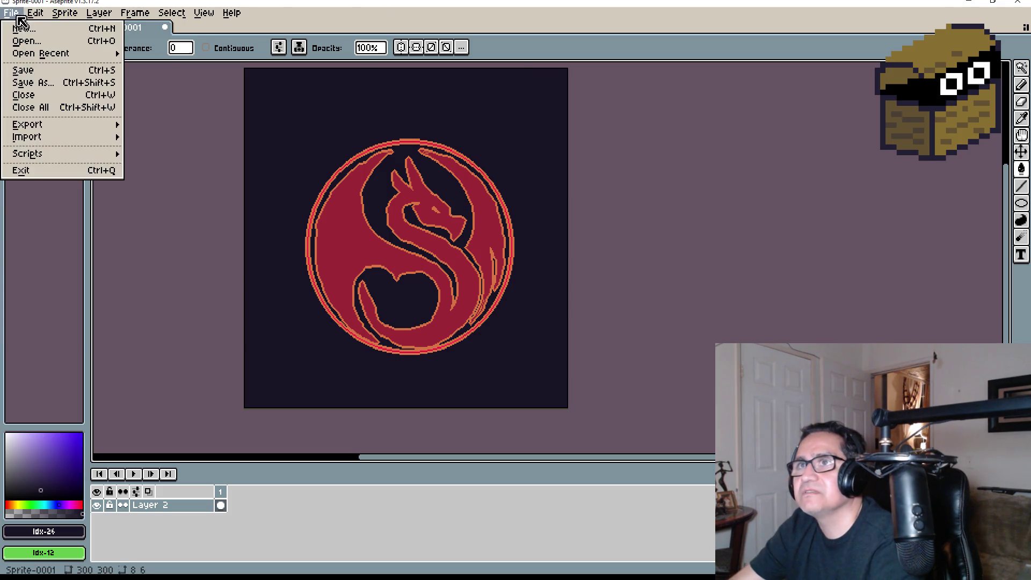
Save the sprite as DragonEmblem.png in Desktop > Dward Dungeon Crawler
left_click(35, 78)
left_click(268, 60)
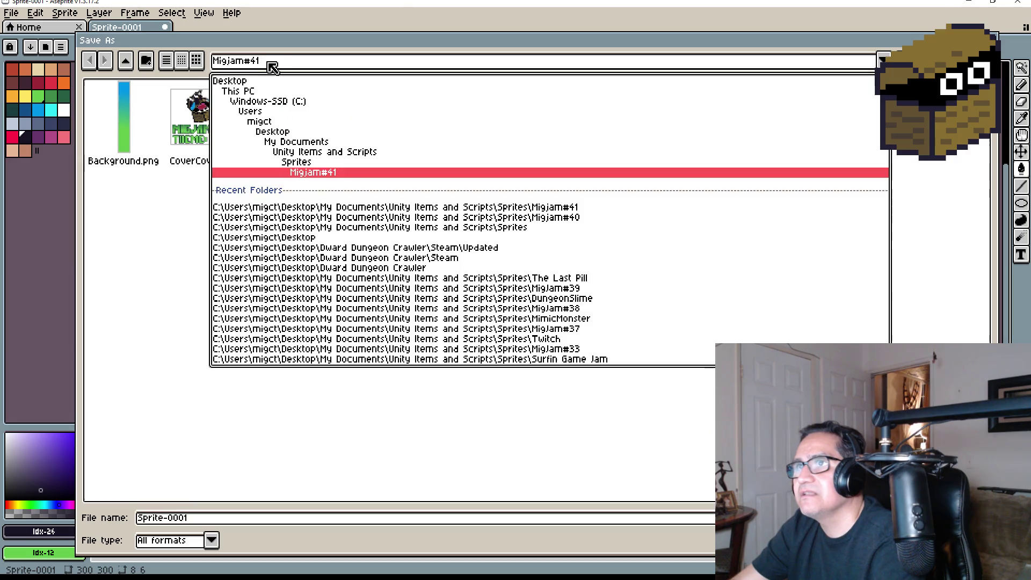
left_click(250, 81)
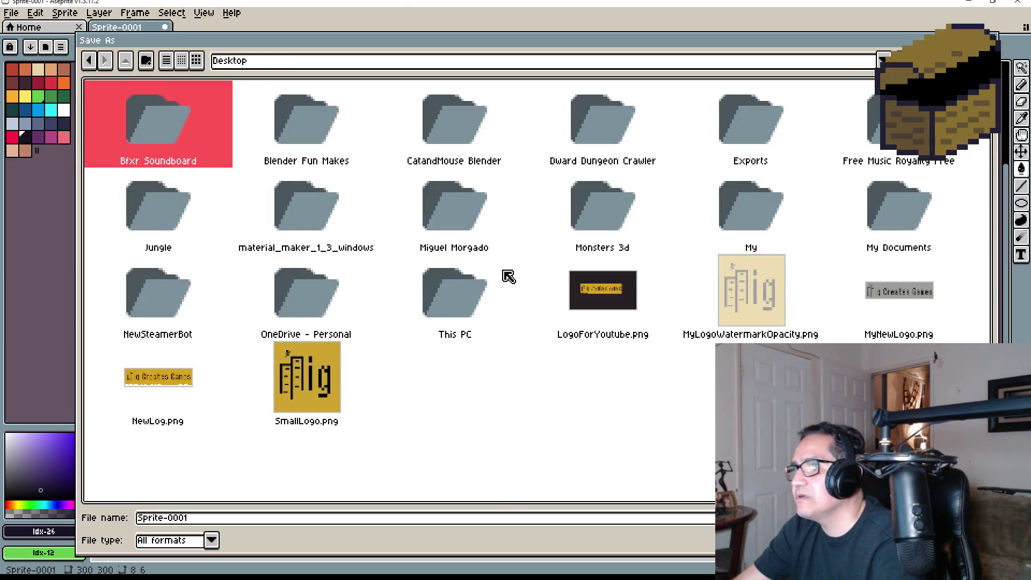
double_click(628, 119)
left_click(216, 516)
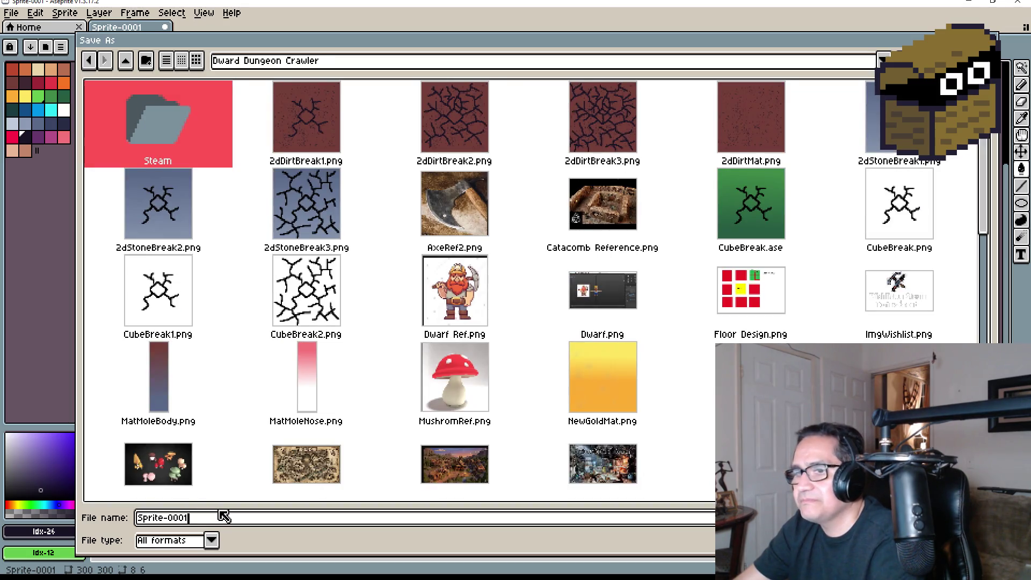
type("Dra")
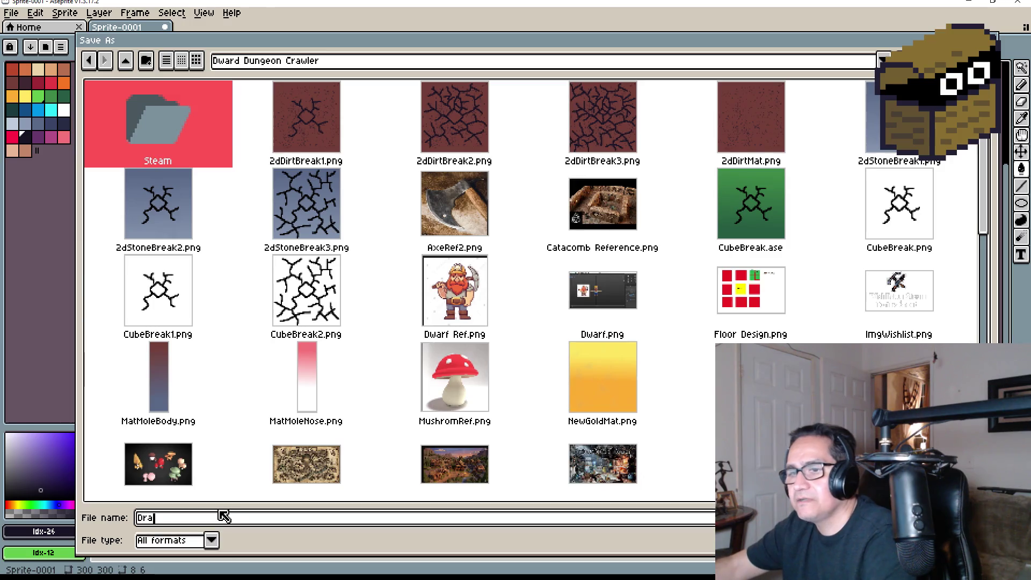
type("Emp")
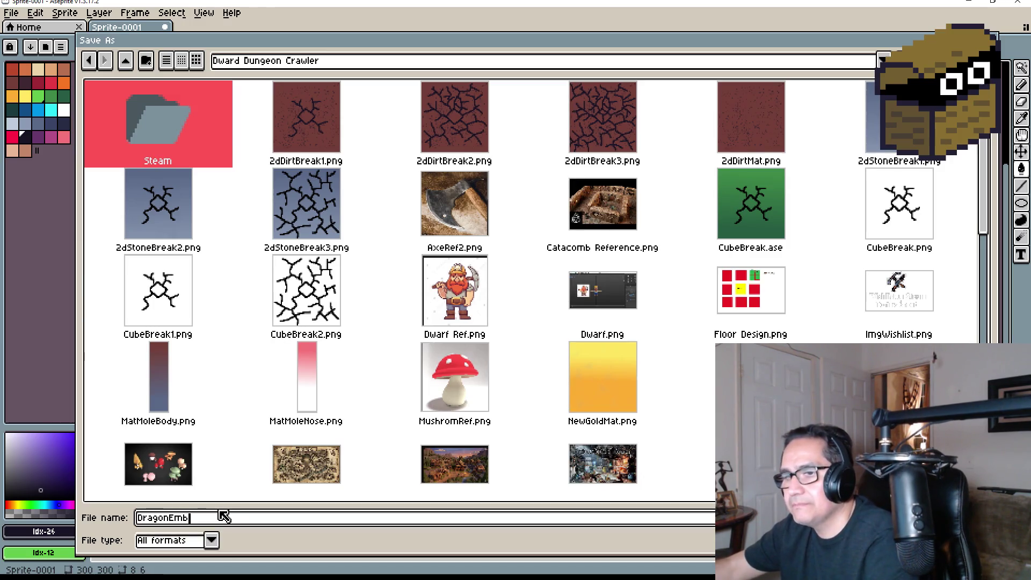
type("m.")
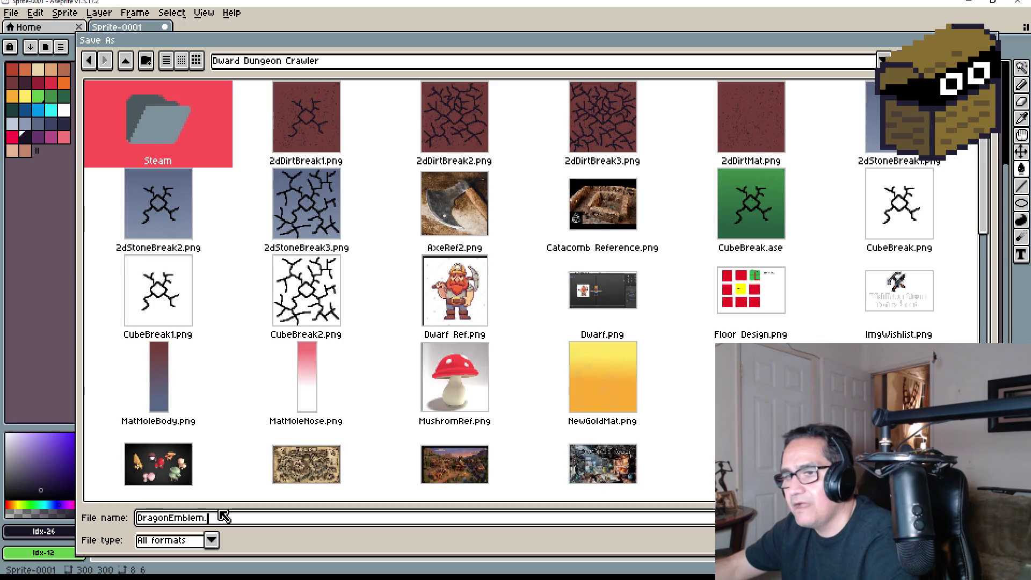
type("g")
key("Return")
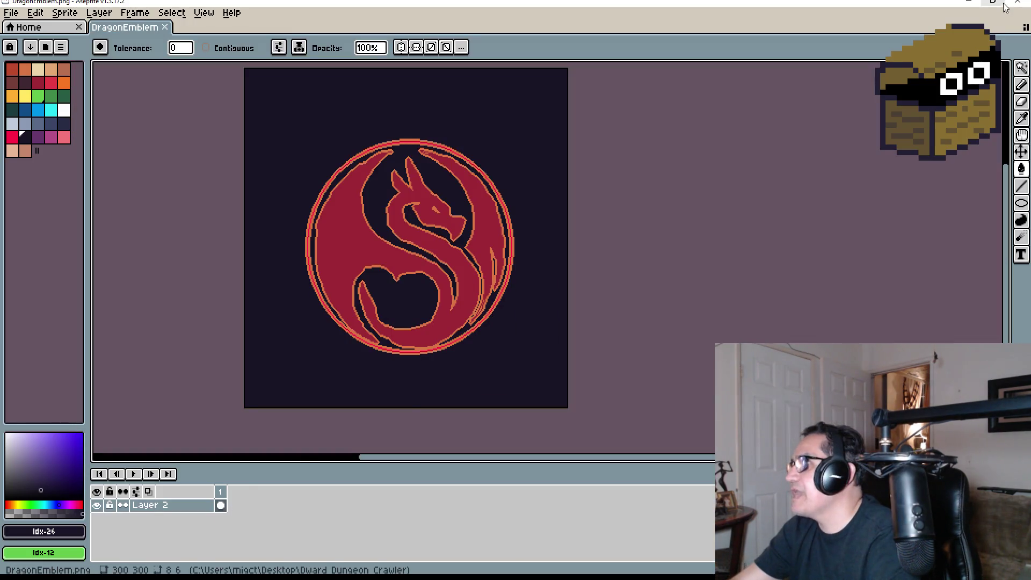
Minimize Aseprite, close Snip & Sketch, and bring the KnightFull Blender file forward
left_click(967, 8)
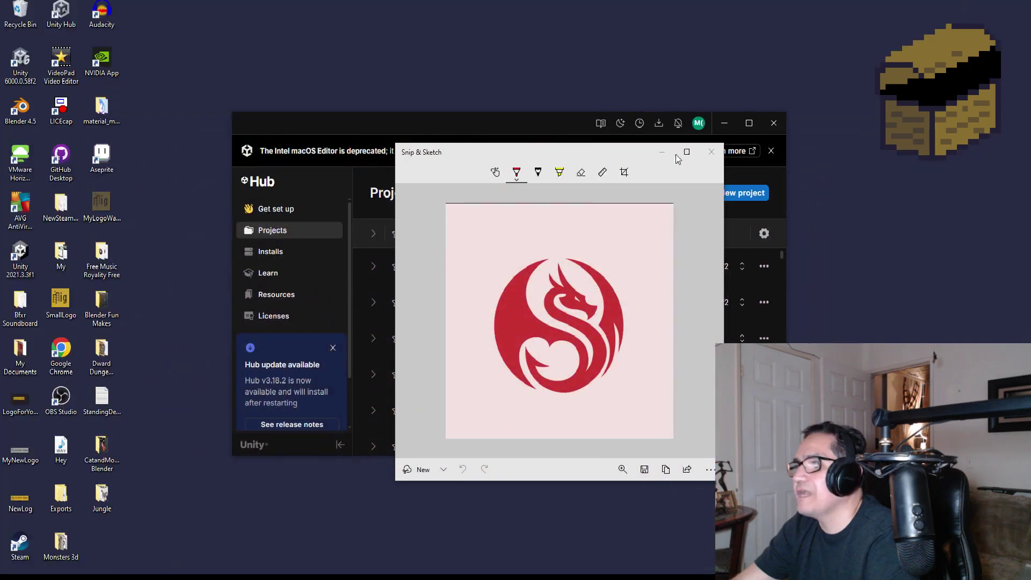
left_click(711, 152)
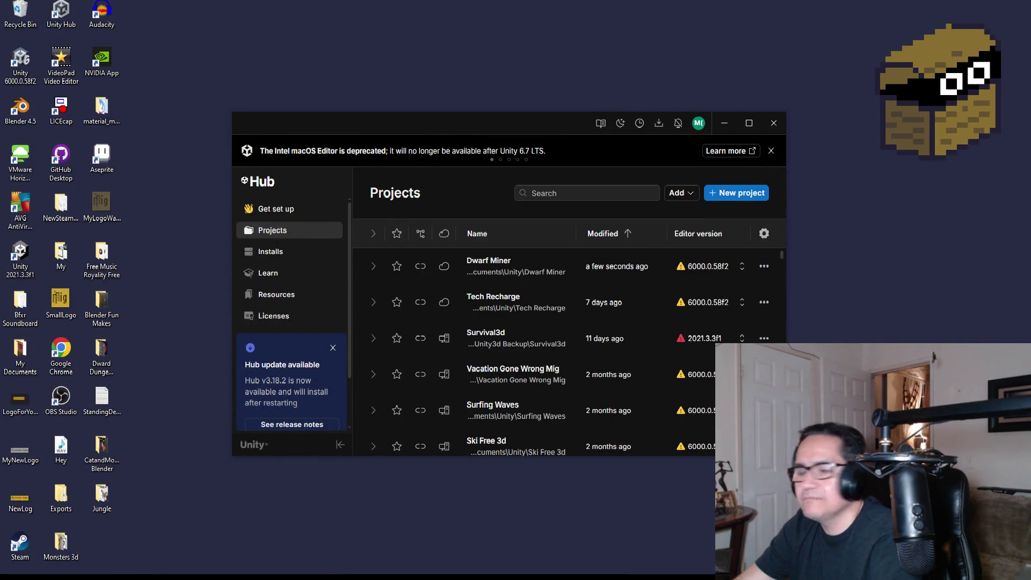
mouse_move(205, 577)
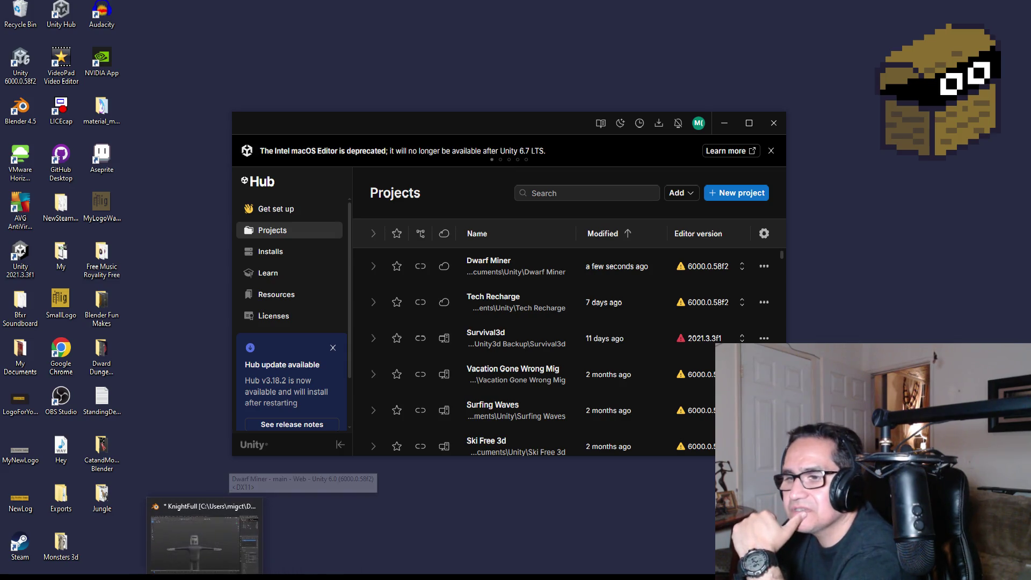
left_click(204, 536)
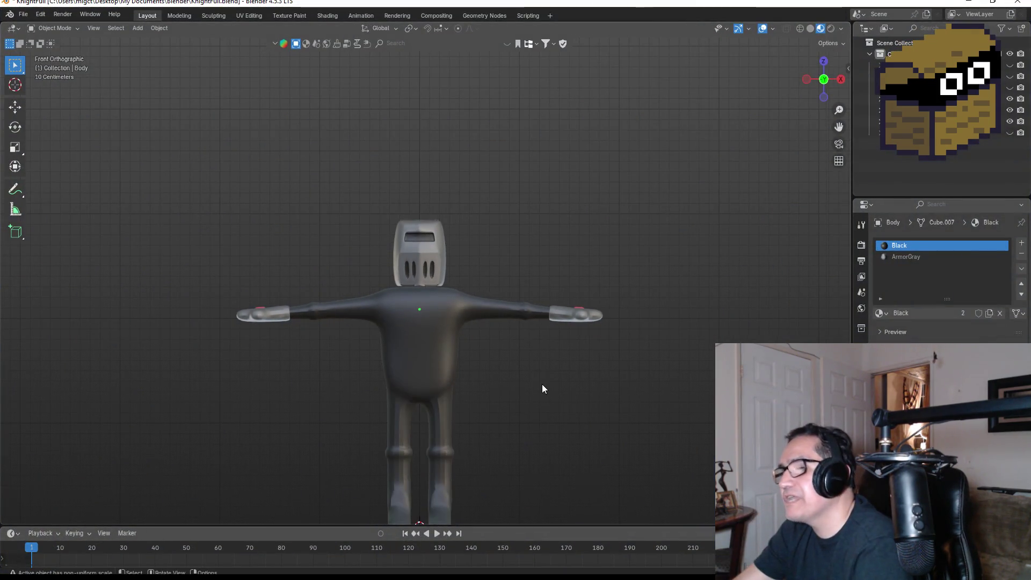
Select the knight's body and give it a new material in Material Properties
middle_click_drag(541, 385, 488, 299, "shift")
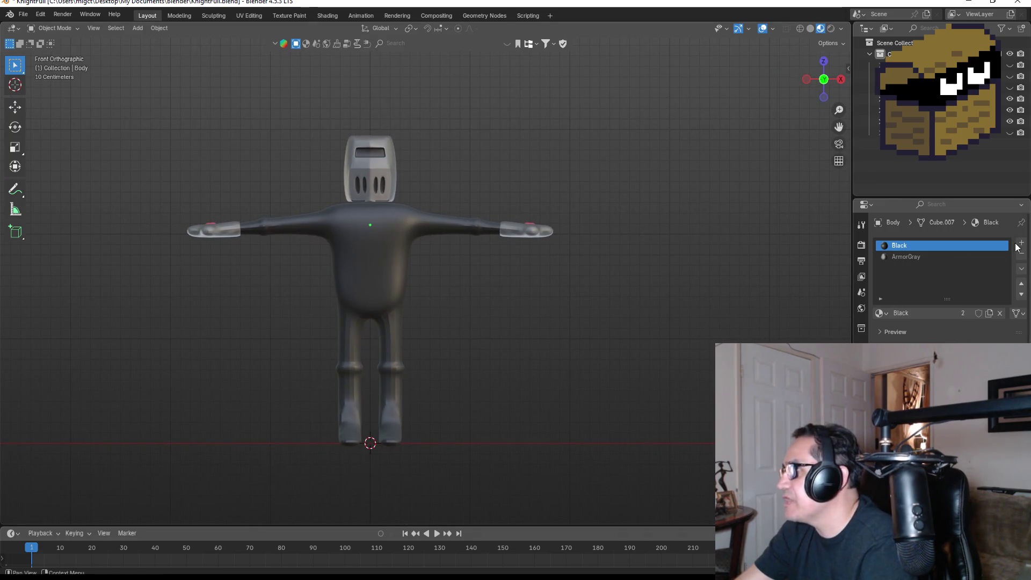
left_click(387, 263)
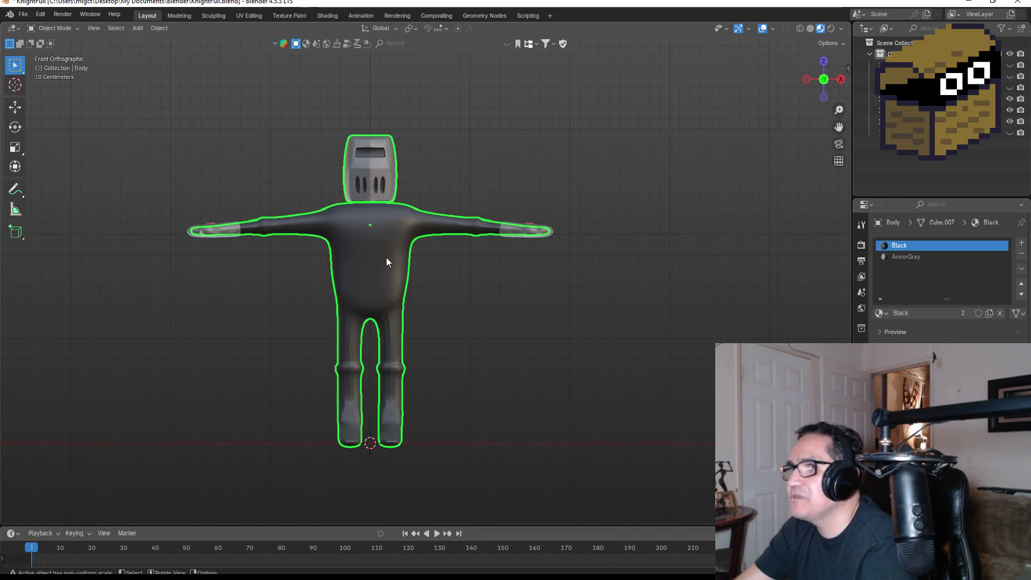
left_click(1022, 243)
left_click(916, 312)
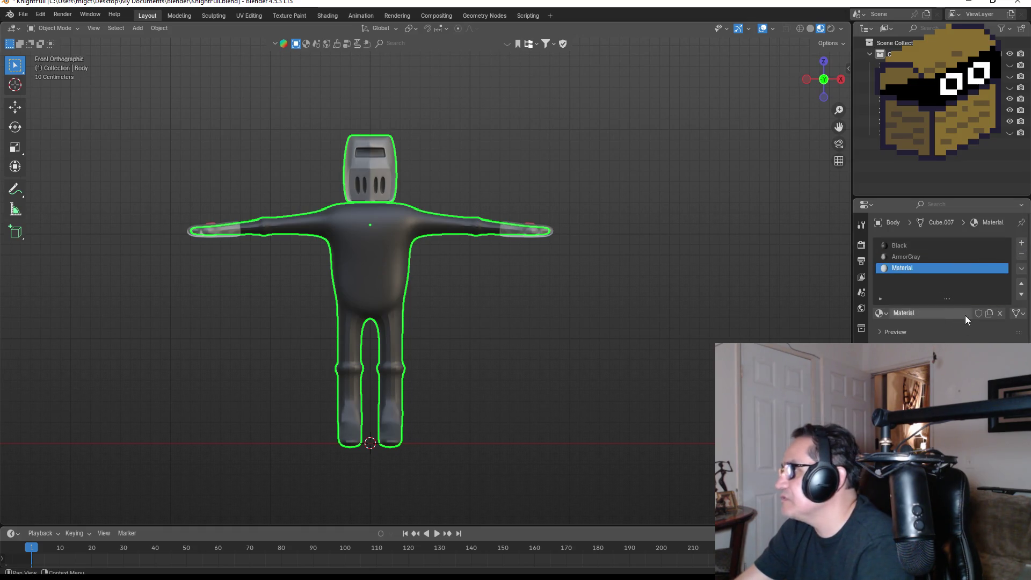
left_click(822, 342)
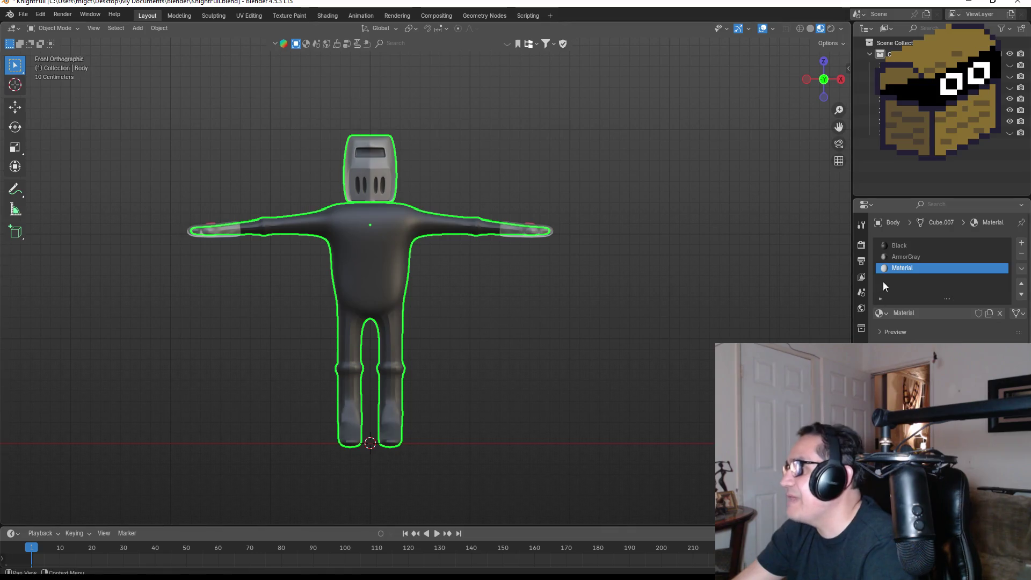
In the Shading workspace, delete the Material Output node and bring File Explorer forward
left_click(331, 16)
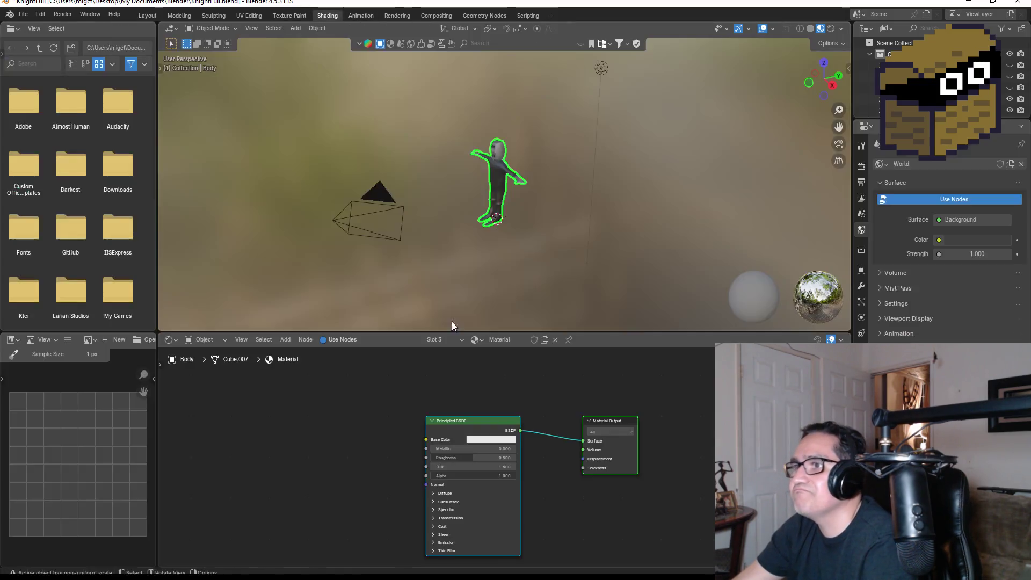
middle_click_drag(482, 398, 451, 327)
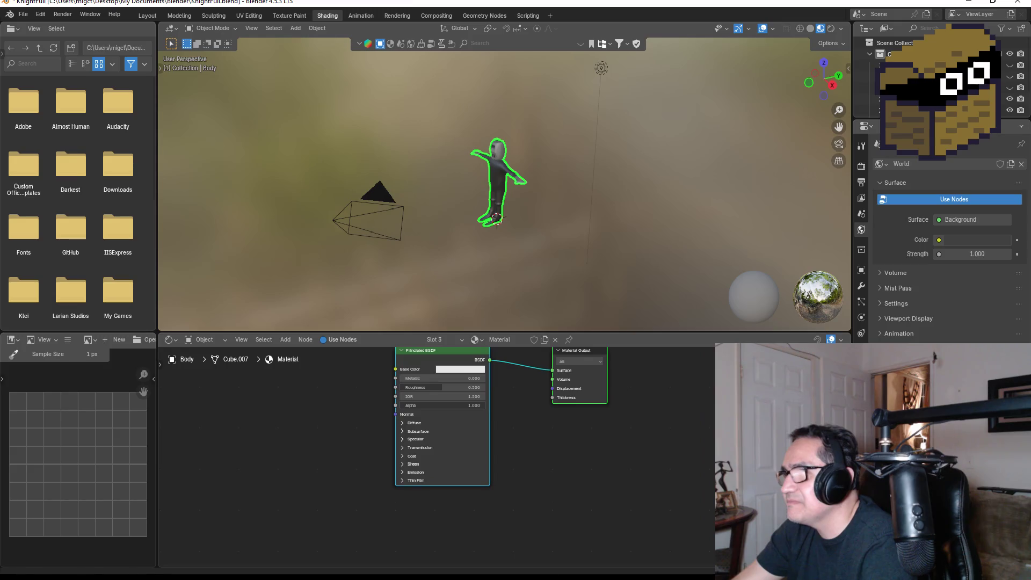
key("Home")
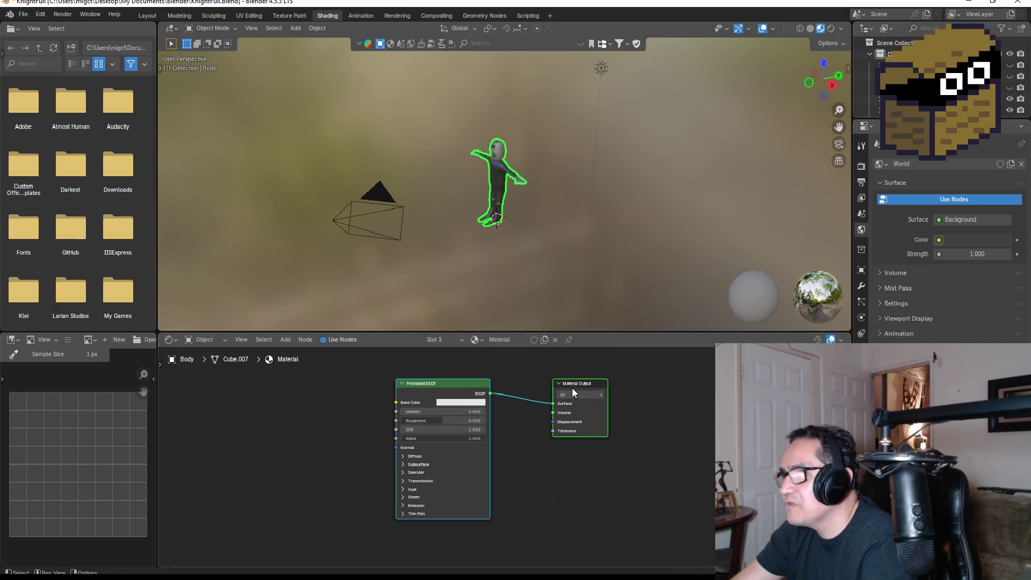
left_click(576, 385)
key("Delete")
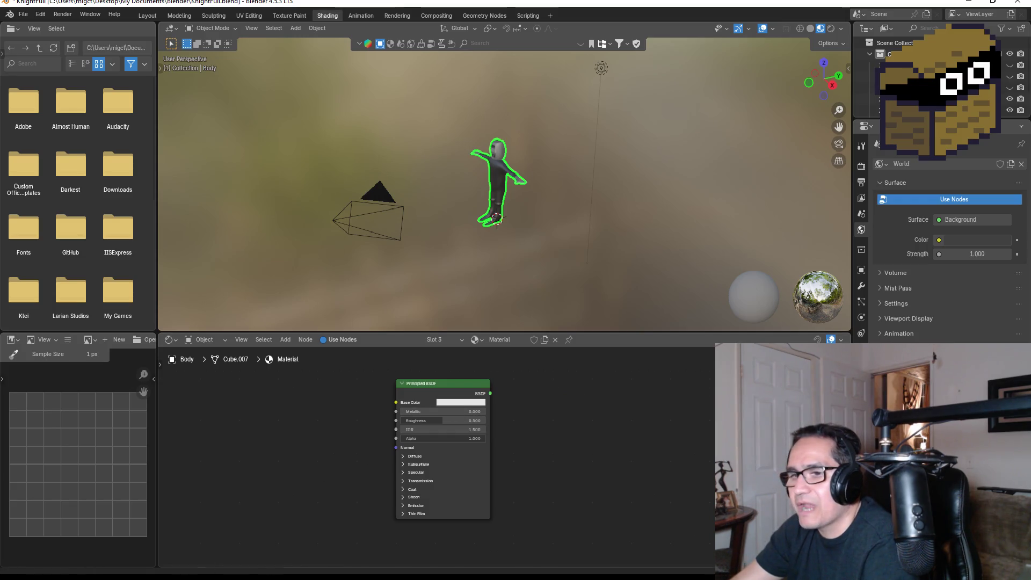
key("alt+Tab")
scroll(351, 260, "up", 2)
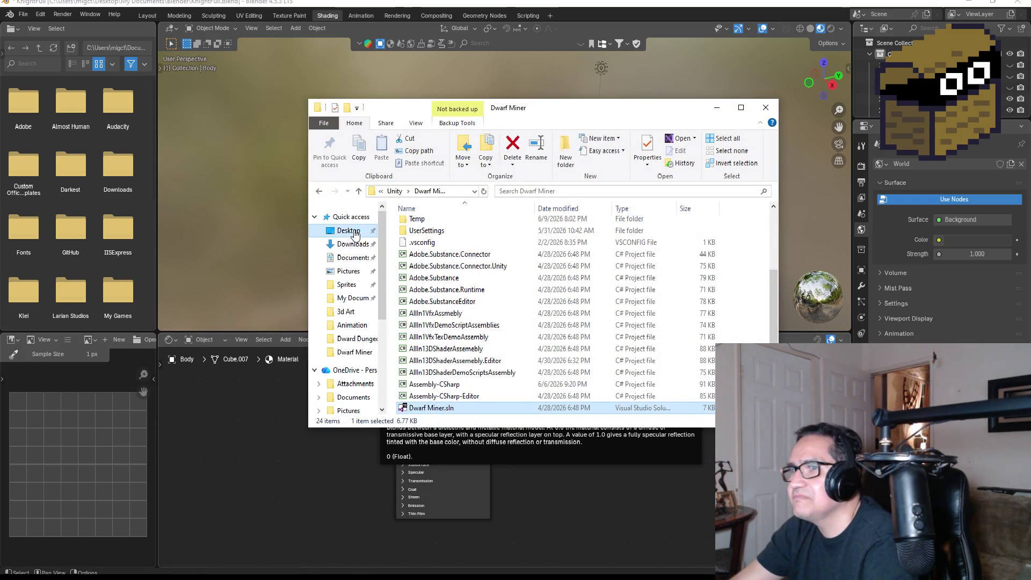
Open Desktop > Dward Dungeon Crawler and drag DragonEmblem.png into the Shader Editor as an Image Texture
left_click(349, 230)
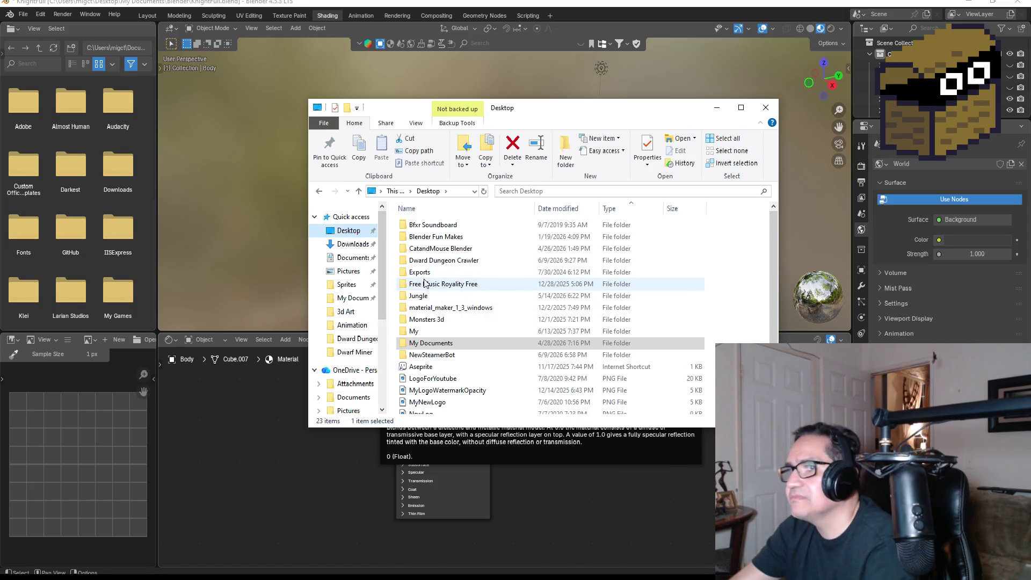
left_click(442, 260)
double_click(442, 260)
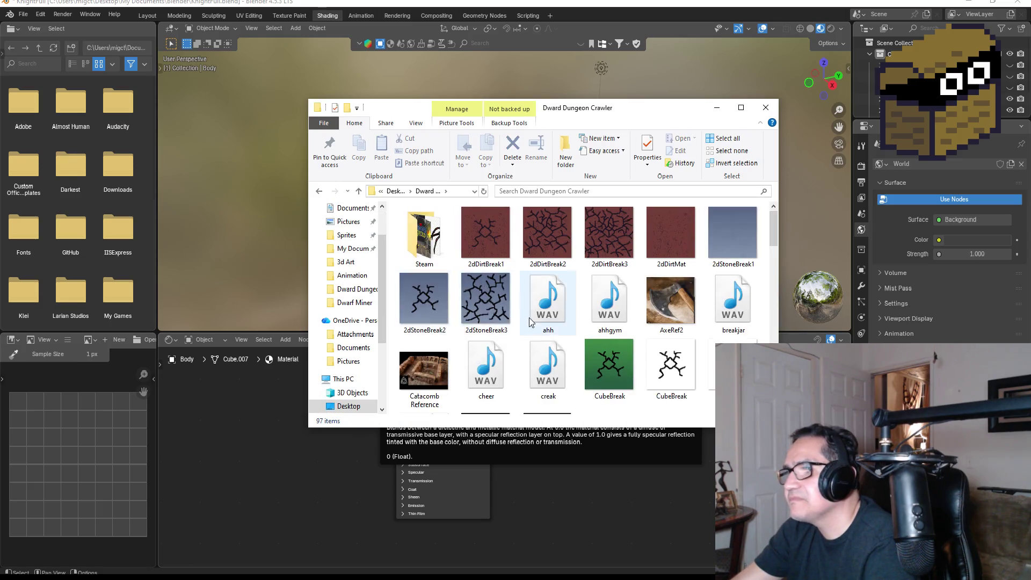
scroll(573, 339, "down", 5)
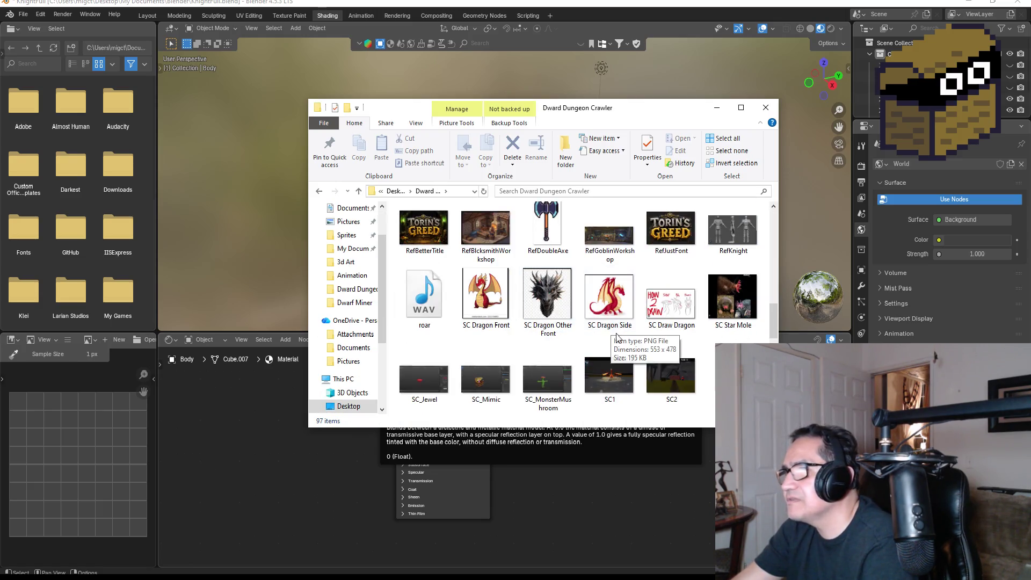
scroll(596, 338, "down", 3)
scroll(598, 337, "down", 6)
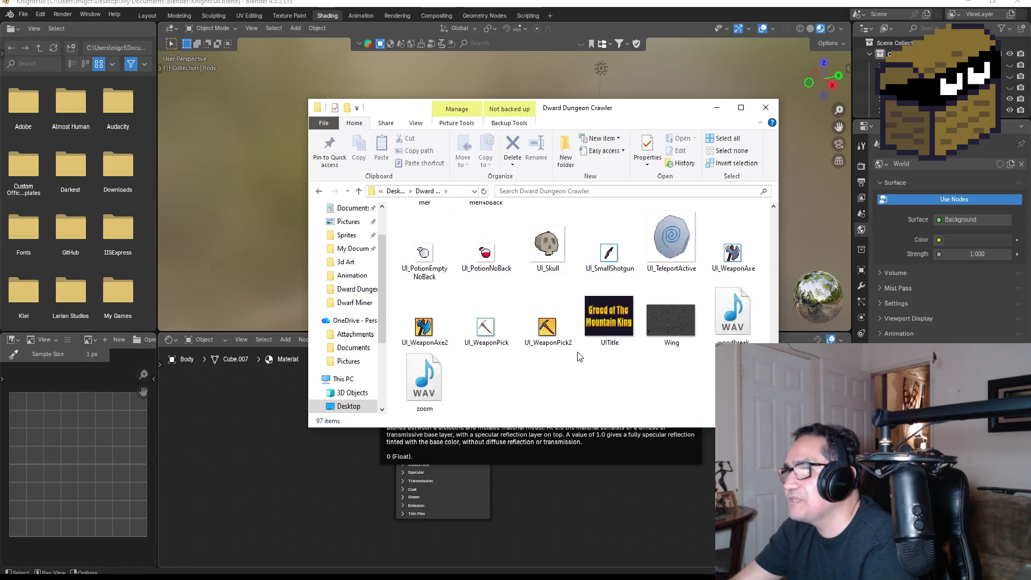
scroll(589, 353, "up", 10)
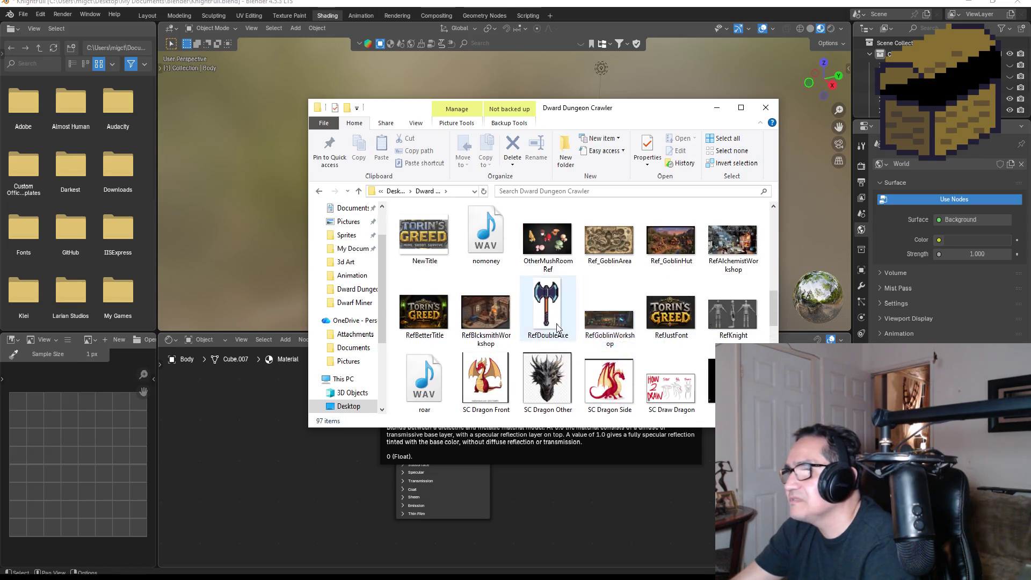
left_click(496, 231)
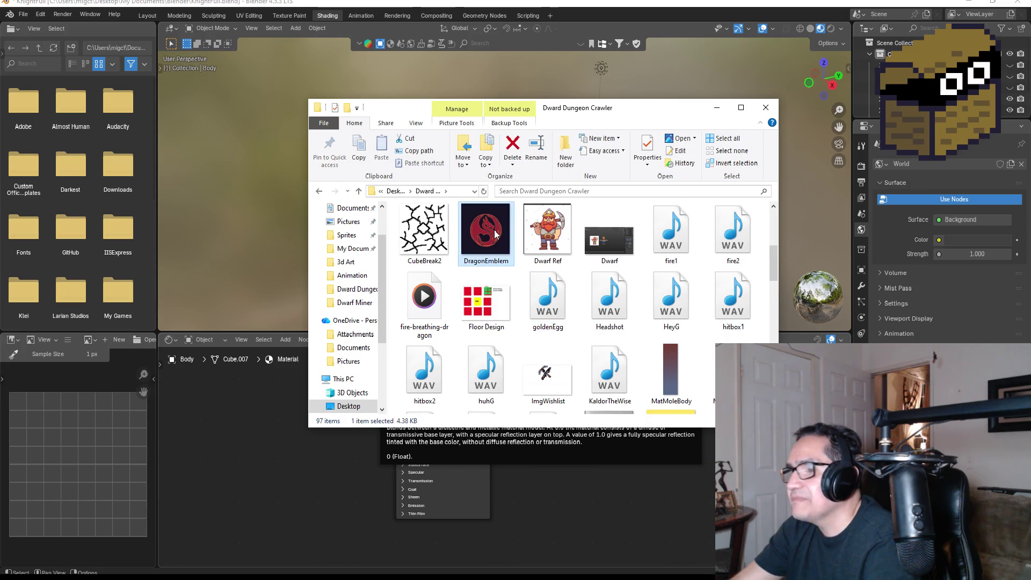
mouse_move(470, 260)
left_mouse_down()
mouse_move(238, 458)
mouse_move(266, 468)
left_mouse_up()
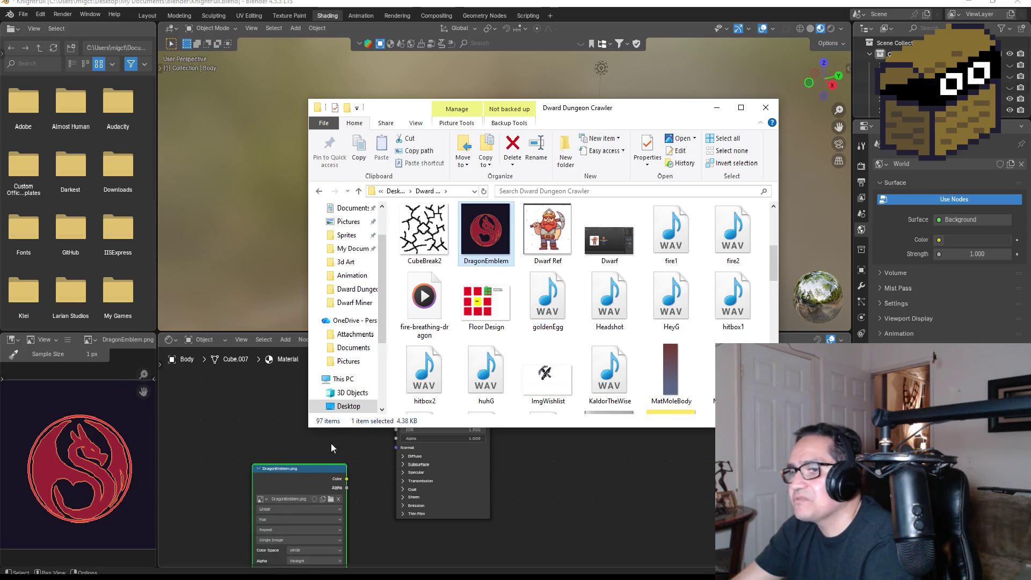
Wire the DragonEmblem.png node's Color into Principled BSDF Base Color, then go back to Layout
left_click(717, 108)
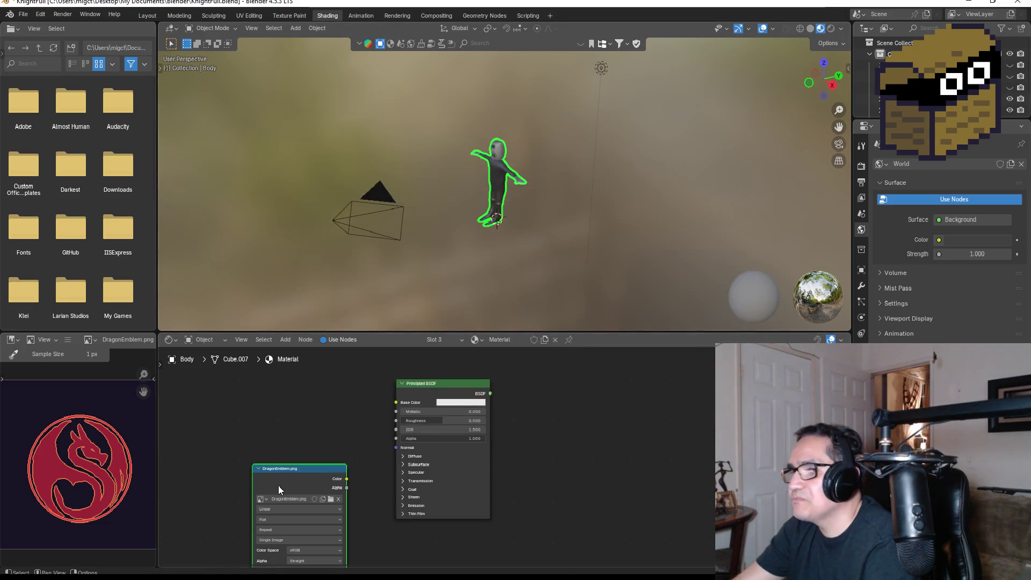
left_click_drag(283, 471, 283, 386)
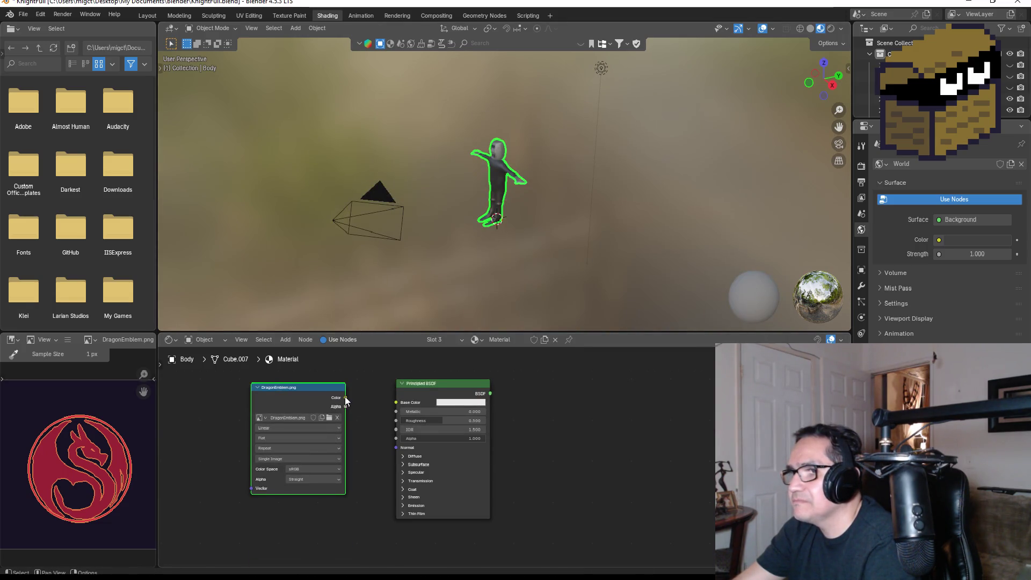
left_click_drag(345, 397, 396, 403)
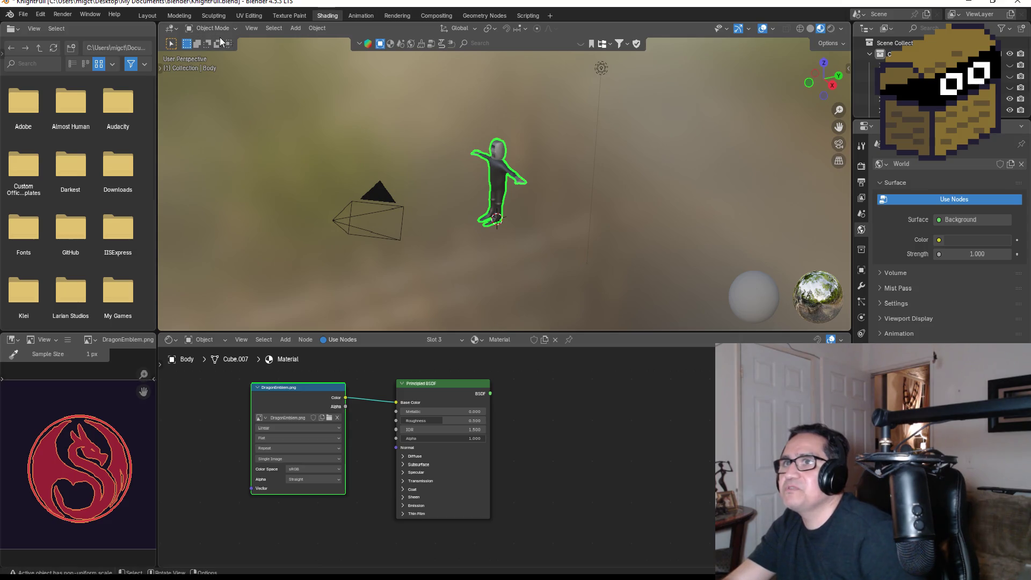
left_click(145, 16)
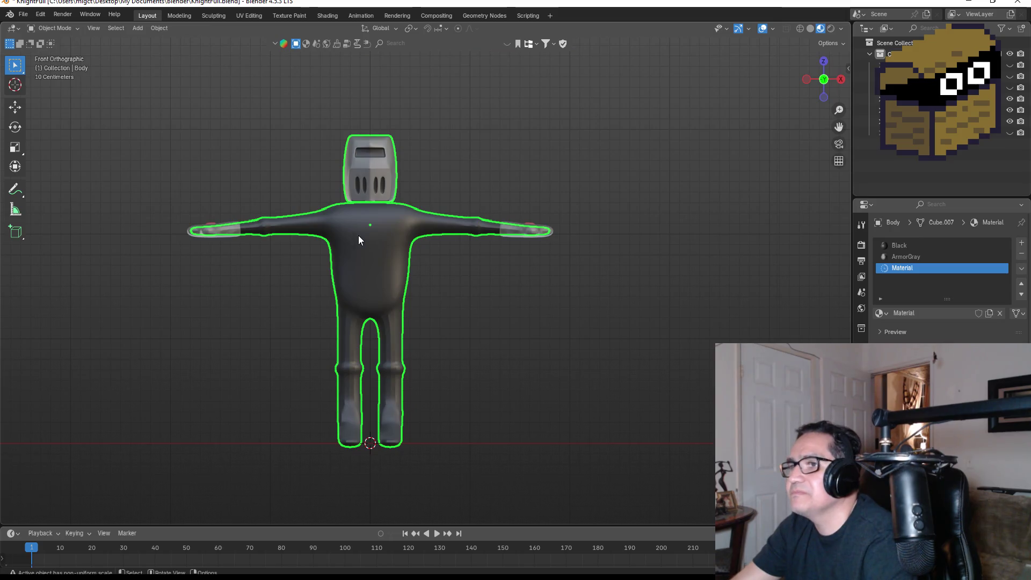
In Edit Mode, assign the Material slot to a box-selected block of right chest faces, then deselect
key("Tab")
scroll(386, 265, "up", 2)
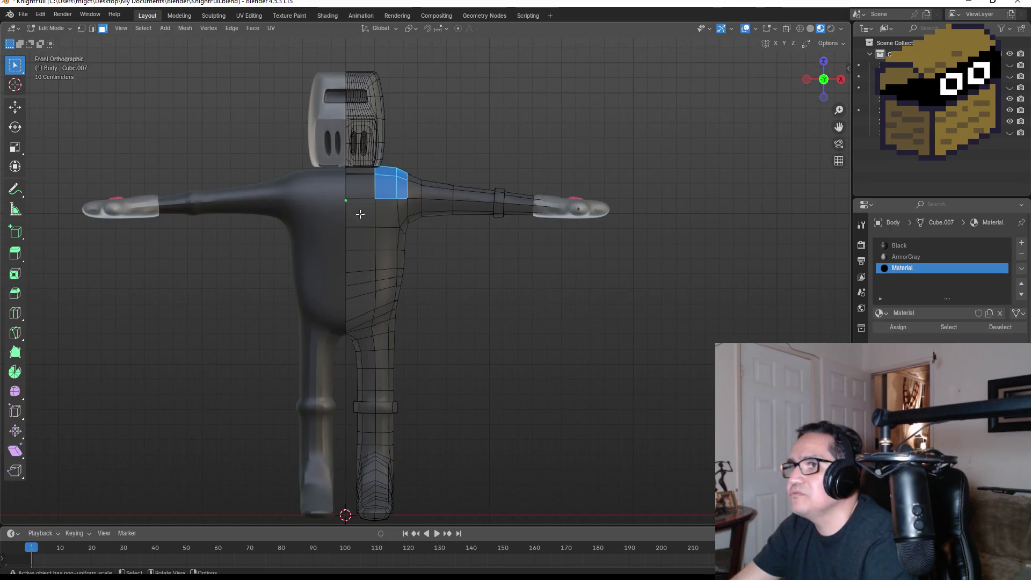
mouse_move(333, 192)
left_mouse_down()
mouse_move(406, 294)
mouse_move(398, 265)
left_mouse_up()
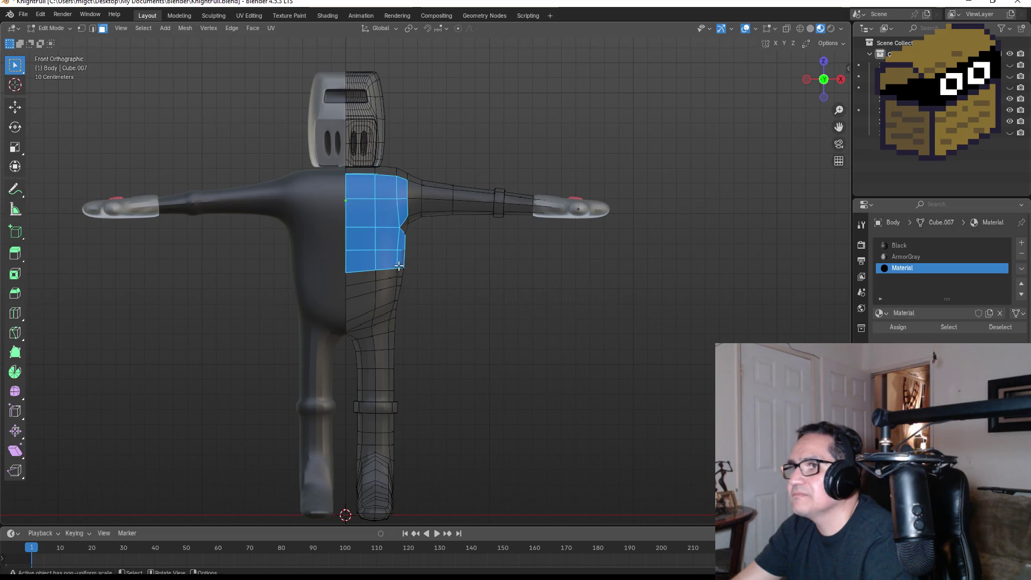
scroll(398, 197, "up", 2)
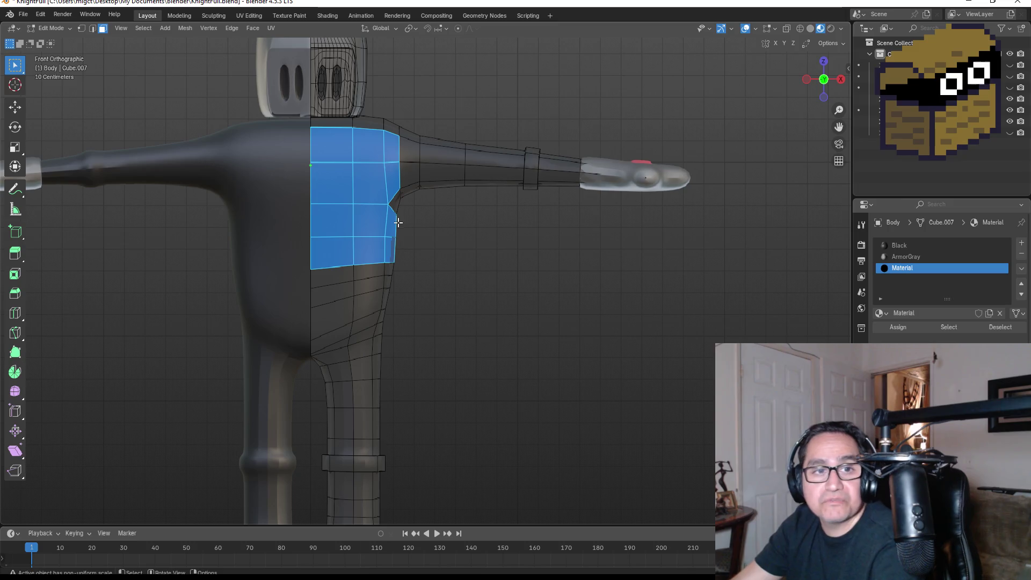
left_click(898, 328)
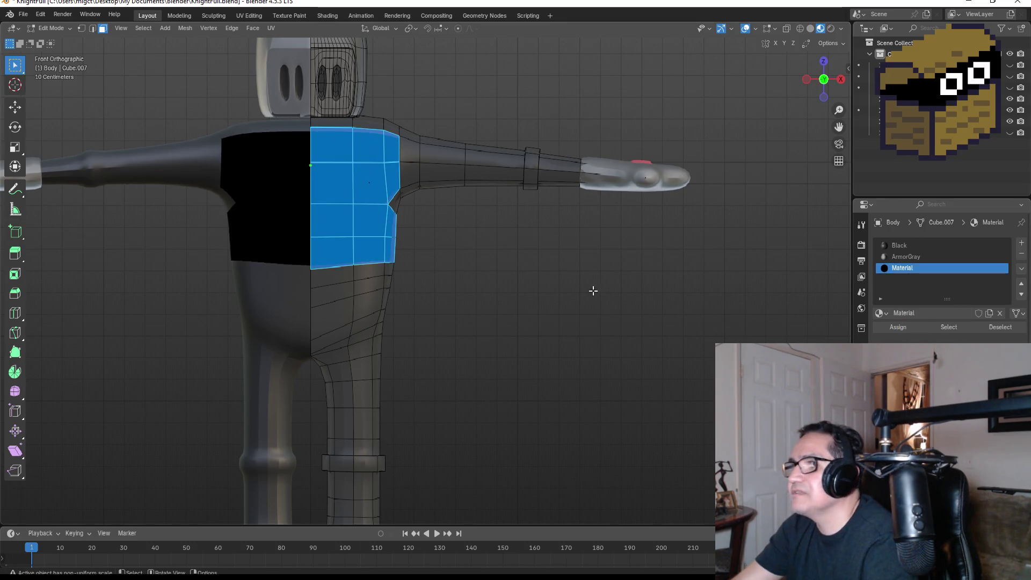
left_click(536, 298)
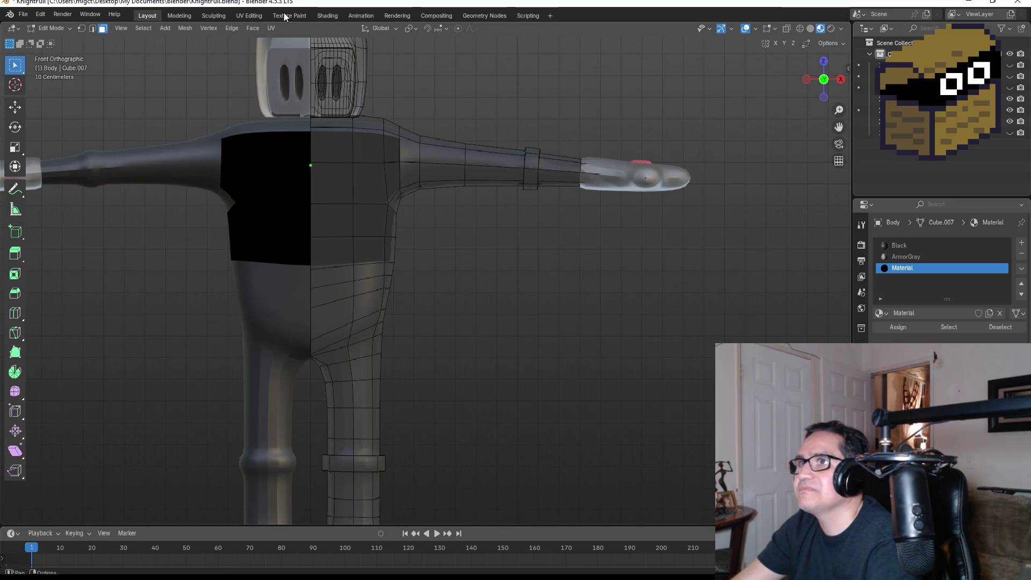
In UV Editing, frame the knight's head, torso and arm in front view beside the UV layout
left_click(264, 20)
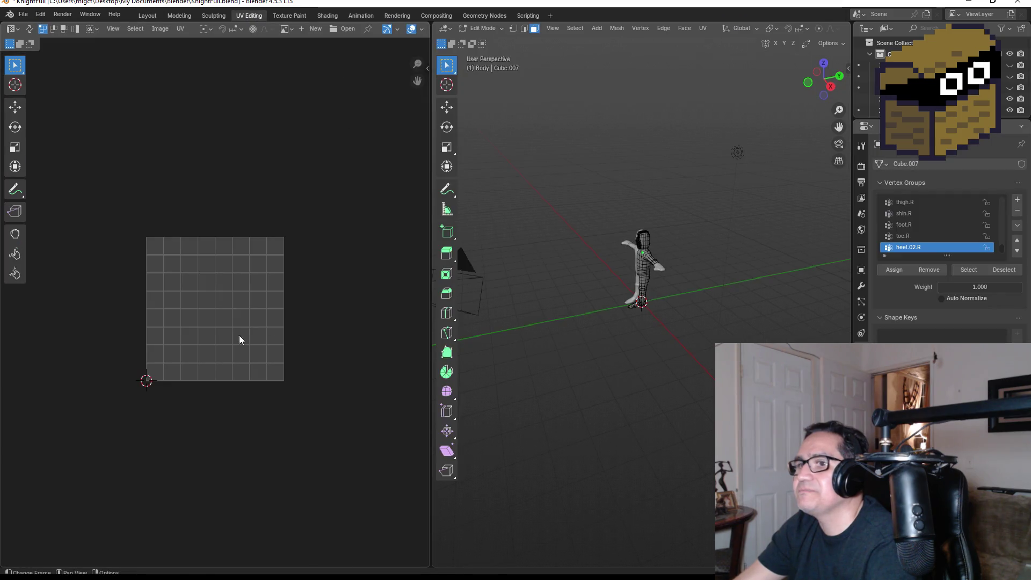
scroll(687, 219, "up", 4)
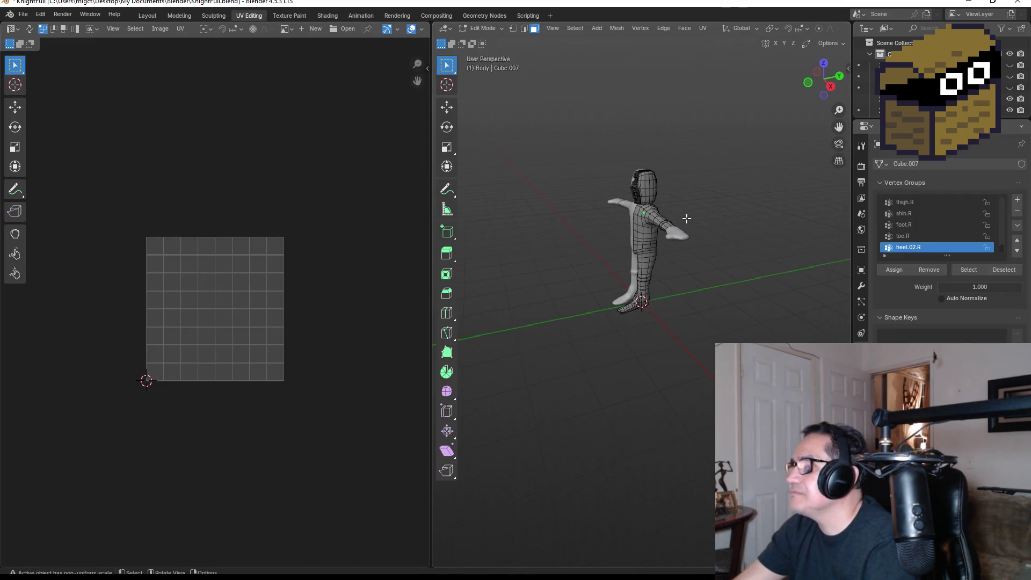
left_click(813, 72)
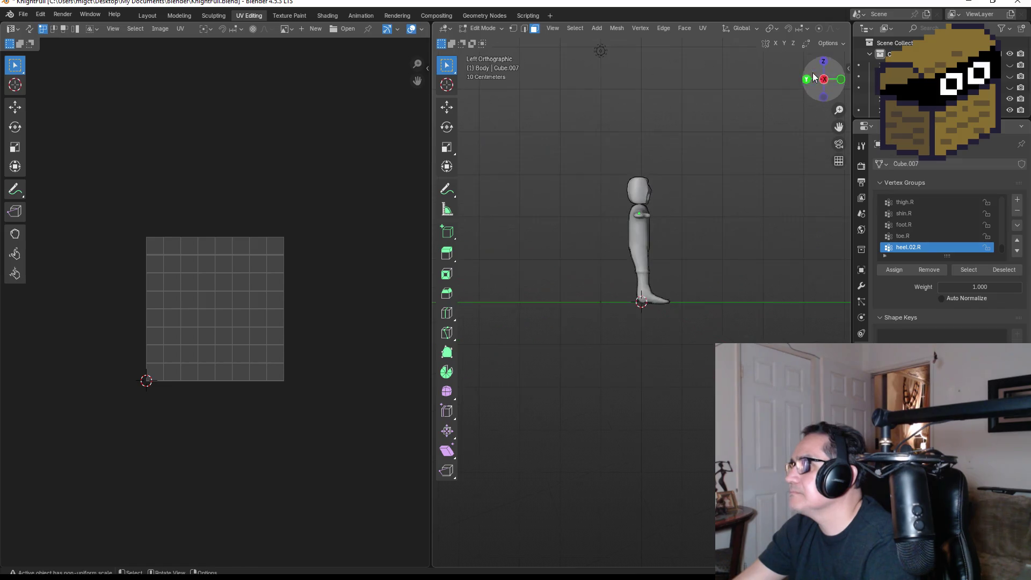
left_click(841, 79)
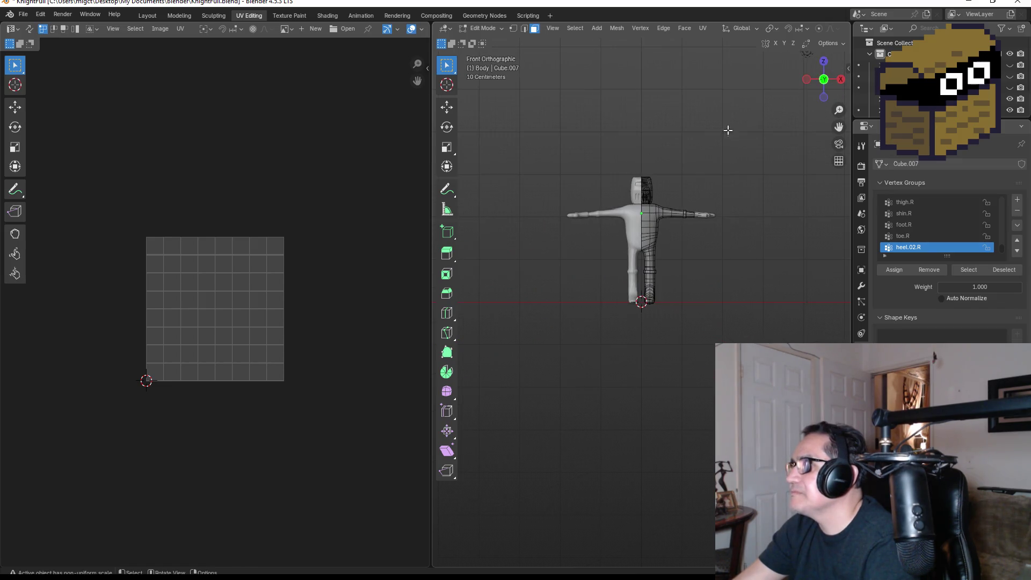
scroll(732, 179, "up", 5)
mouse_move(732, 180)
middle_mouse_down("shift")
mouse_move(708, 202)
mouse_move(672, 357)
middle_mouse_up("shift")
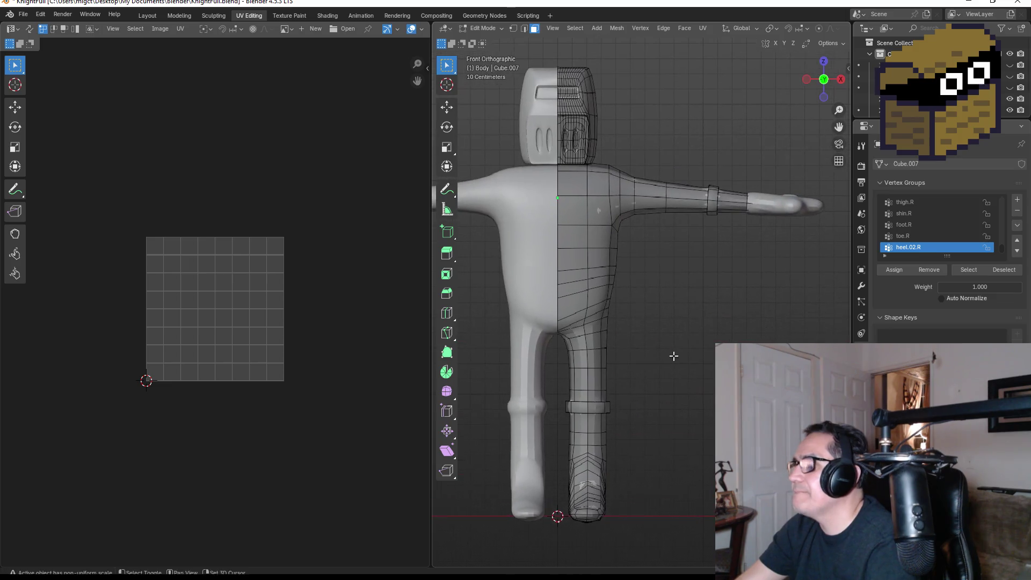
key("Tab")
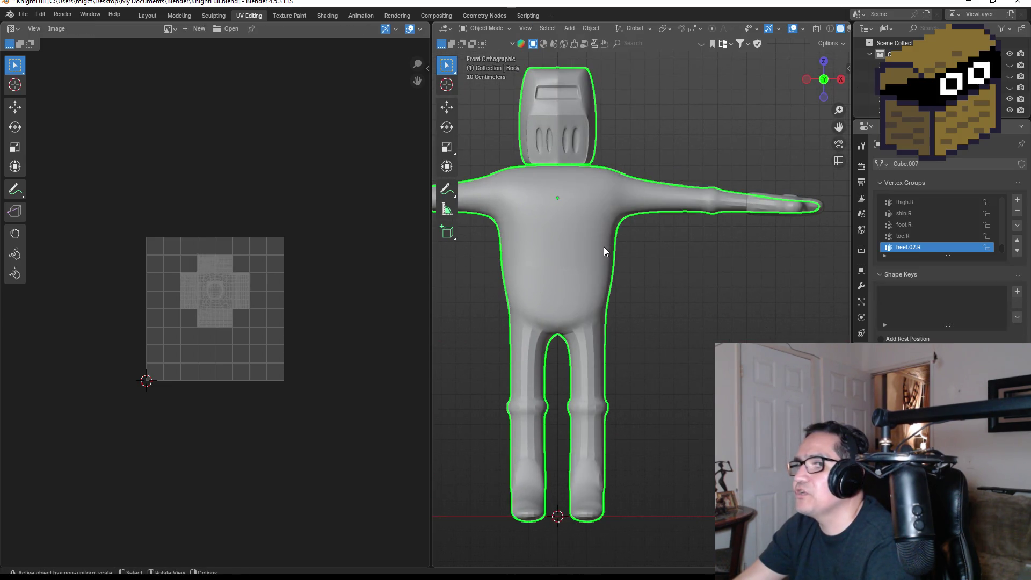
key("Tab")
key("Tab")
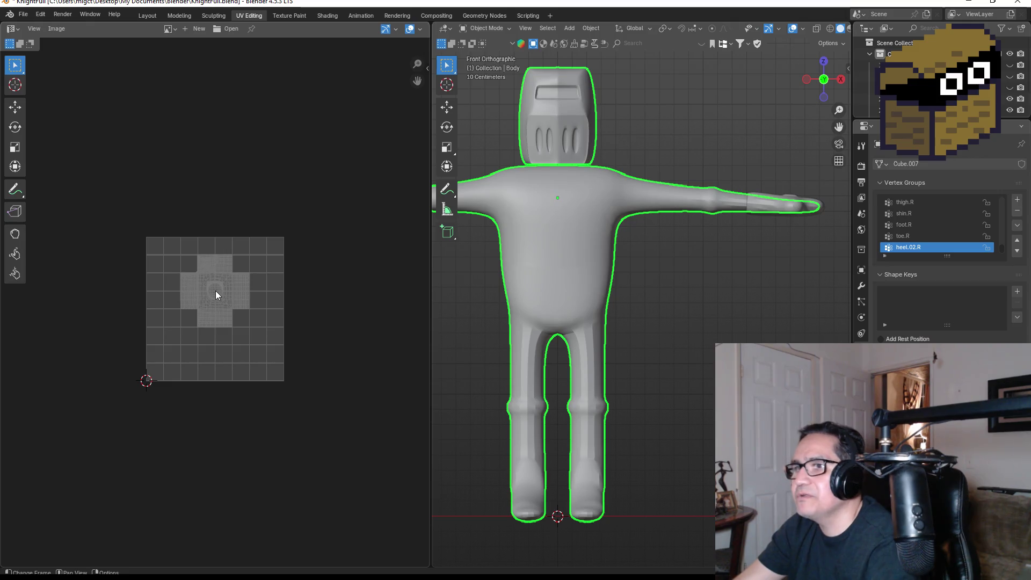
scroll(216, 293, "up", 2)
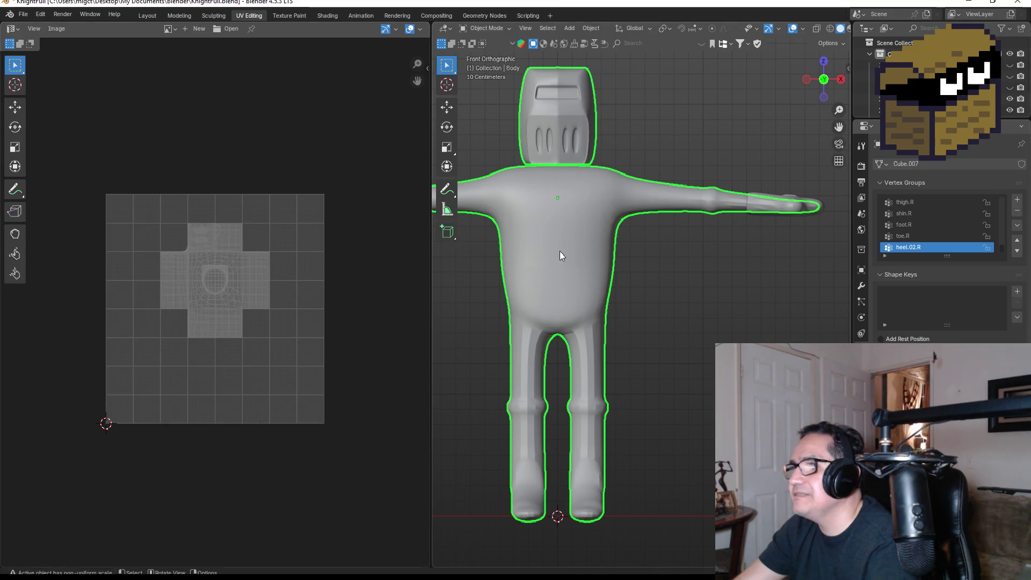
Select the chest face block and scale its UV islands up and over the dragon emblem
key("Tab")
left_click(566, 205)
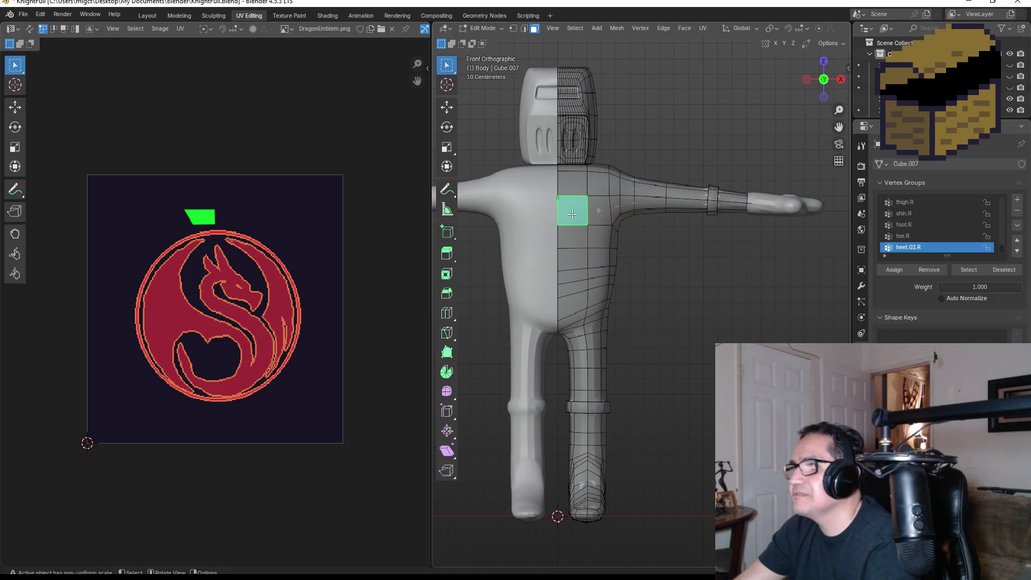
left_click_drag(569, 178, 616, 266)
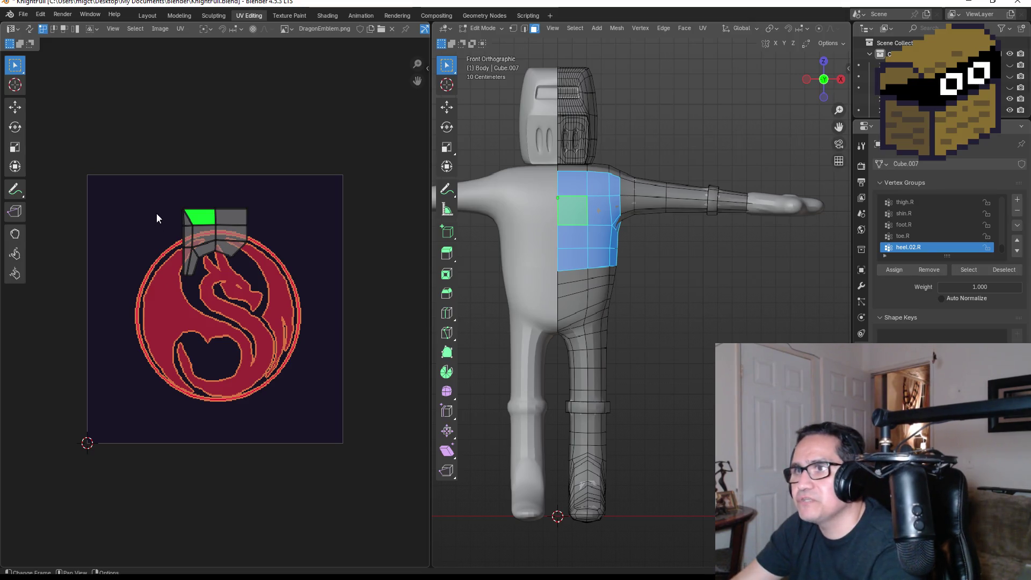
mouse_move(153, 190)
left_mouse_down()
mouse_move(261, 291)
mouse_move(293, 303)
left_mouse_up()
key("s")
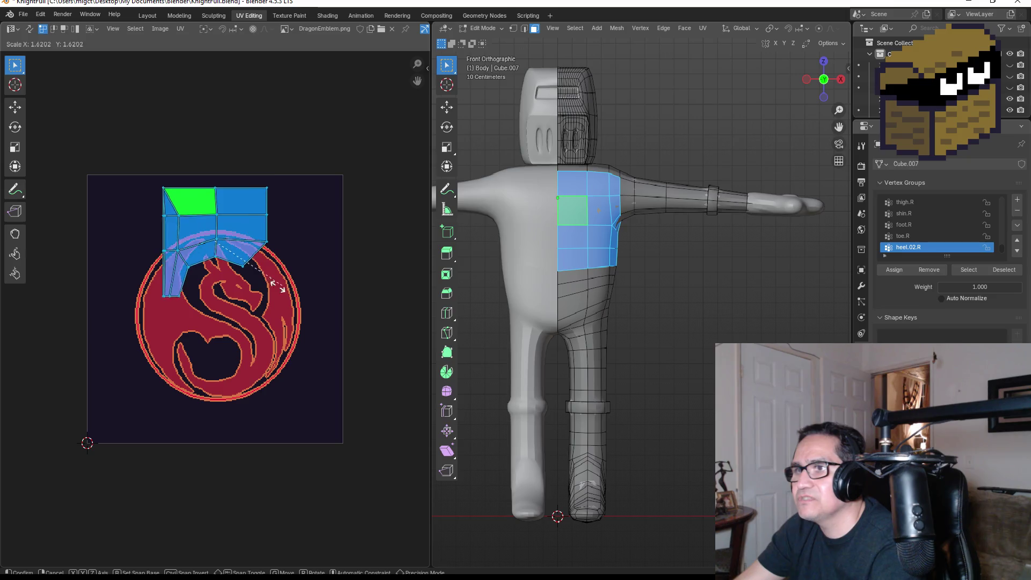
left_click(306, 301)
key("g")
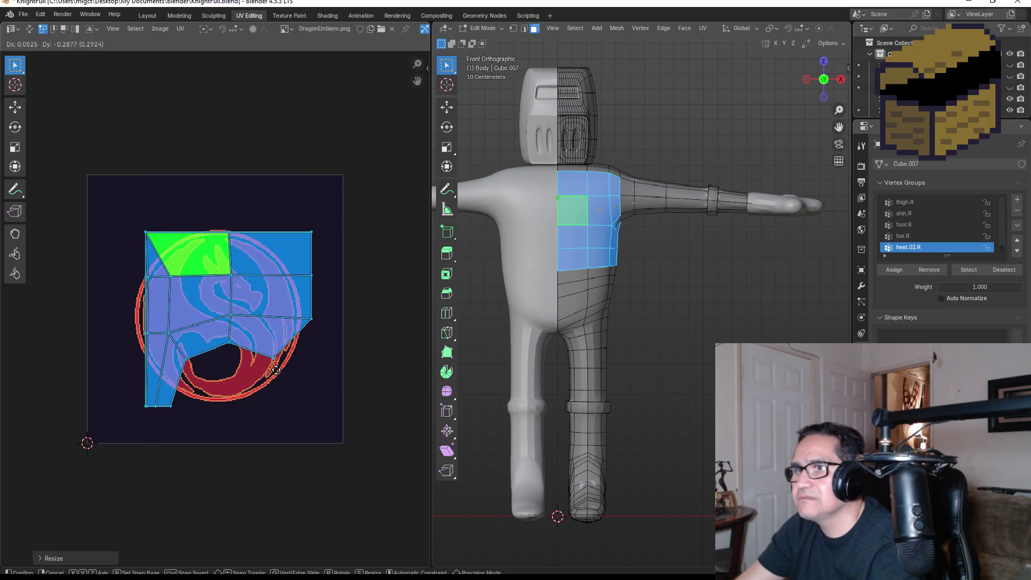
left_click(259, 361)
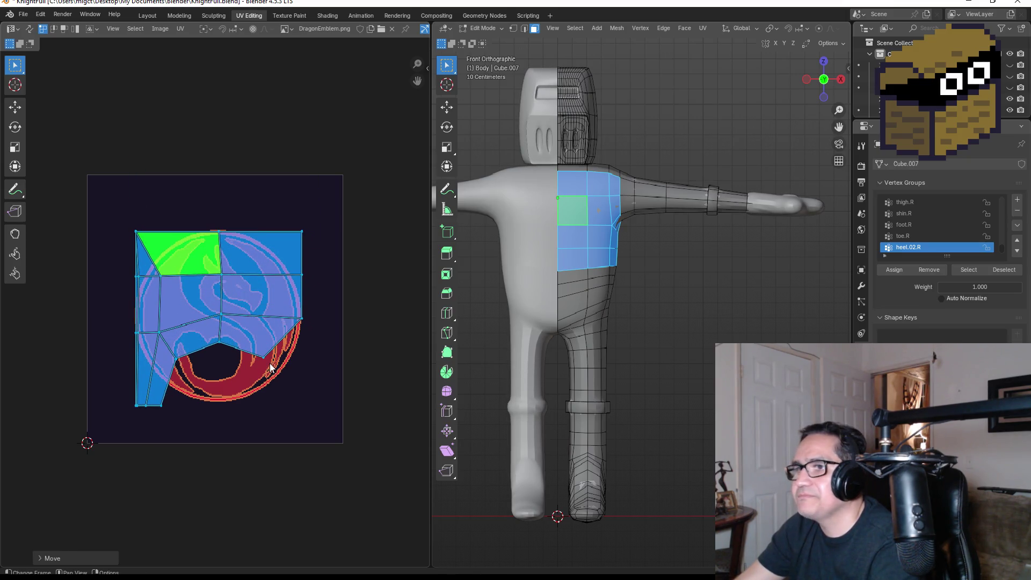
Deselect the faces, switch the viewport to Material Preview, and leave Edit Mode
left_click(672, 328)
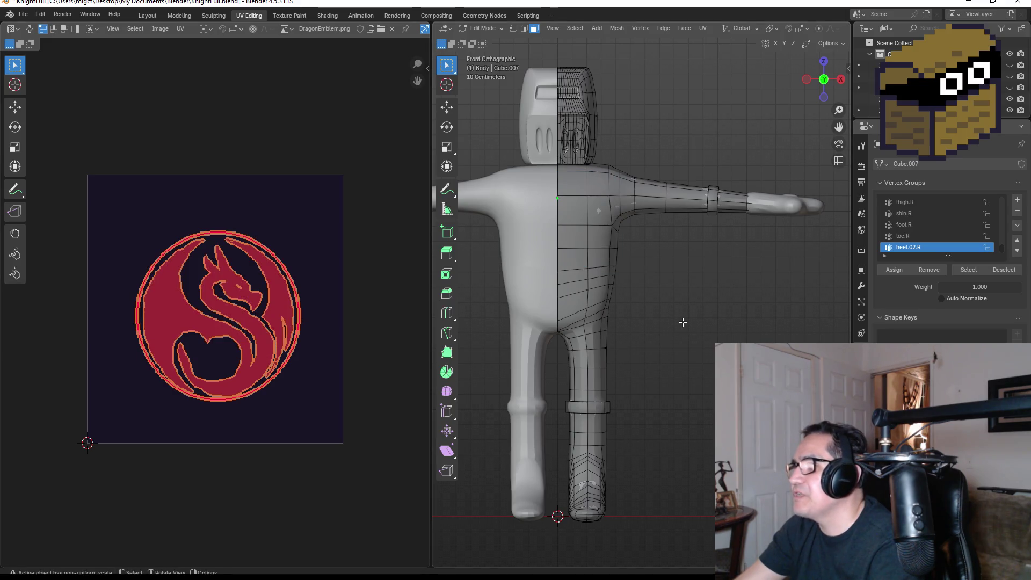
key("z")
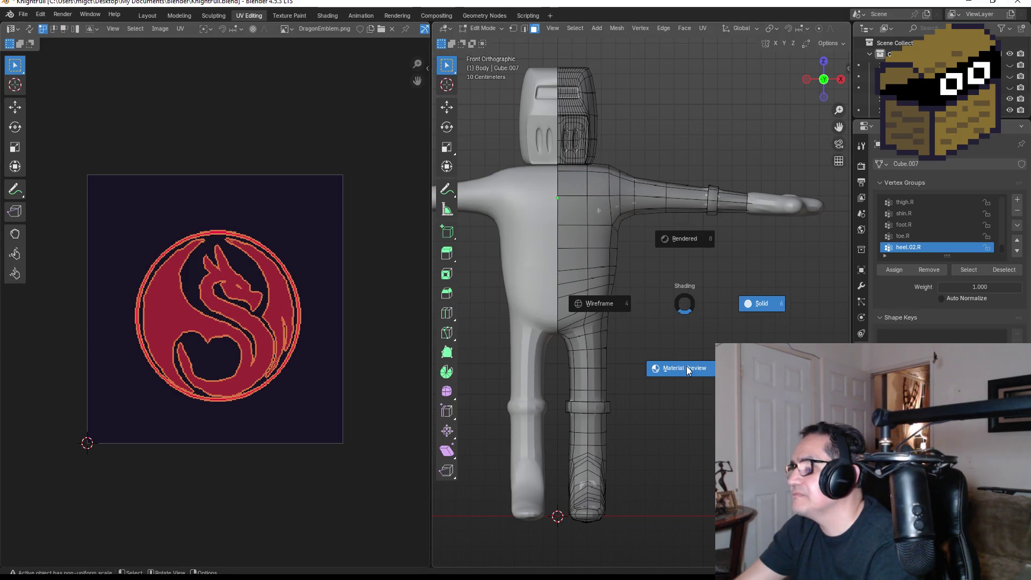
left_click(690, 363)
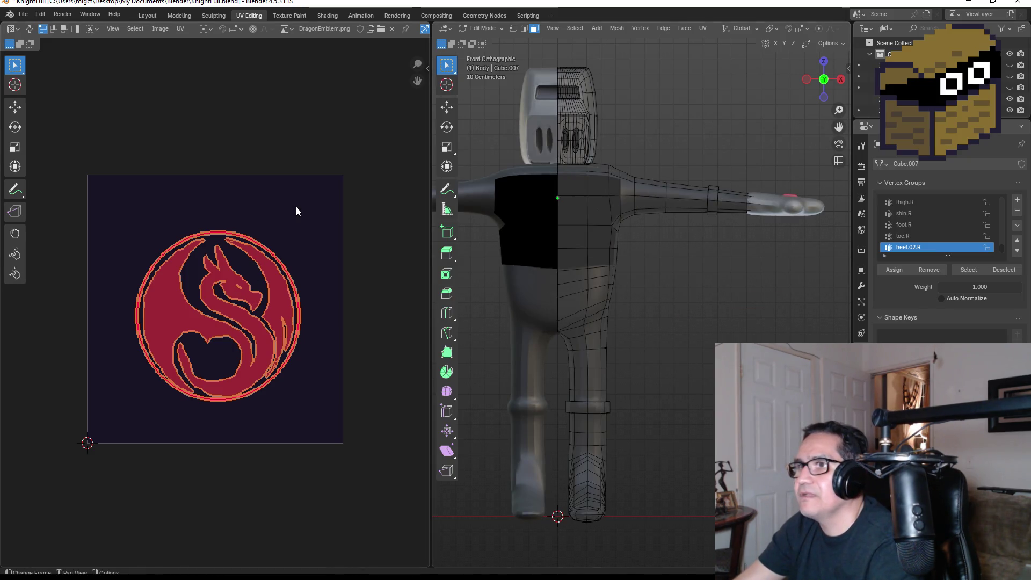
key("Tab")
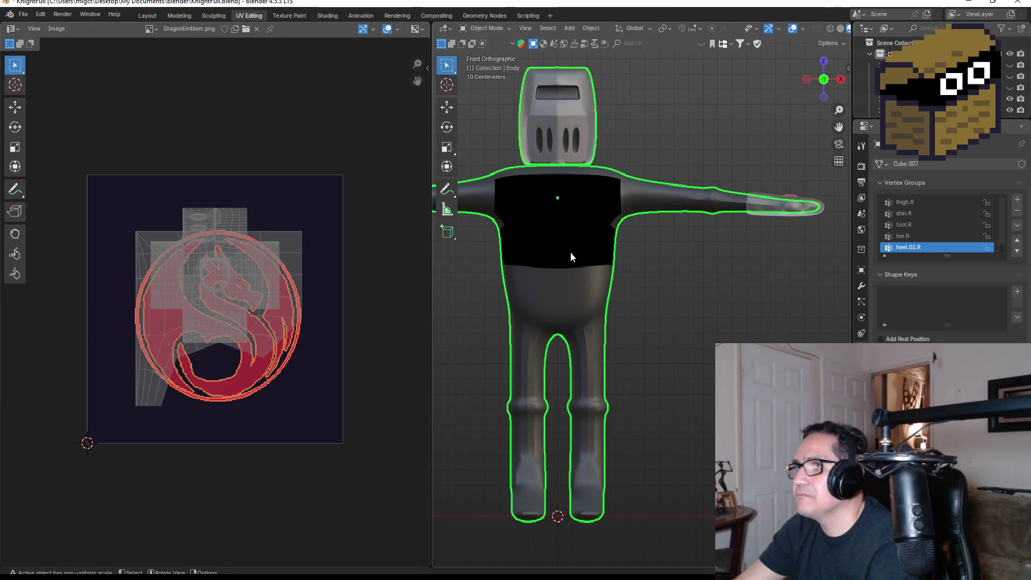
Reselect the right chest faces and lower two UV vertices onto the emblem's rim
key("Tab")
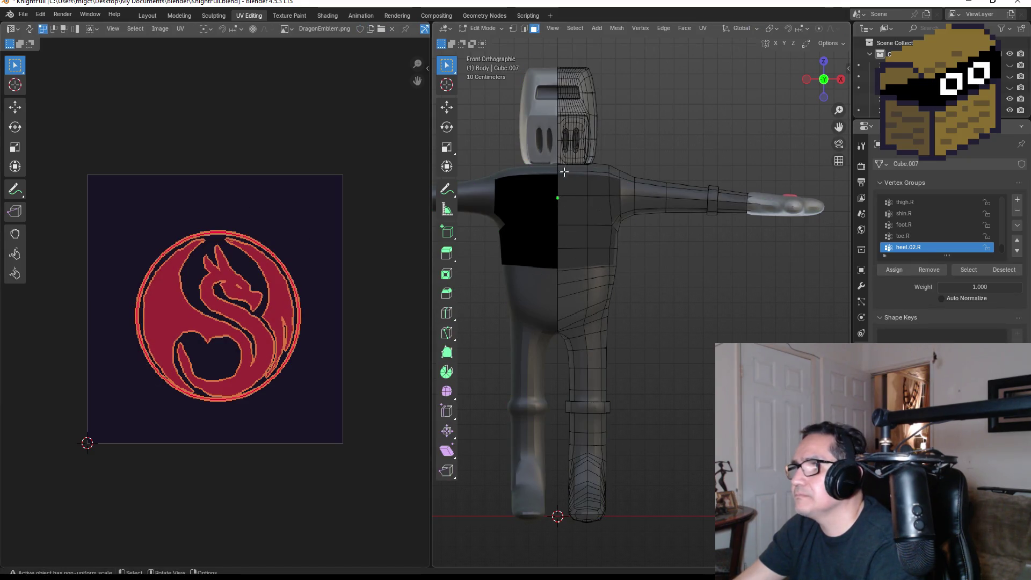
left_click_drag(564, 172, 618, 271)
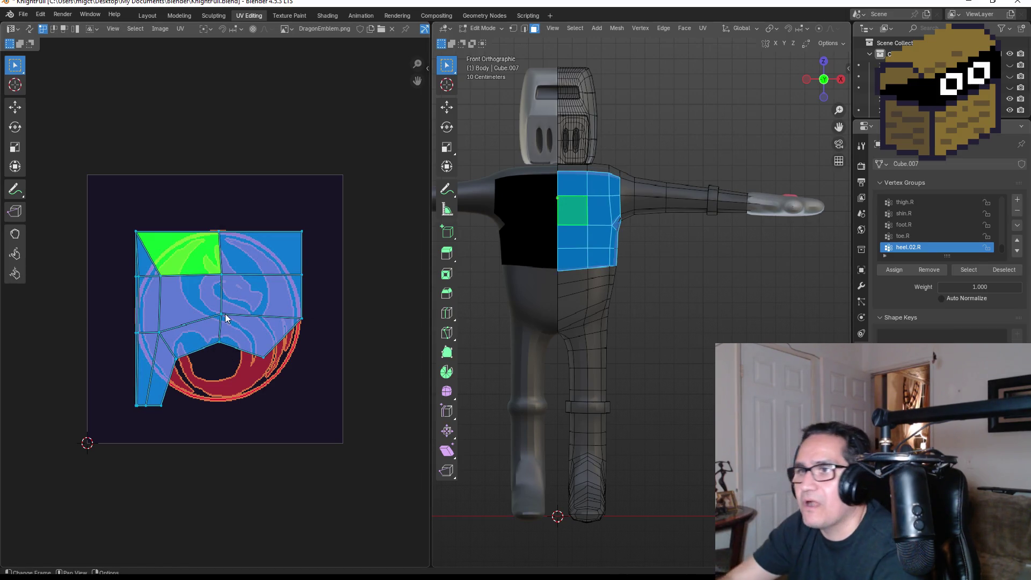
left_click(214, 339)
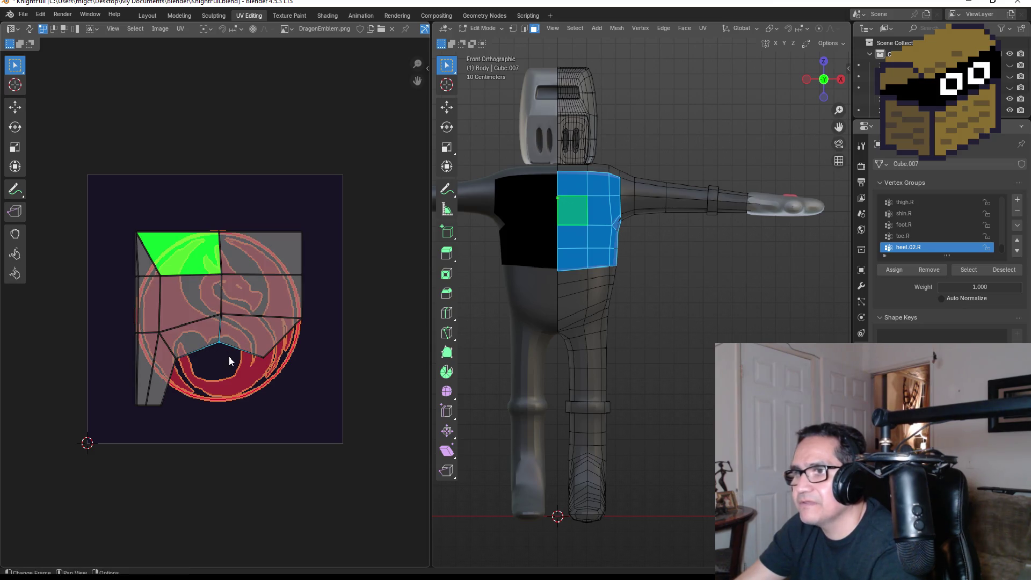
key("g")
left_click(231, 420)
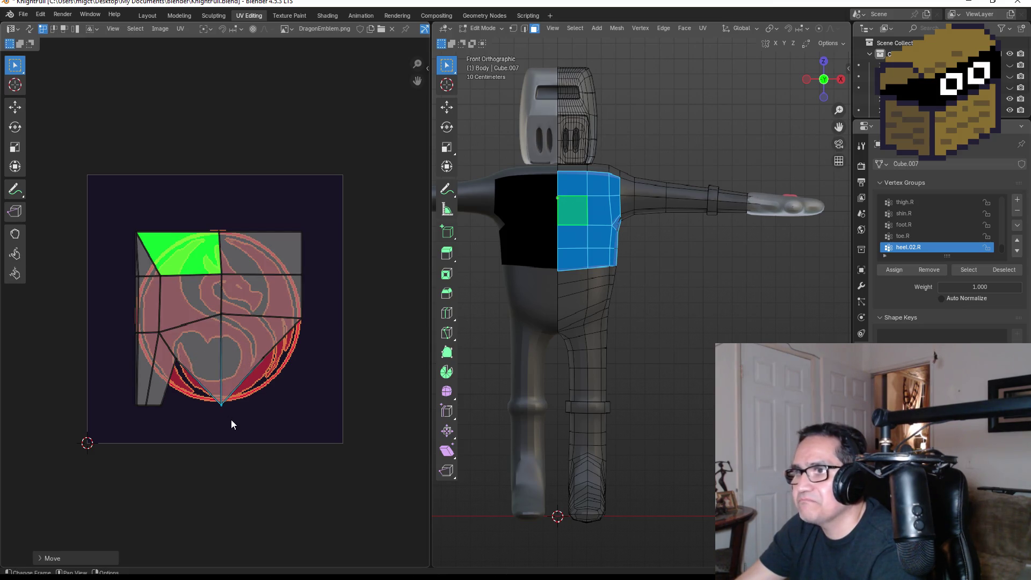
left_click(209, 281)
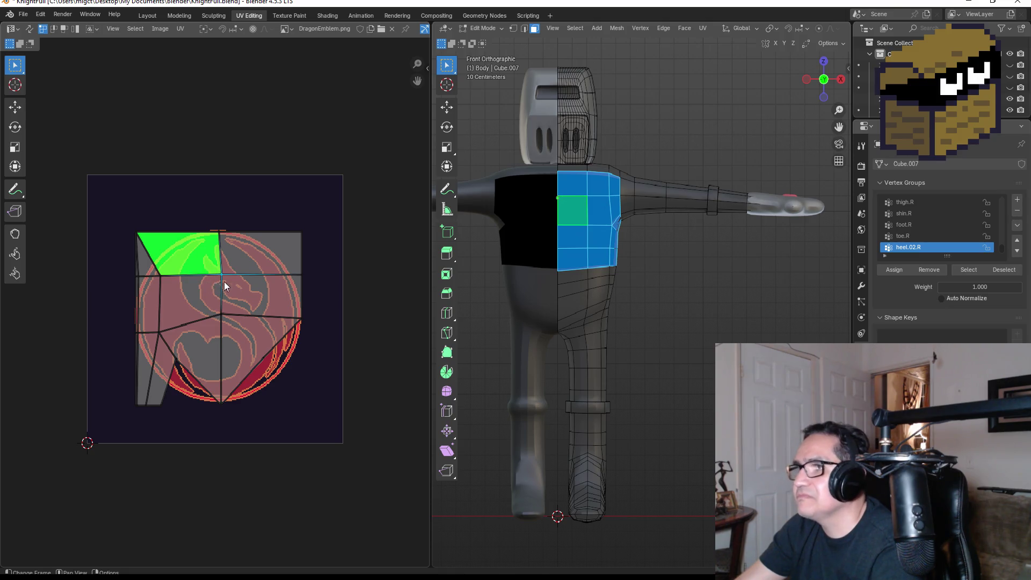
key("g")
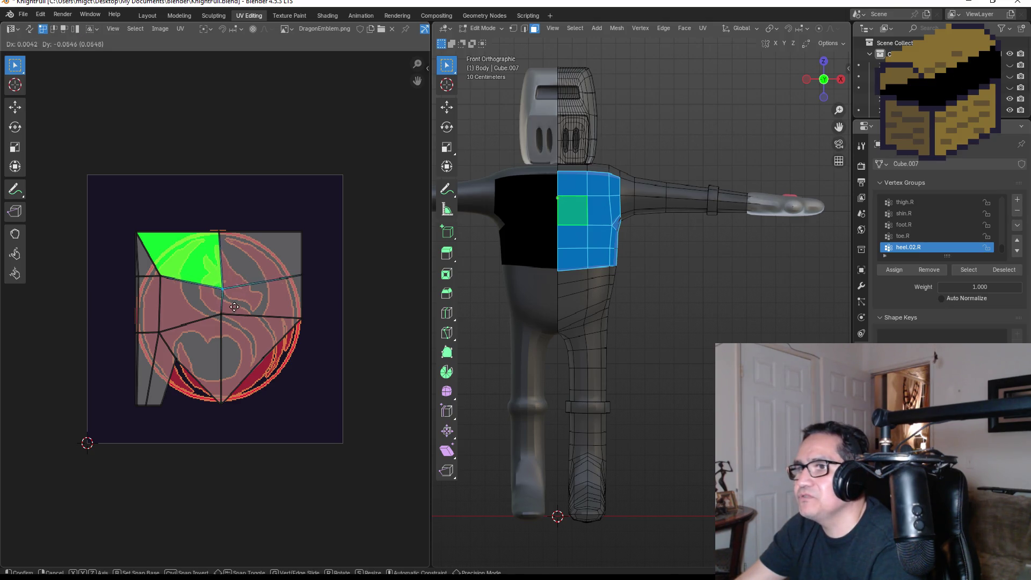
left_click(234, 308)
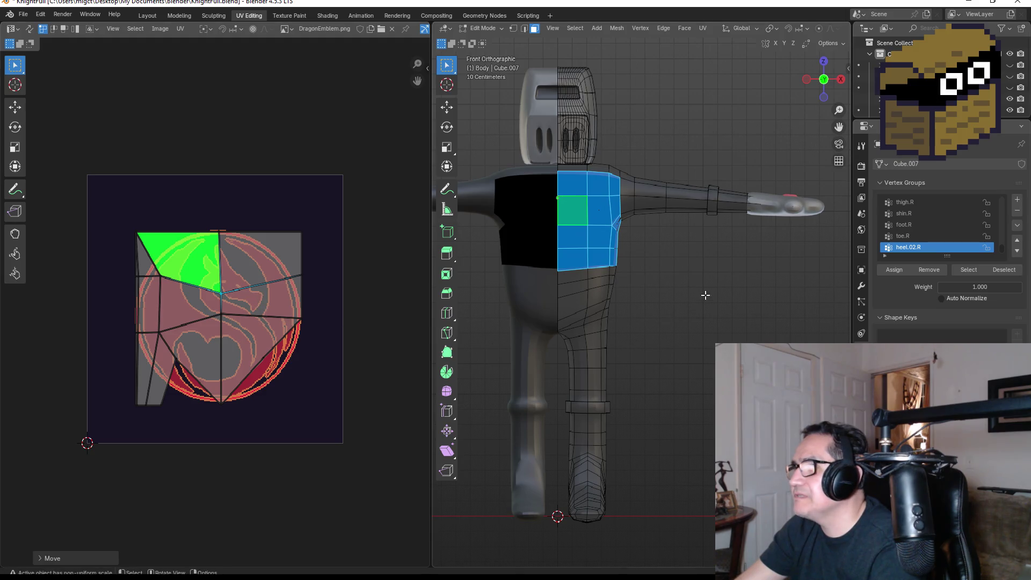
middle_click_drag(705, 295, 667, 302)
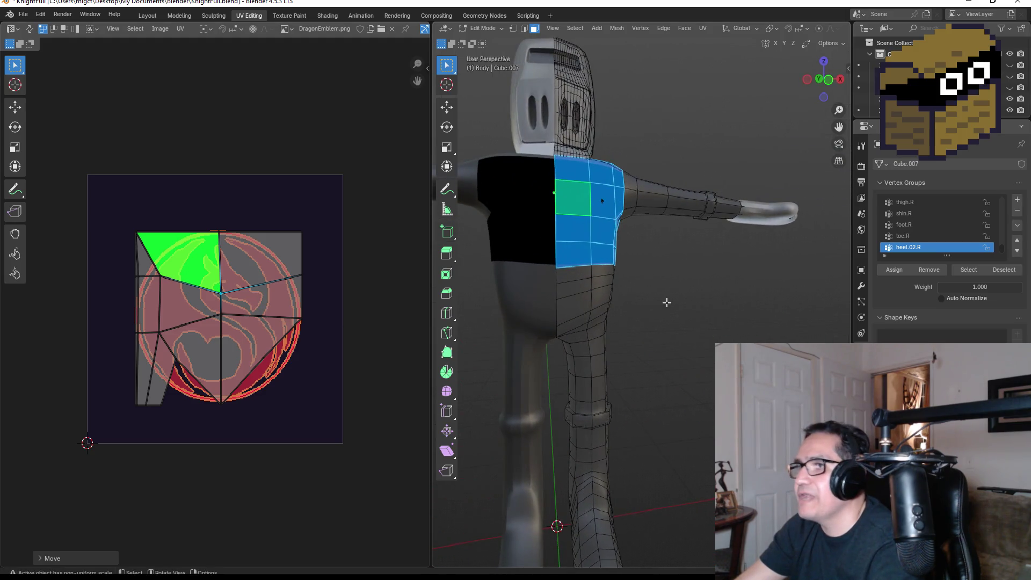
key("KP_1")
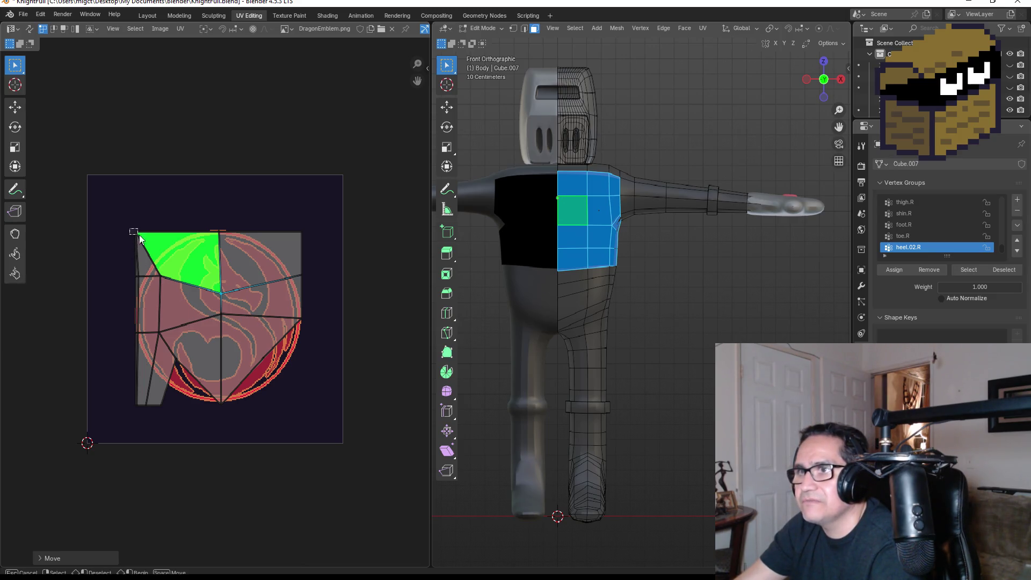
Spread the green face's top-left, top-right and lower-right UV corners over the emblem, then reselect the torso faces
left_click_drag(138, 232, 152, 211)
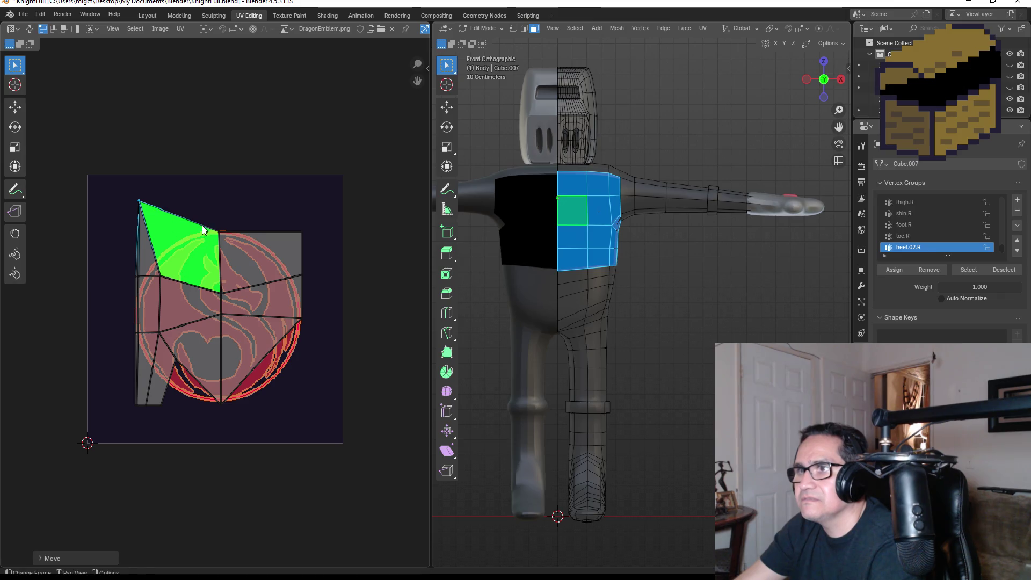
mouse_move(256, 244)
left_mouse_down()
mouse_move(253, 221)
mouse_move(323, 237)
left_mouse_up()
key("g")
left_click(332, 224)
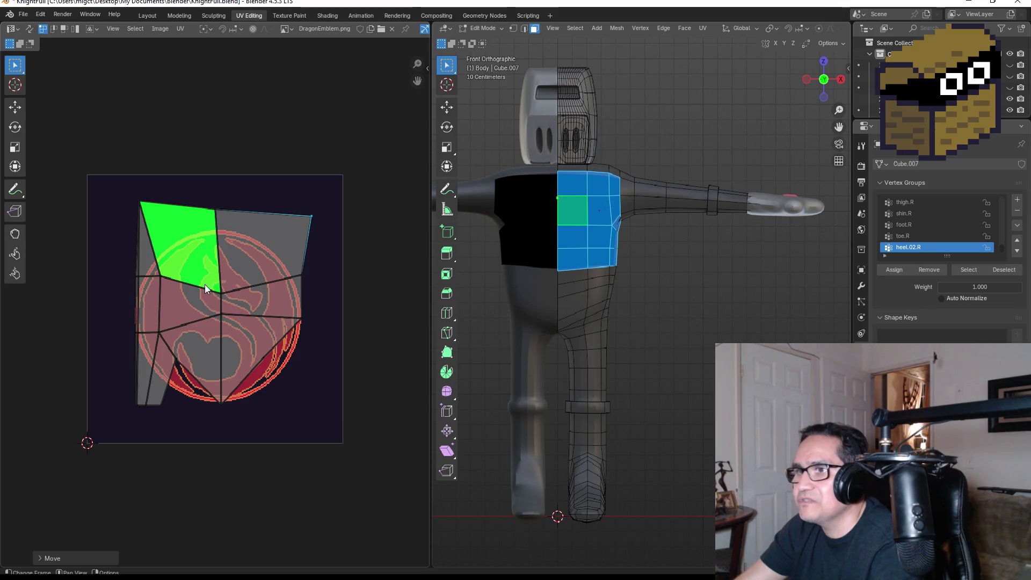
left_click(227, 296)
key("g")
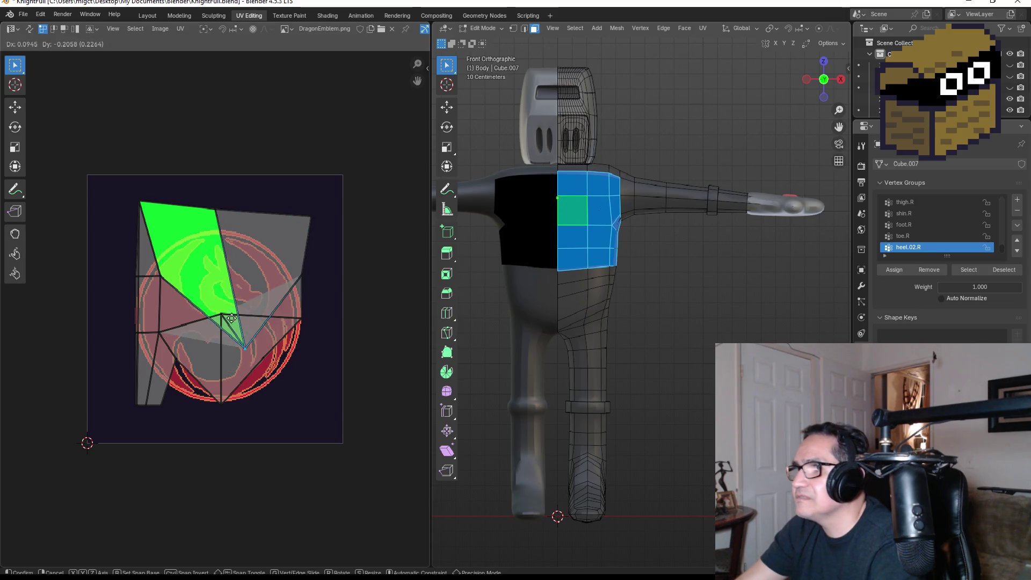
left_click(280, 380)
mouse_move(529, 274)
middle_mouse_down()
mouse_move(663, 269)
mouse_move(702, 252)
mouse_move(595, 240)
mouse_move(573, 190)
middle_mouse_up()
key("b")
left_click_drag(564, 176, 602, 267)
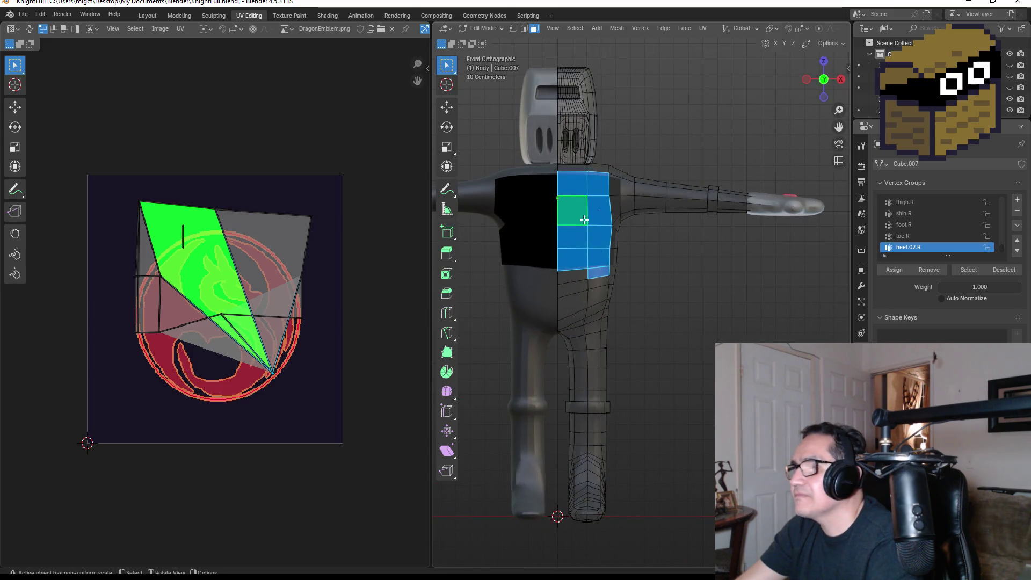
Select only the top chest face and reposition its UV island and corners over the emblem
left_click(575, 188)
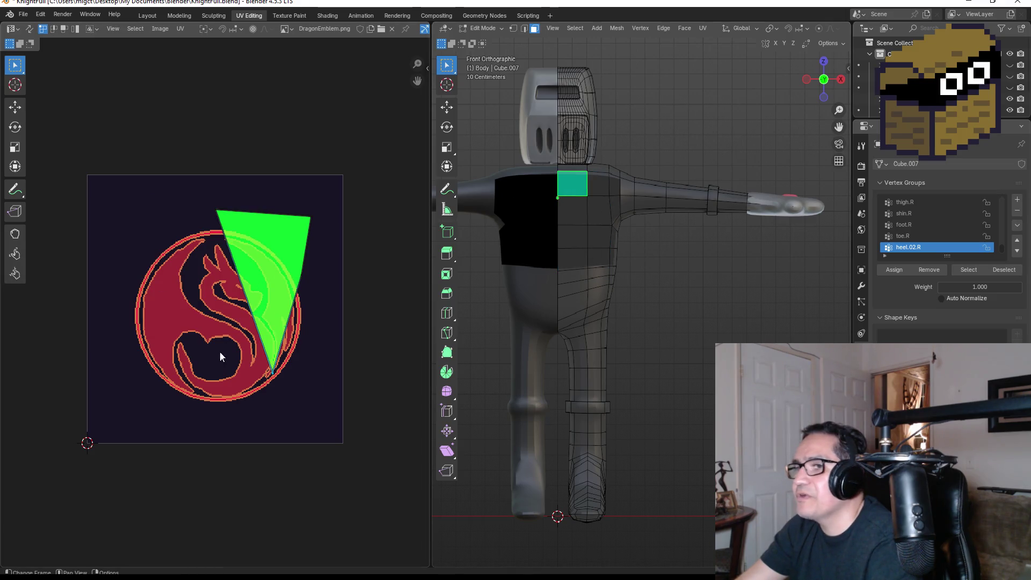
key("g")
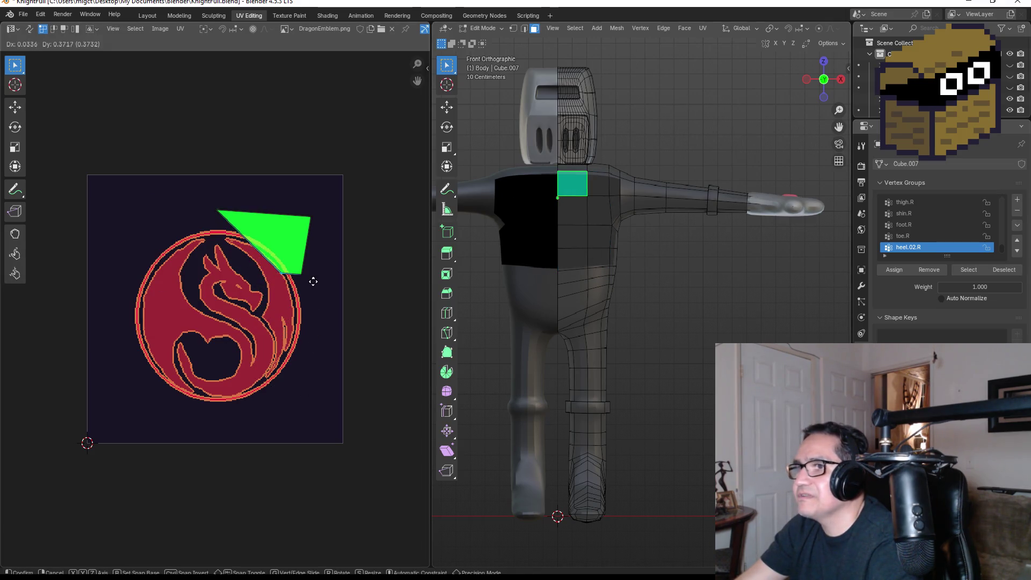
left_click(313, 281)
left_click(218, 212)
key("g")
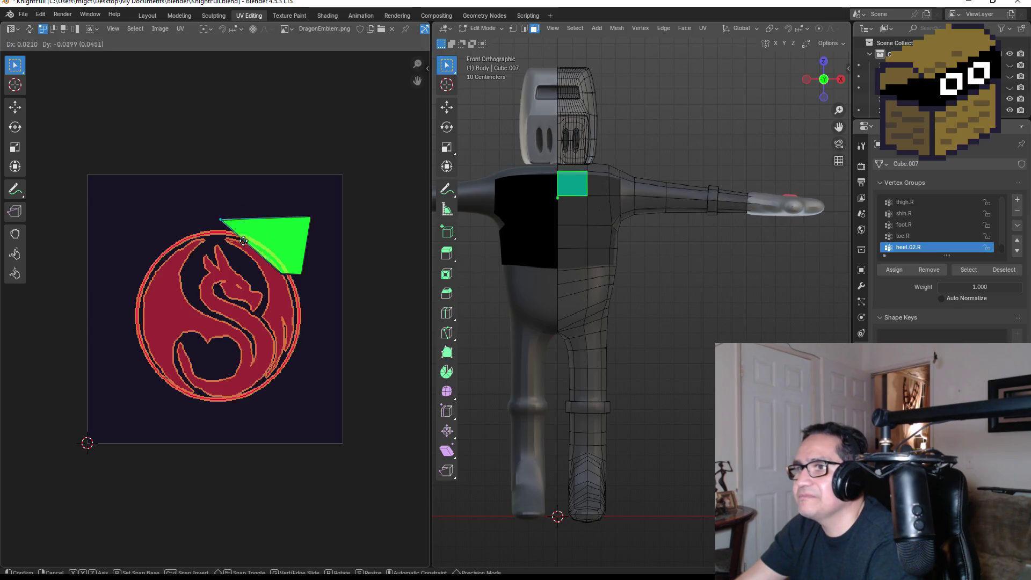
left_click(235, 253)
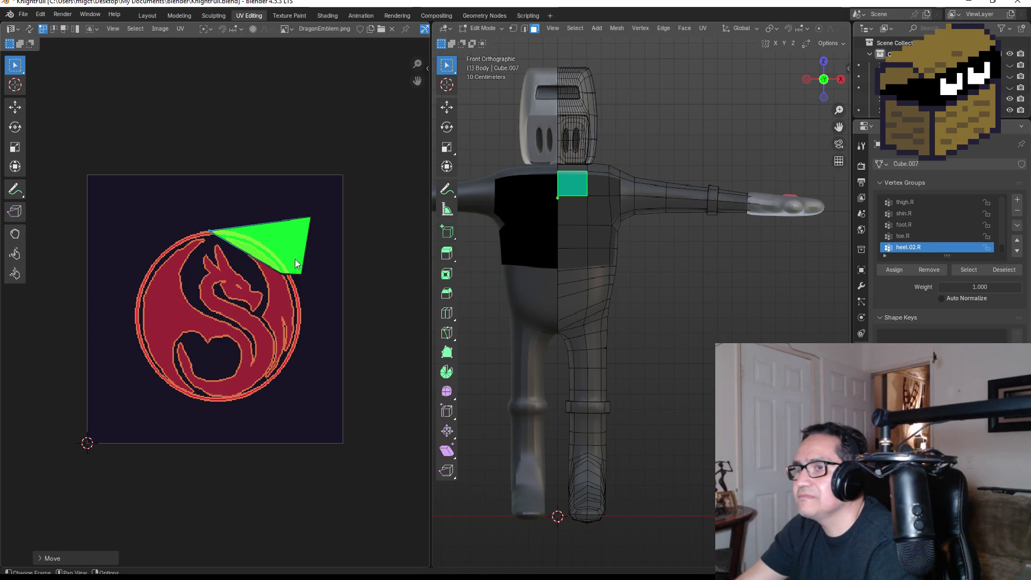
left_click(274, 270)
key("g")
left_click(231, 316)
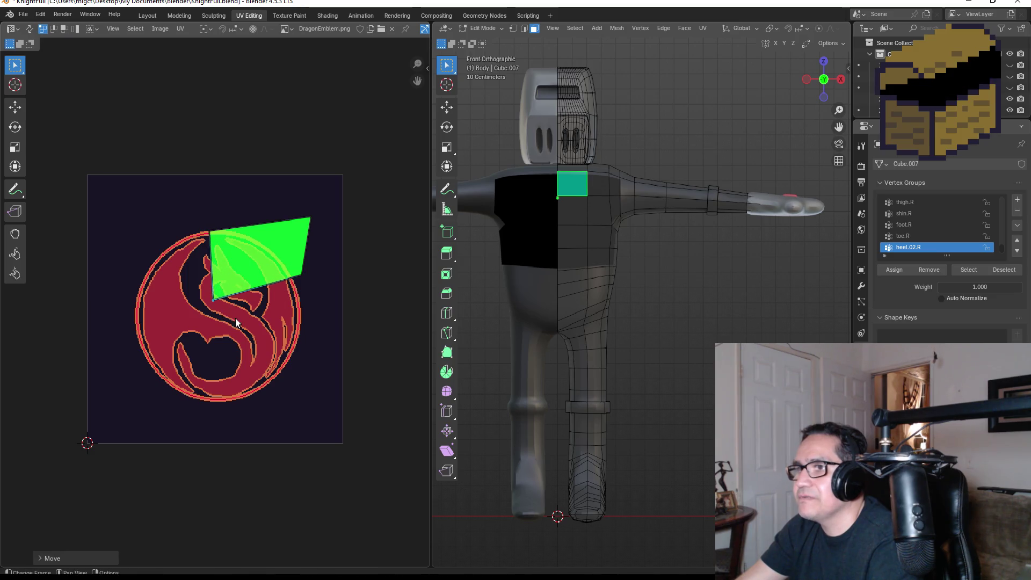
key("g")
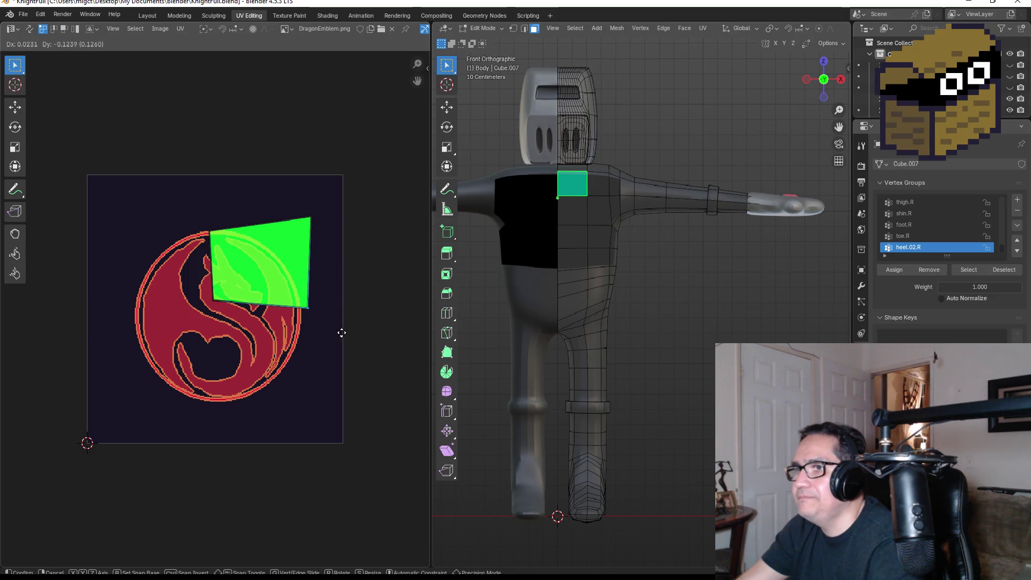
left_click(343, 332)
Nudge the top-right corner, then move the whole UV quad over the emblem's upper left
left_click_drag(285, 193, 326, 237)
key("g")
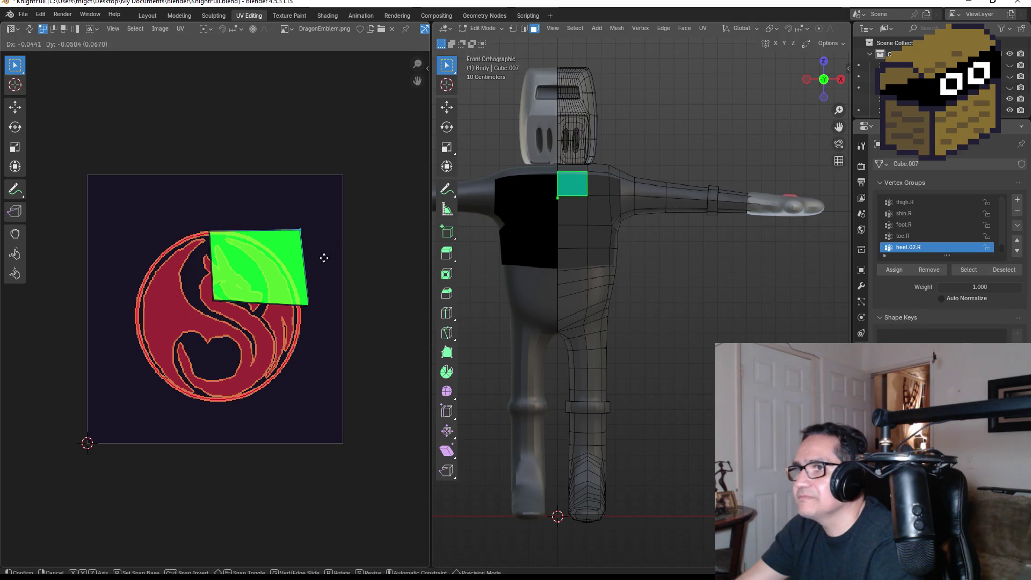
left_click(334, 253)
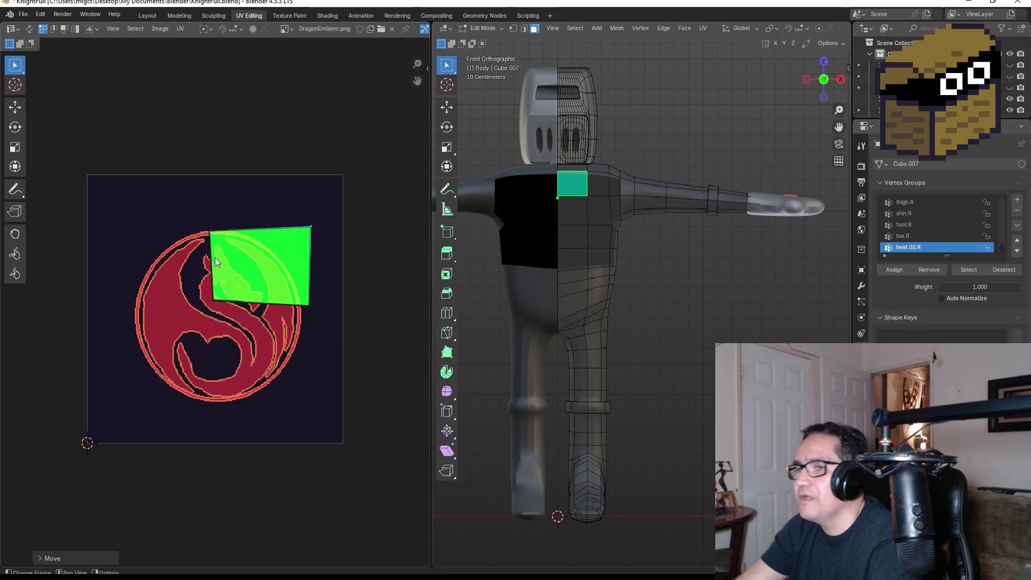
mouse_move(153, 203)
left_mouse_down()
mouse_move(188, 215)
mouse_move(330, 329)
left_mouse_up()
key("g")
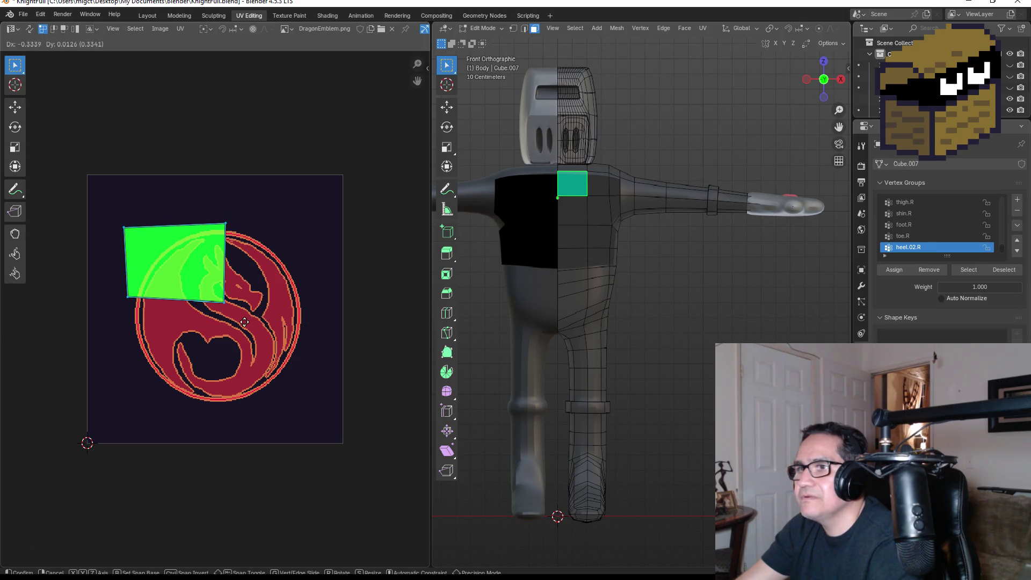
left_click(246, 327)
Pan the emblem image and toggle Edit Mode to compare the face against all body UVs
middle_click_drag(259, 295, 313, 296)
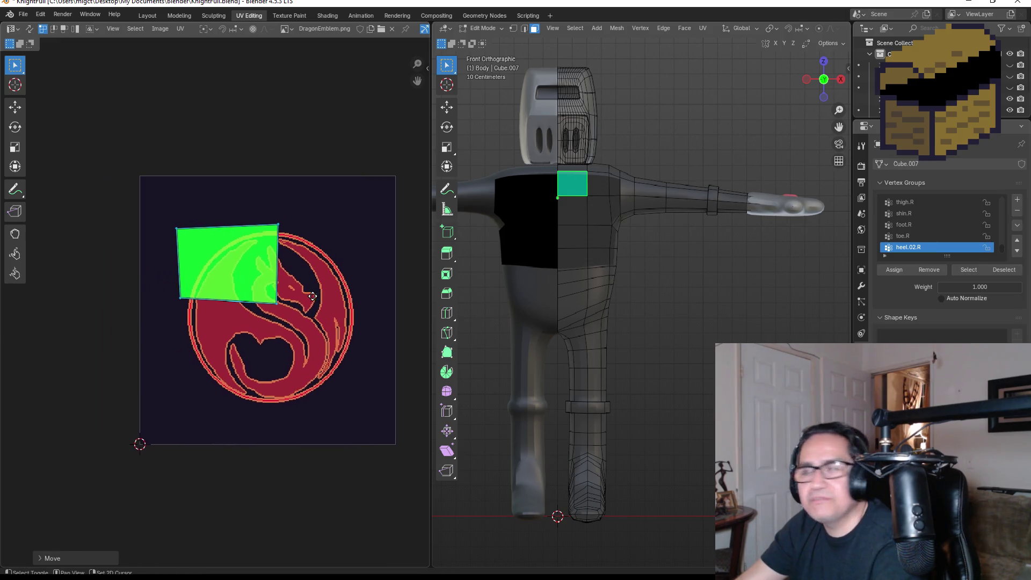
scroll(644, 269, "up", 1)
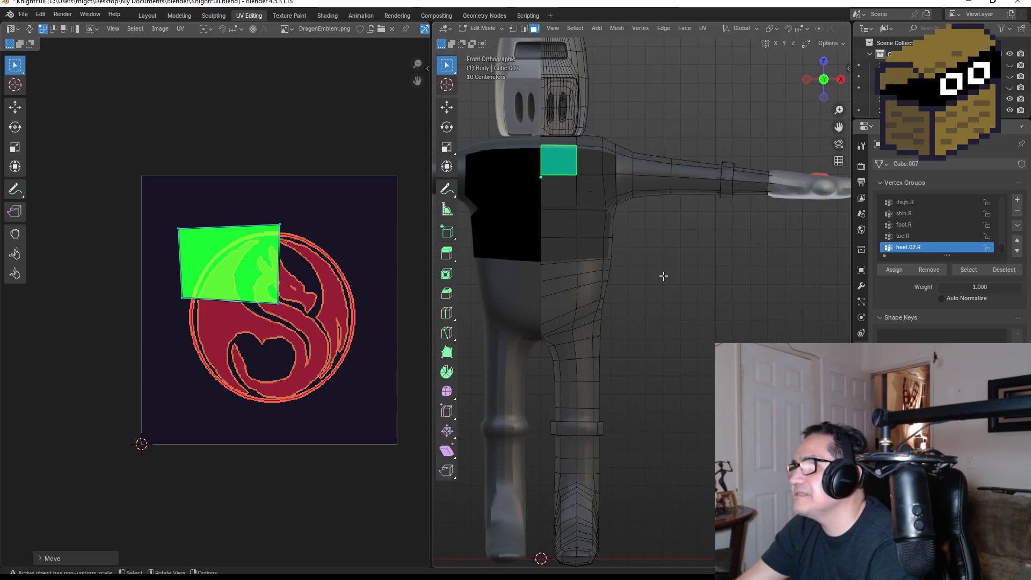
key("Tab")
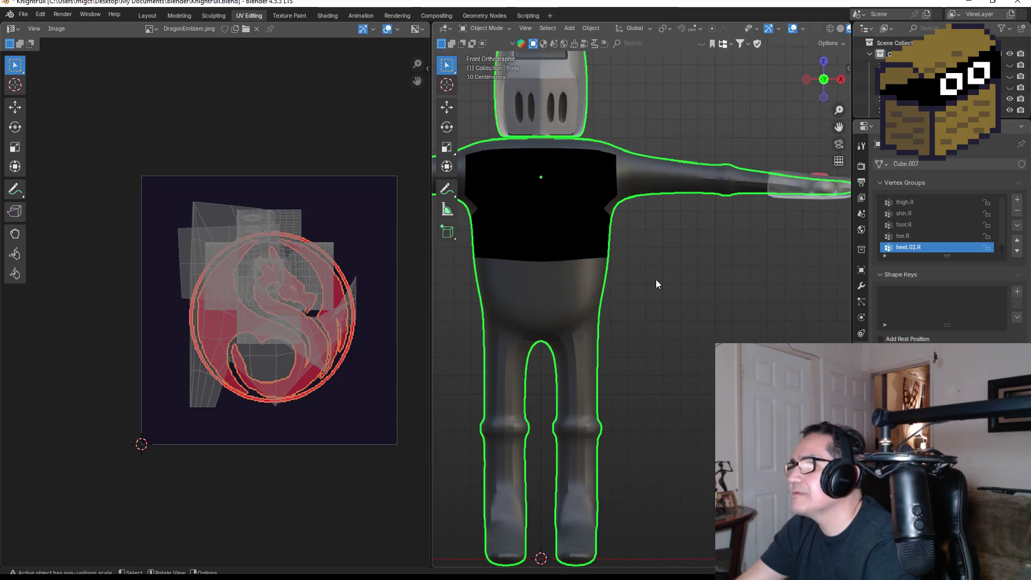
key("Tab")
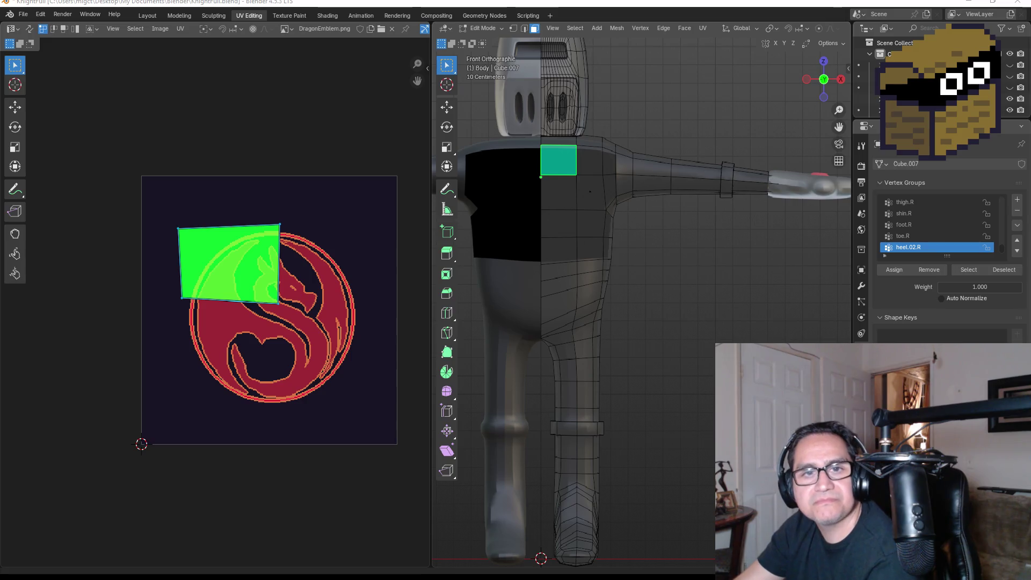
scroll(284, 329, "up", 2)
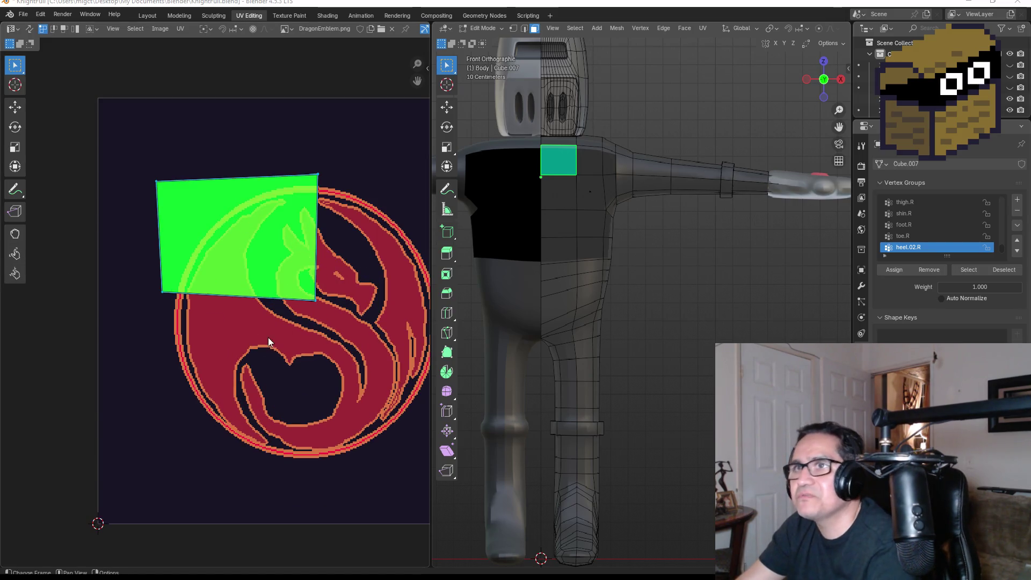
scroll(346, 245, "right", 5, "ctrl")
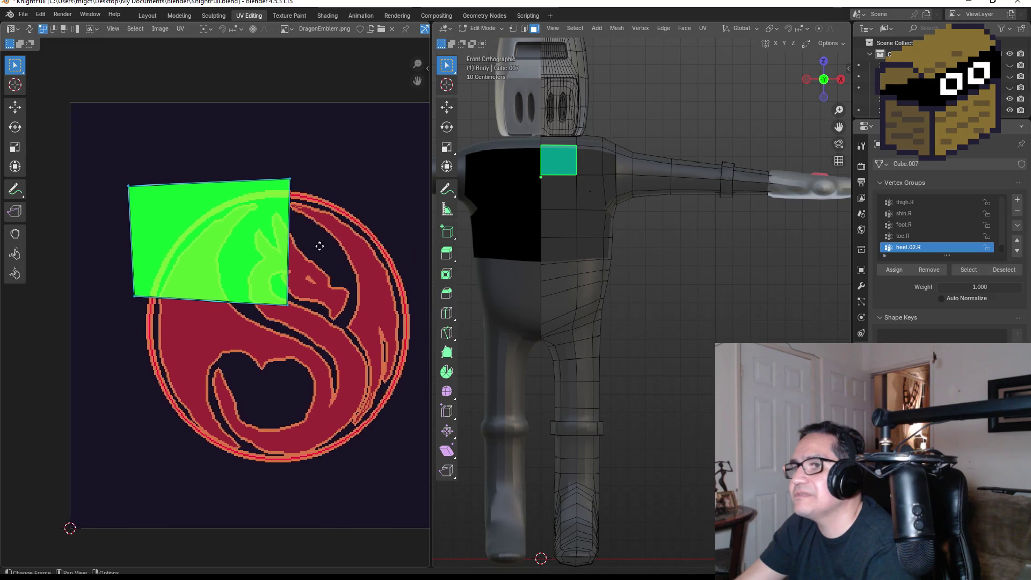
Select the next chest face and shape its UV island into a near-rectangle over the dragon's head
left_click(557, 191)
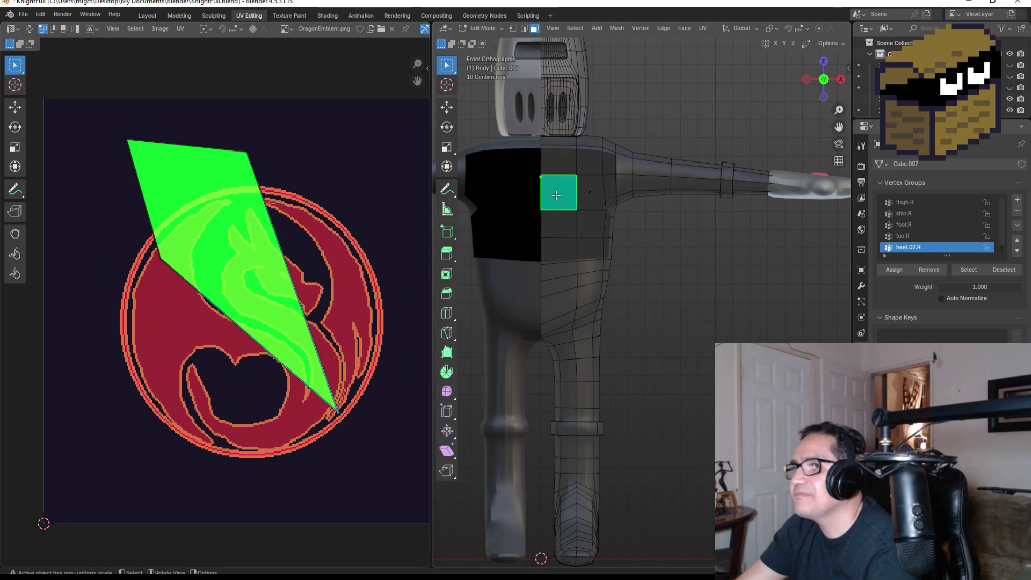
key("g")
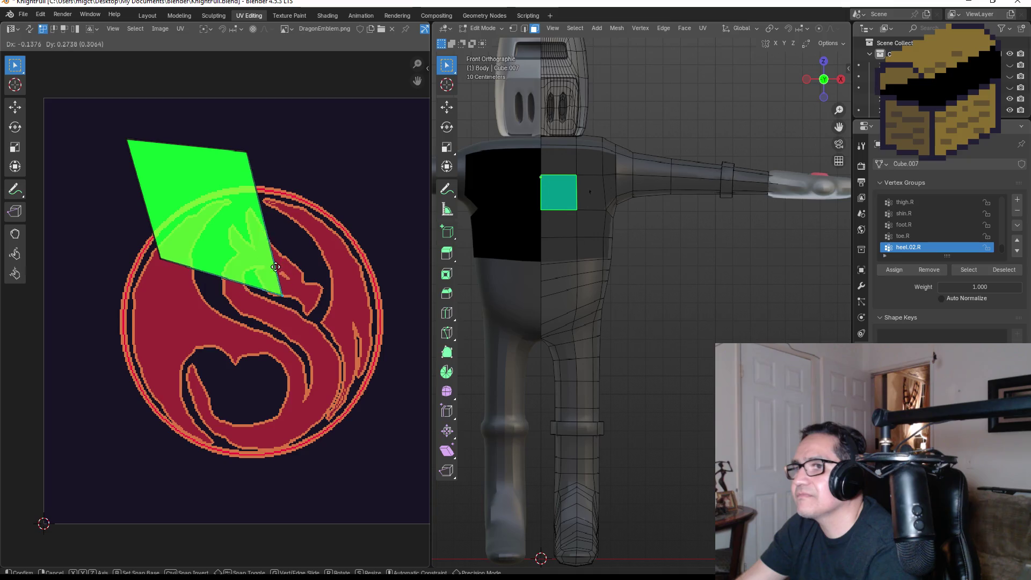
left_click(290, 261)
left_click_drag(98, 126, 296, 277)
key("g")
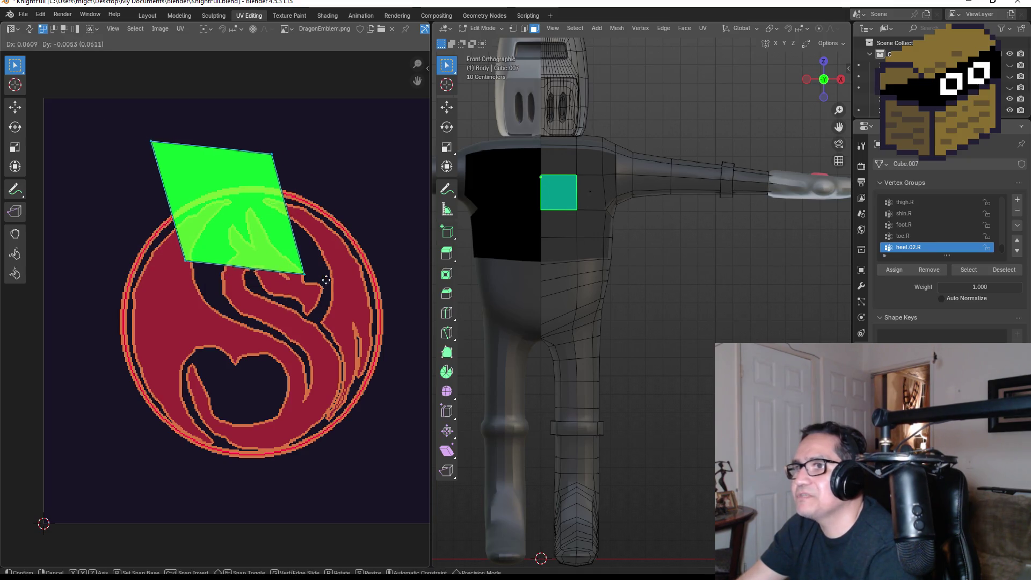
left_click(379, 288)
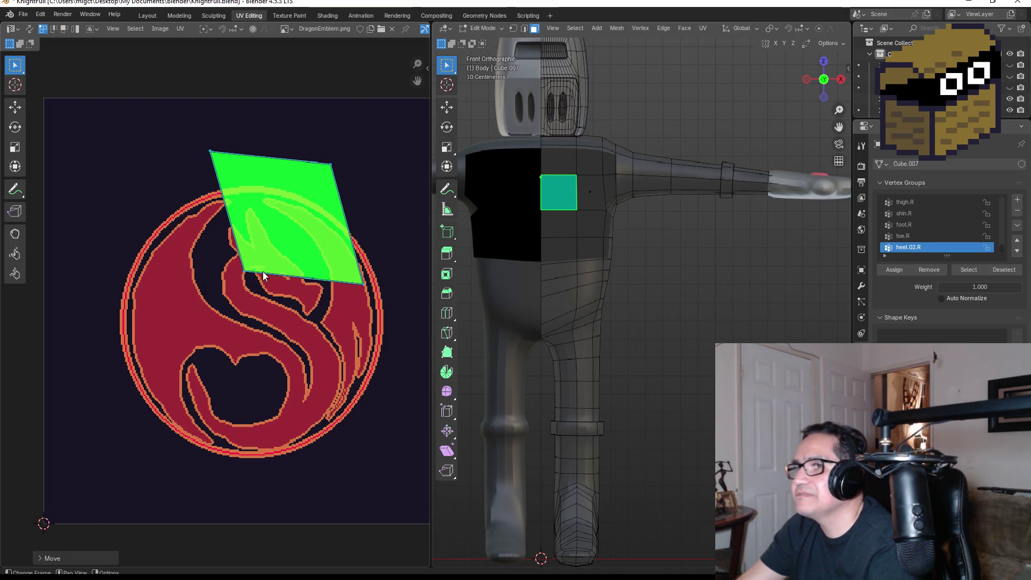
left_click_drag(205, 142, 350, 199)
key("g")
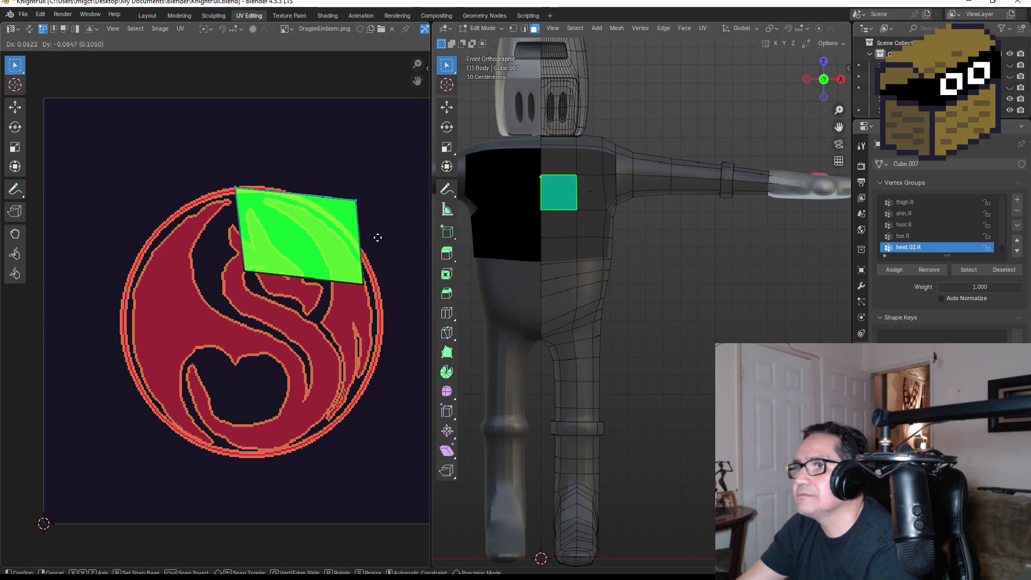
left_click(384, 234)
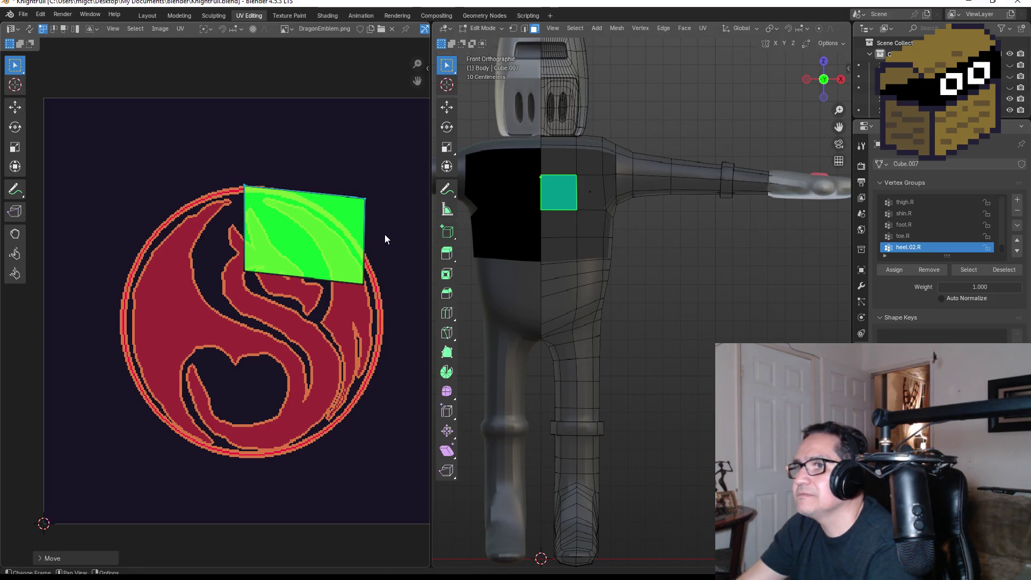
left_click(559, 157)
left_click(560, 200)
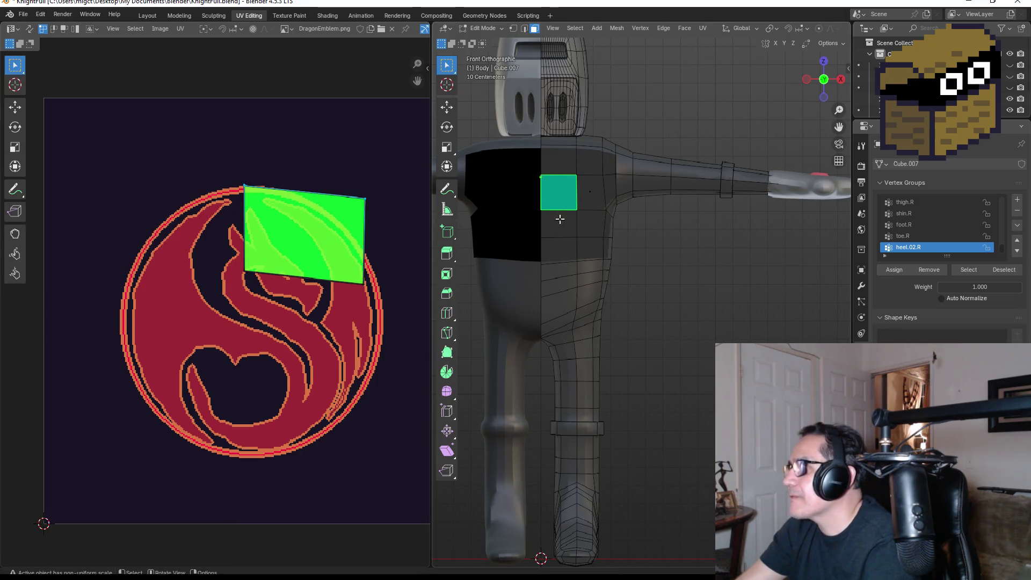
In Layout Edit Mode, undo the Black material applied to the right torso and shoulder faces
left_click(151, 17)
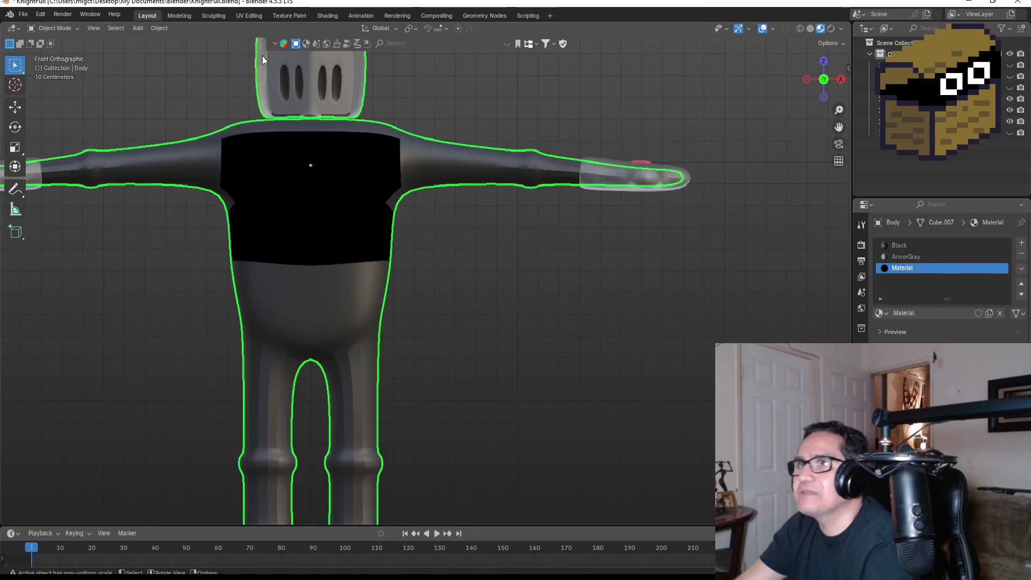
key("Tab")
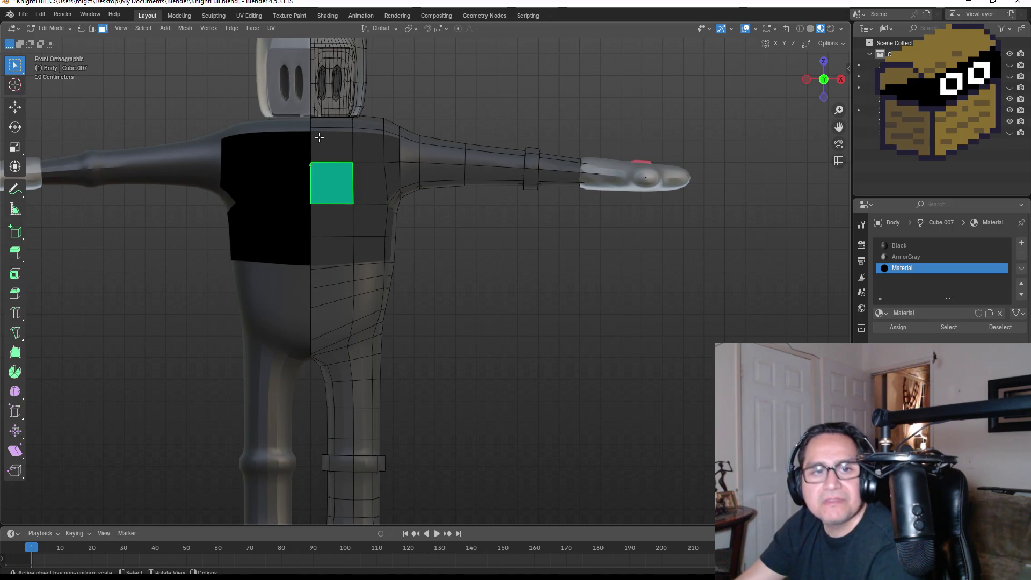
left_click_drag(319, 138, 411, 273)
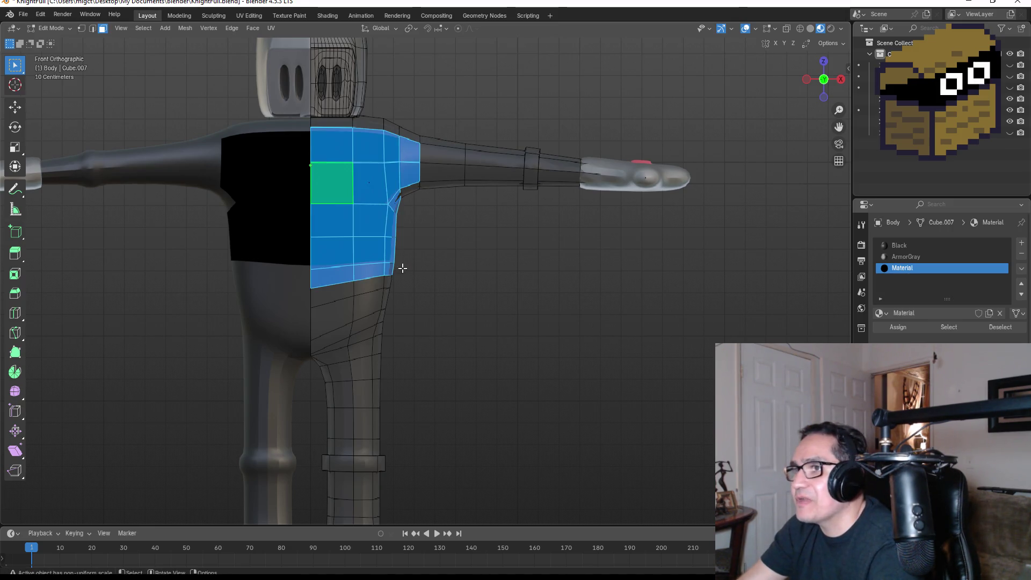
left_click(906, 258)
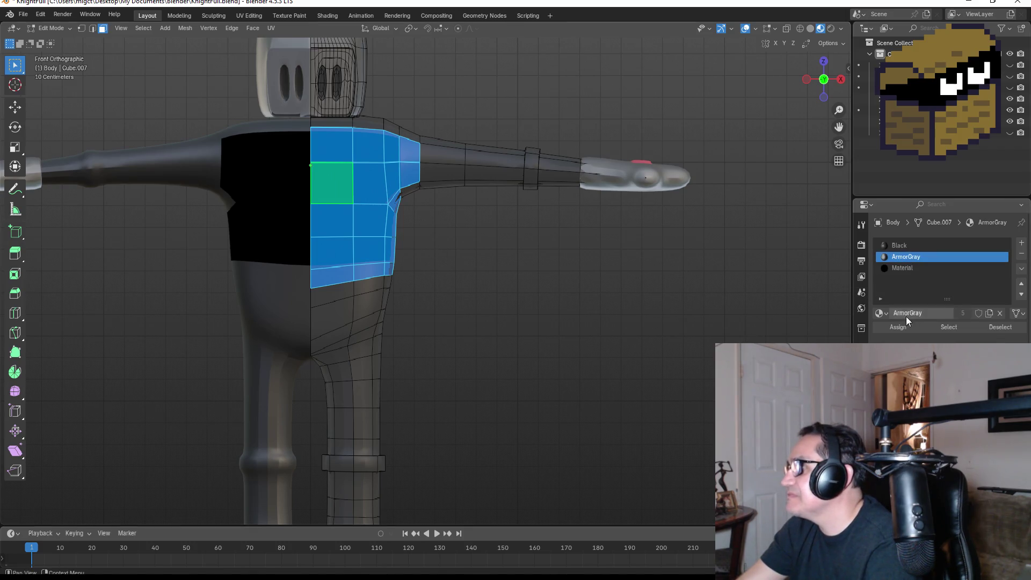
left_click(897, 246)
key("ctrl+z")
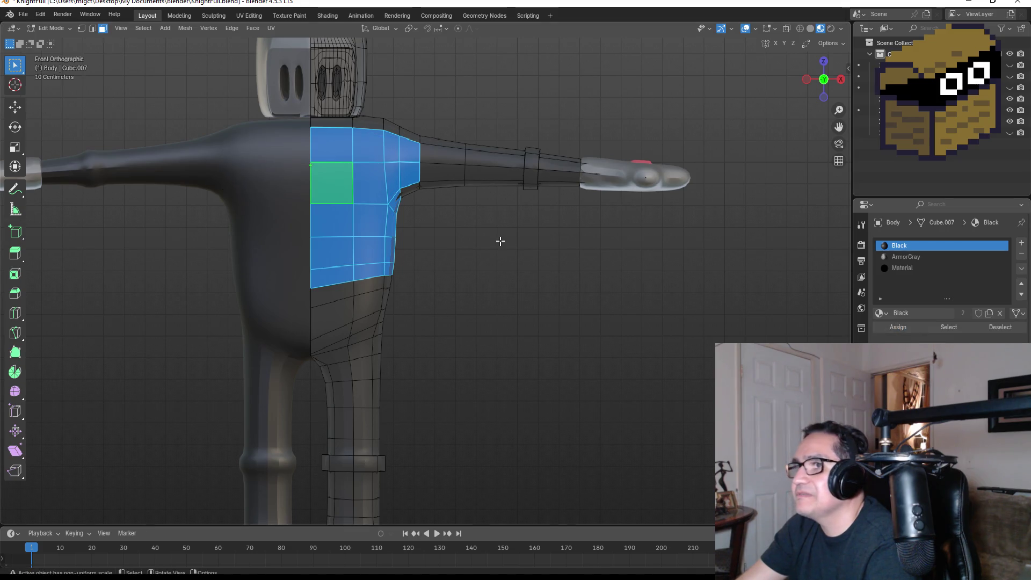
left_click(472, 245)
Assign the Material slot to the 2x2 block of upper chest faces, then deselect and recentre
left_click_drag(327, 174, 383, 233)
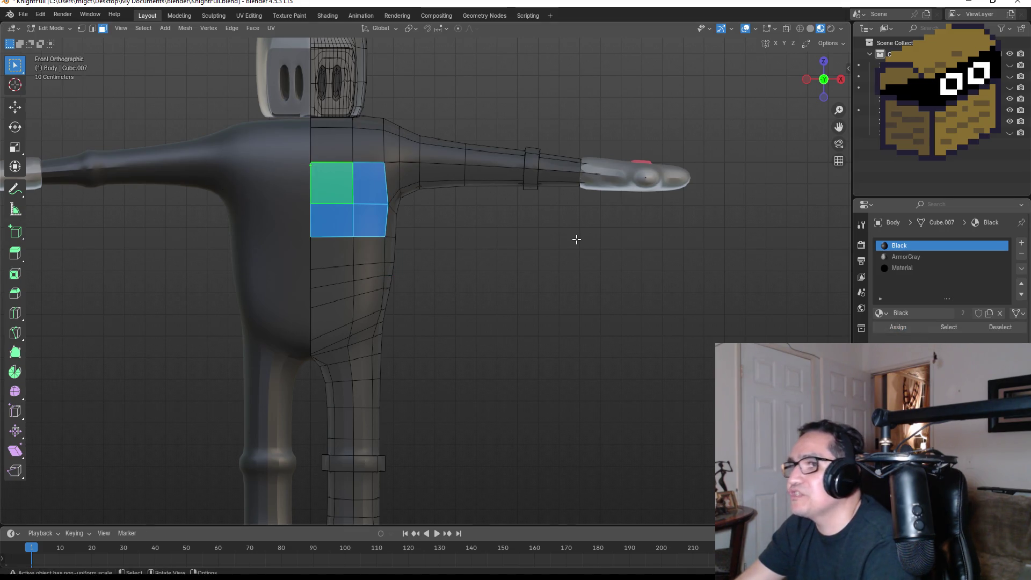
left_click(907, 266)
left_click(900, 327)
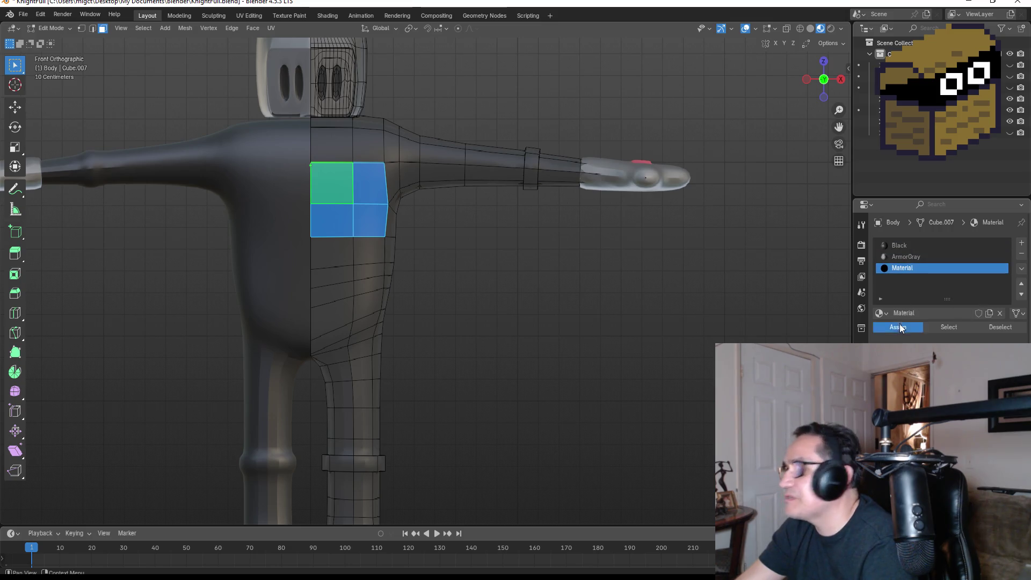
left_click(582, 253)
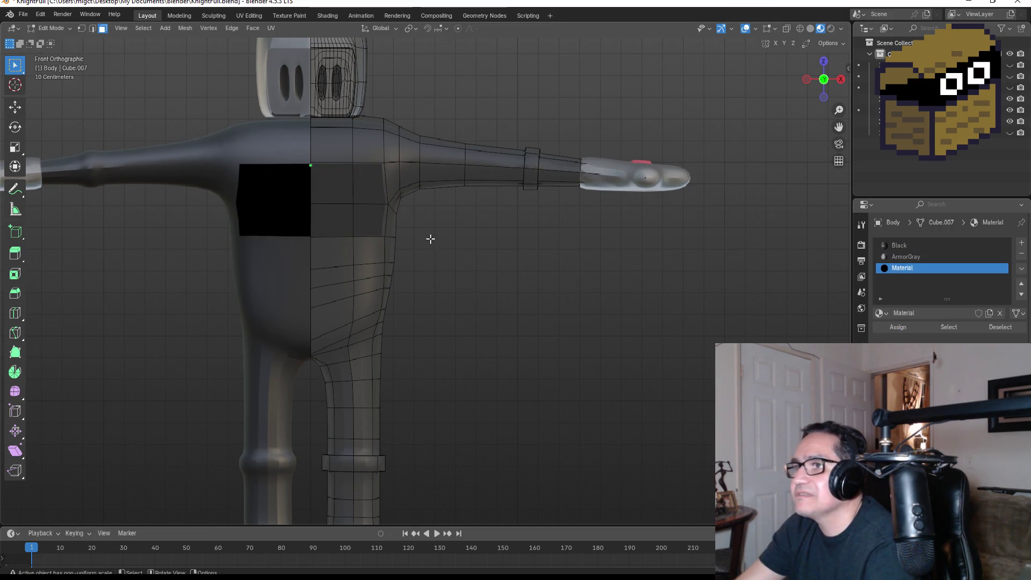
middle_click_drag(442, 242, 496, 266, "shift")
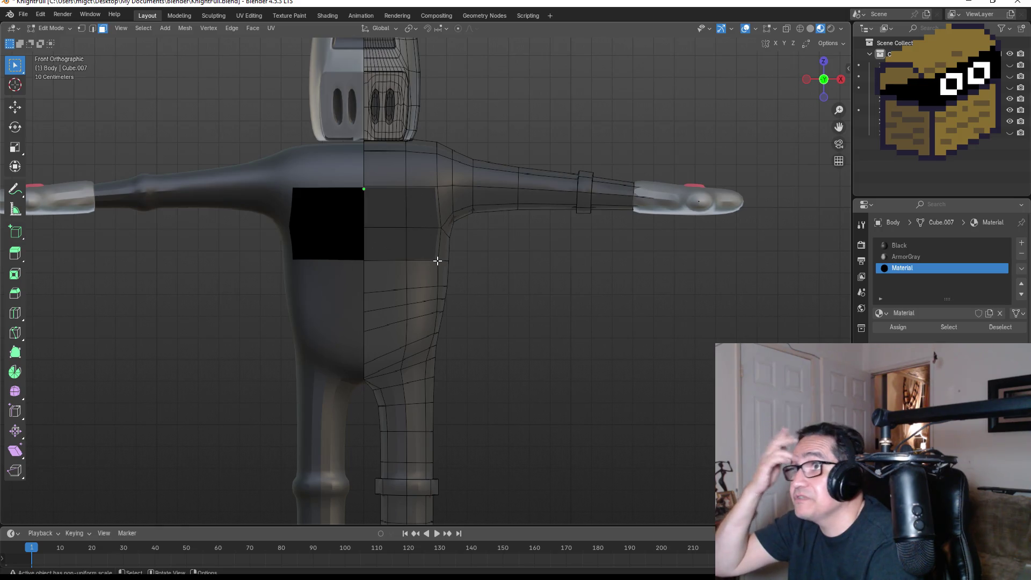
In UV Editing, select the 2x2 chest faces and drag their top UV vertices over the emblem
left_click(249, 16)
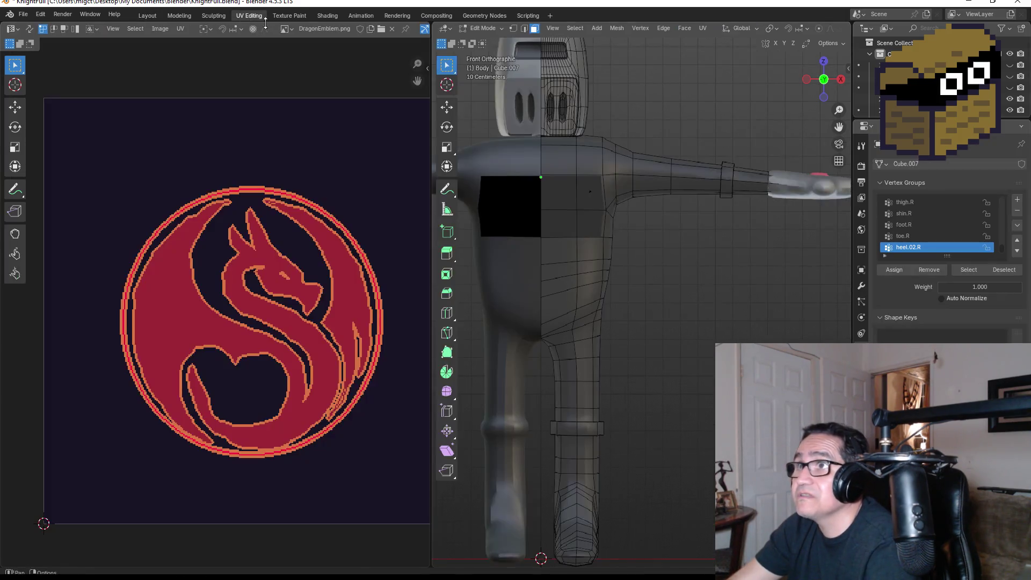
left_click_drag(545, 179, 589, 232)
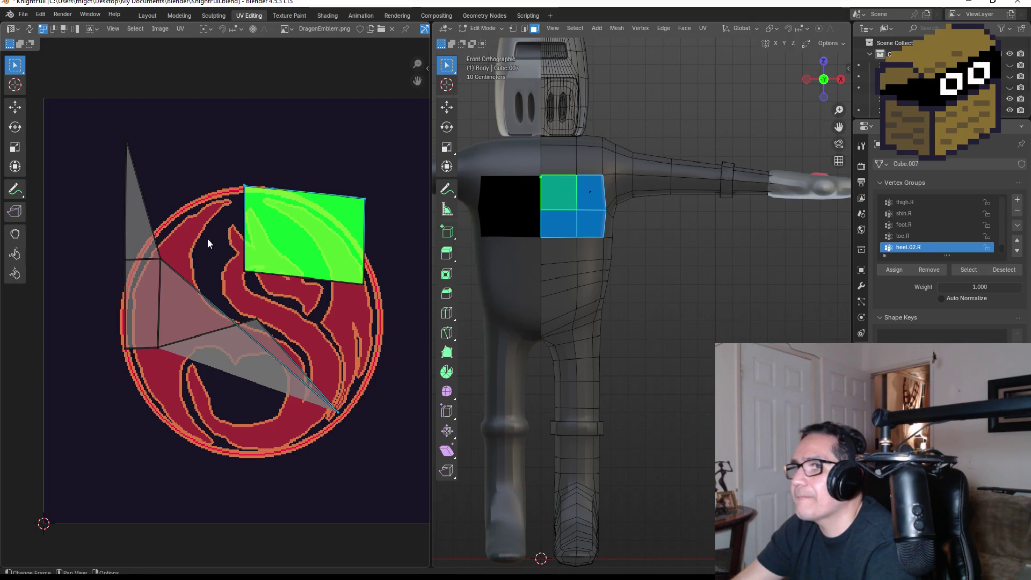
left_click(279, 281)
left_click_drag(99, 110, 162, 163)
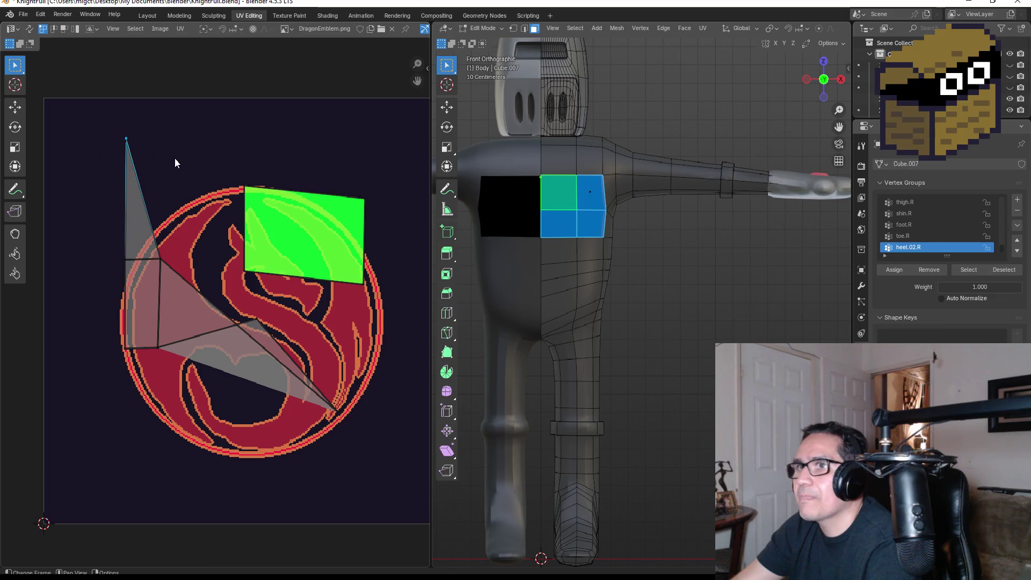
key("g")
left_click(246, 218)
left_click_drag(160, 242, 197, 268)
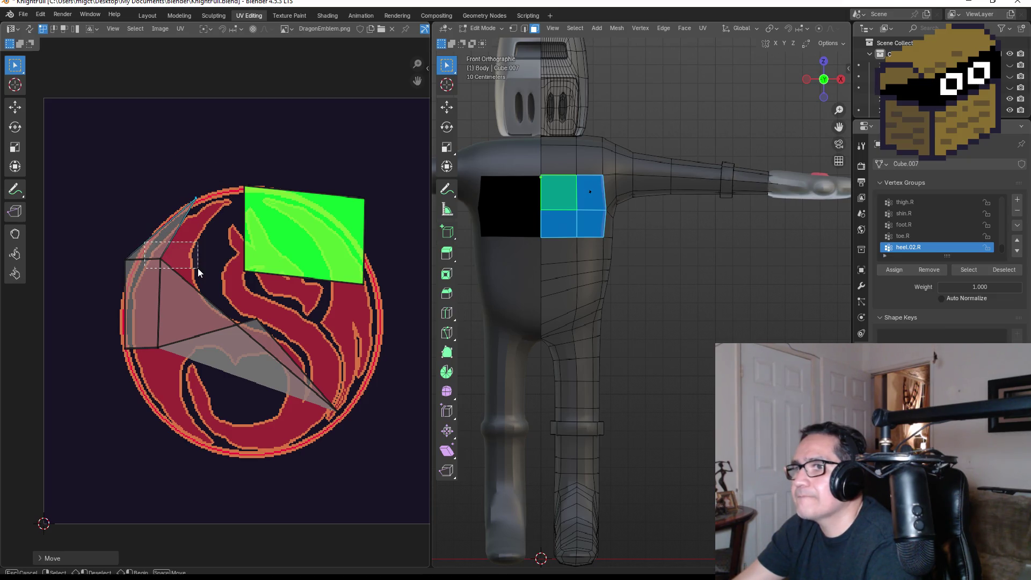
key("g")
left_click(267, 280)
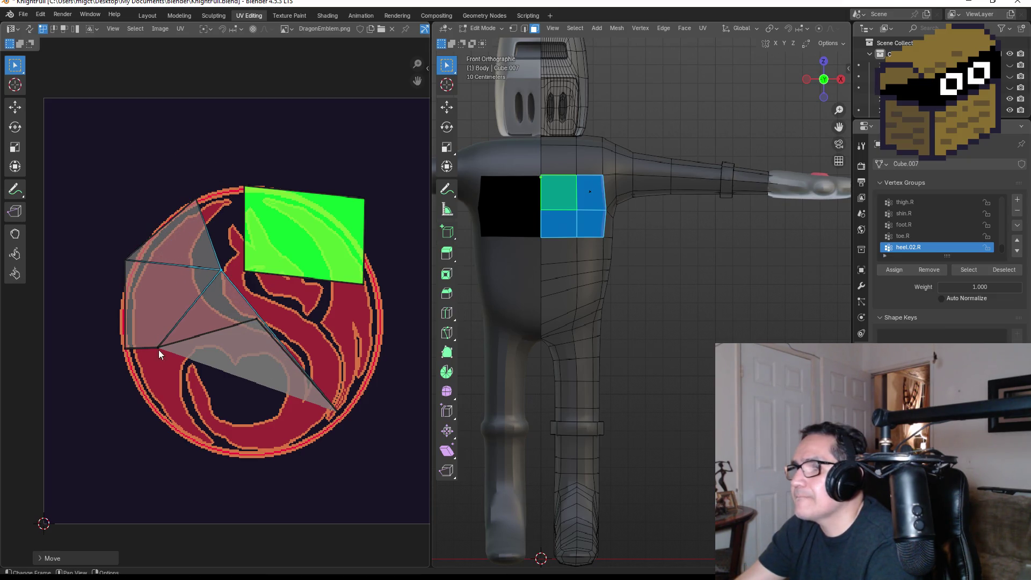
Pull the left, bottom and lower-right UV vertices down to the emblem's lower edge, then exit Edit Mode
left_click_drag(97, 336, 141, 361)
key("g")
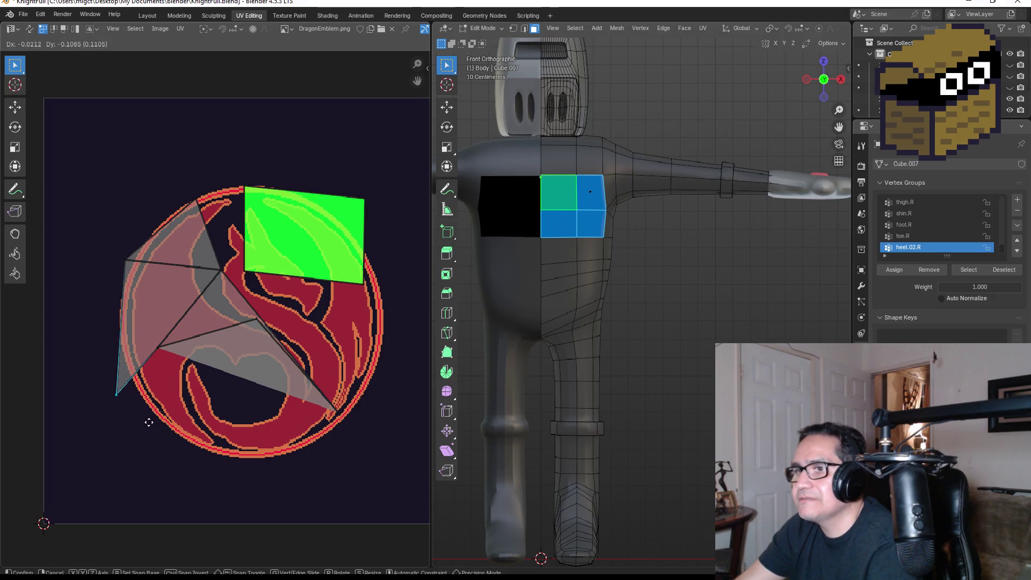
left_click(149, 423)
left_click(160, 348)
key("g")
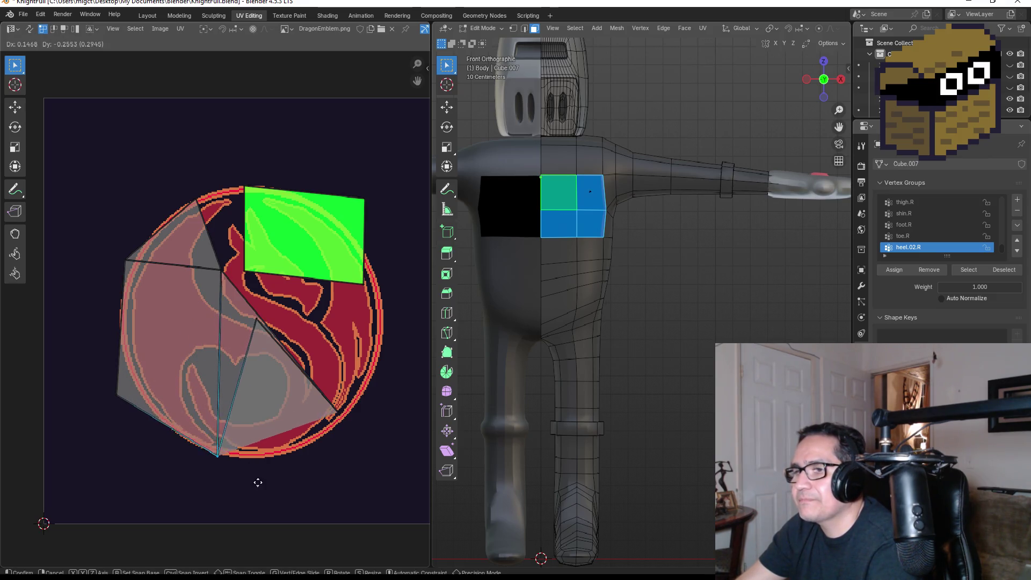
left_click(263, 492)
left_click(249, 313)
key("g")
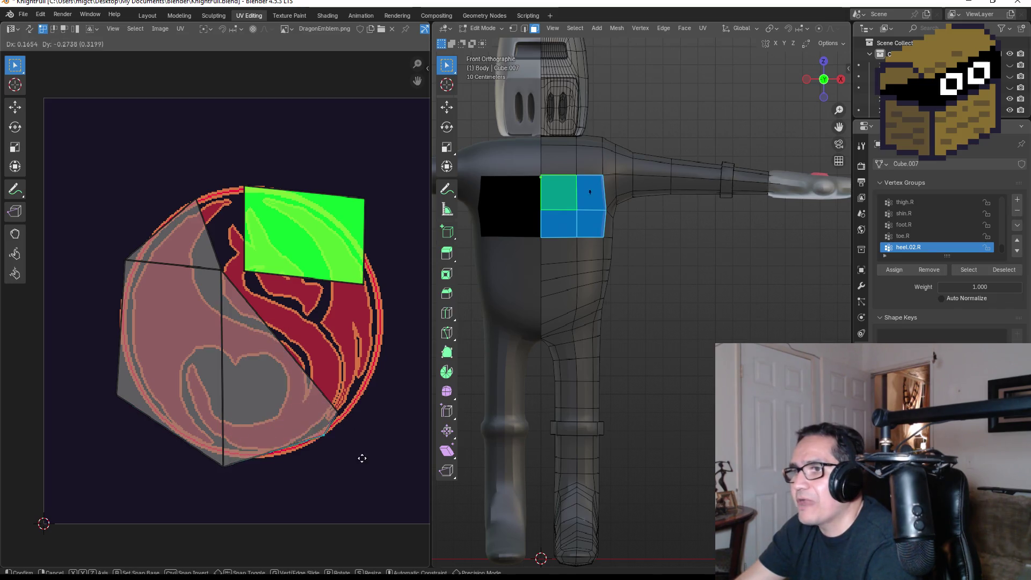
left_click(359, 465)
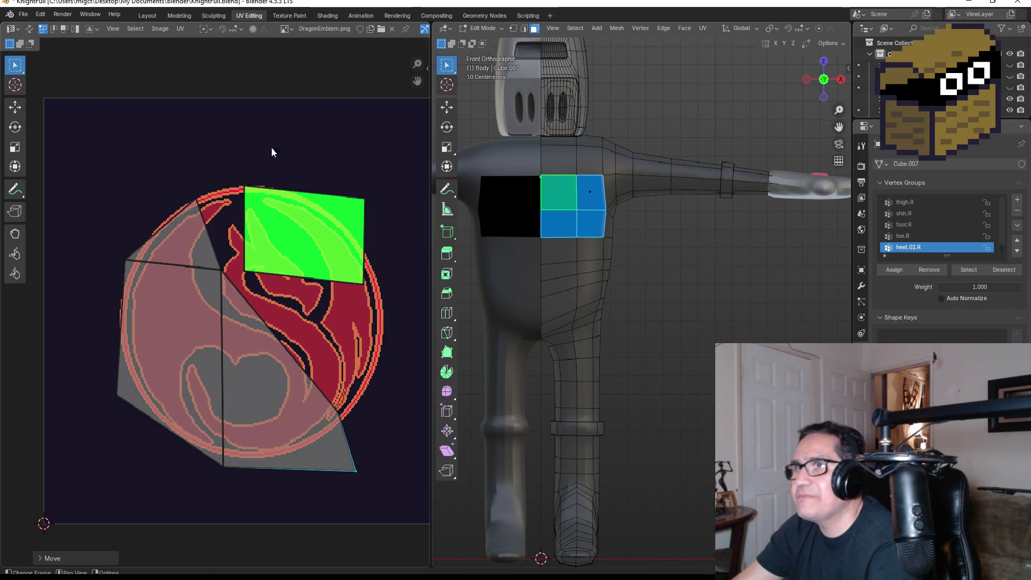
key("Tab")
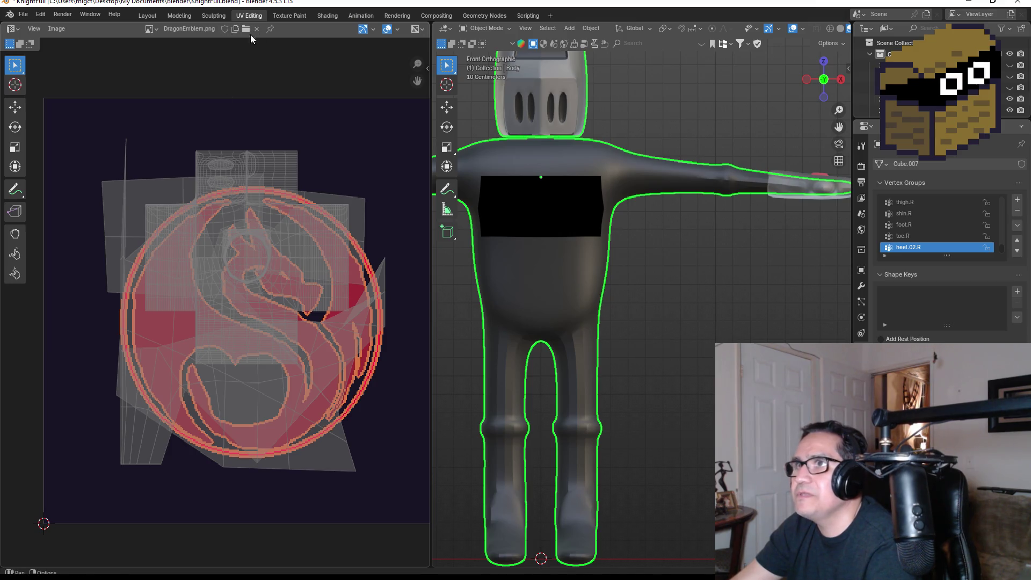
Put the Body into Edit Mode in Layout with no faces selected, then reopen UV Editing
left_click(179, 30)
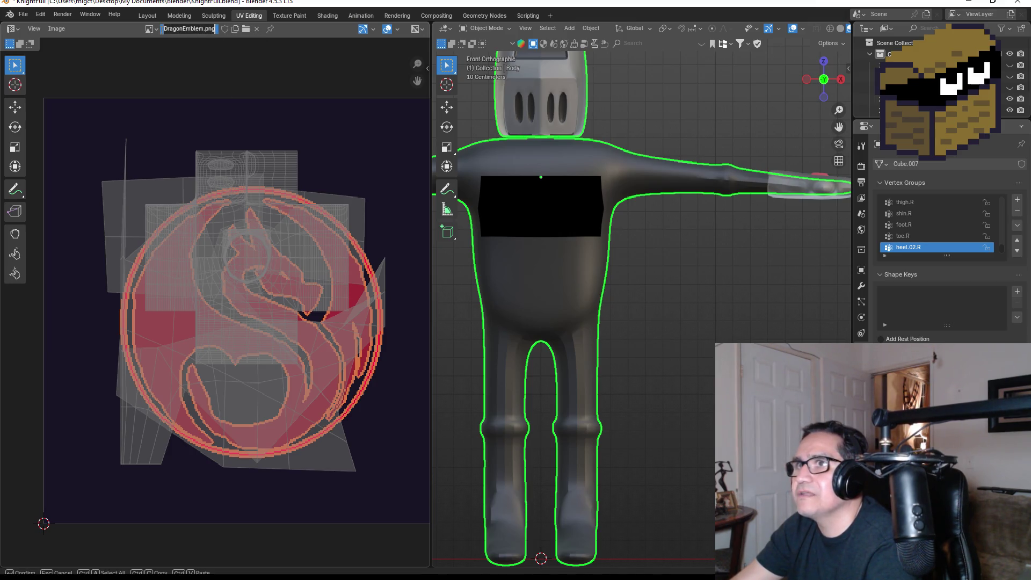
key("Escape")
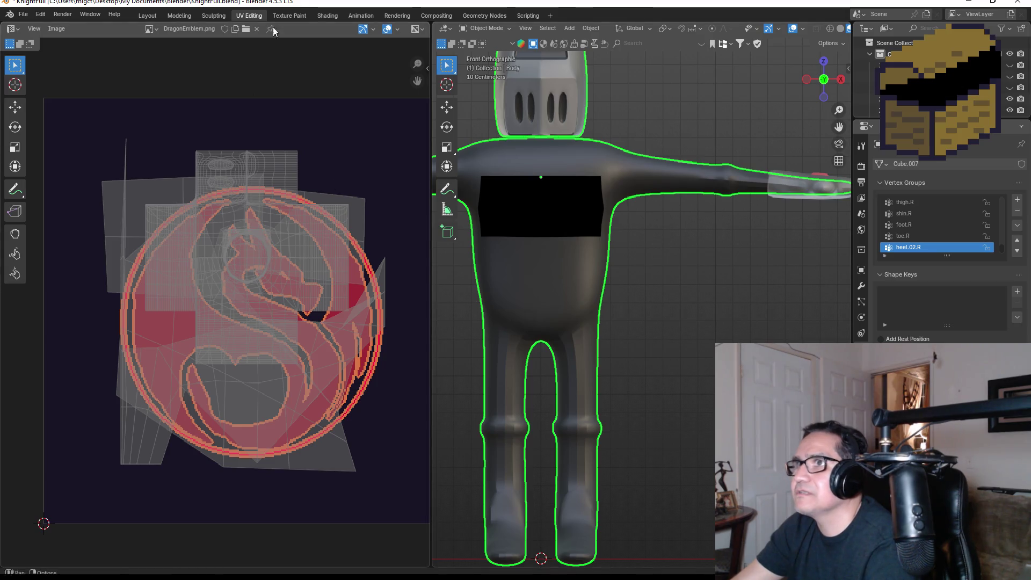
left_click(149, 18)
right_click(362, 234)
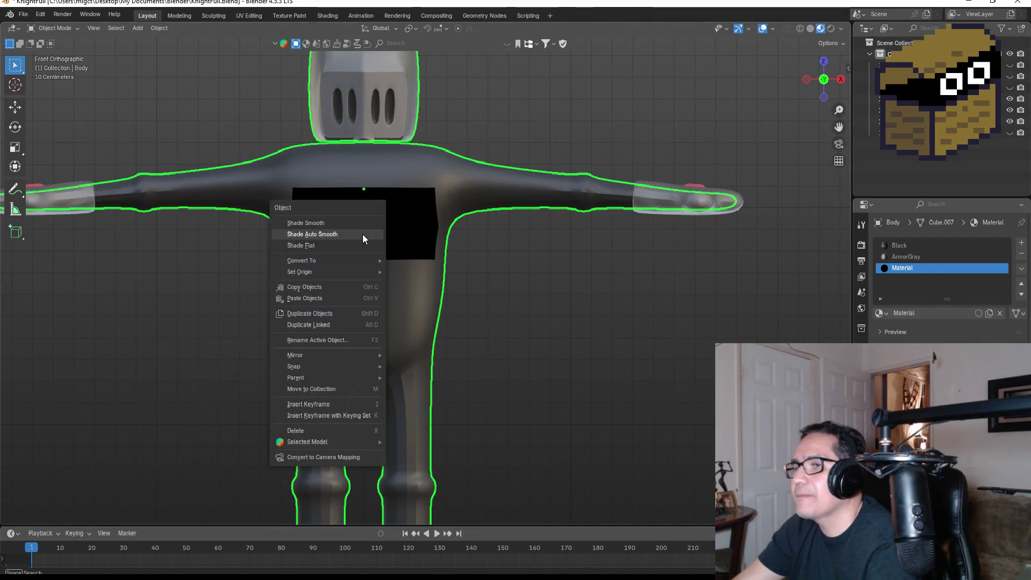
key("Tab")
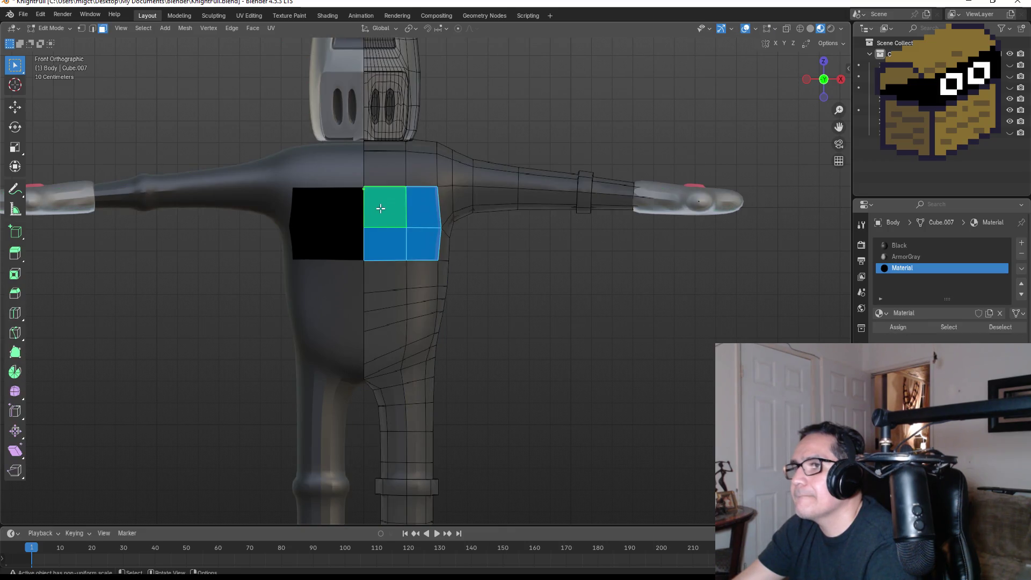
right_click(387, 207)
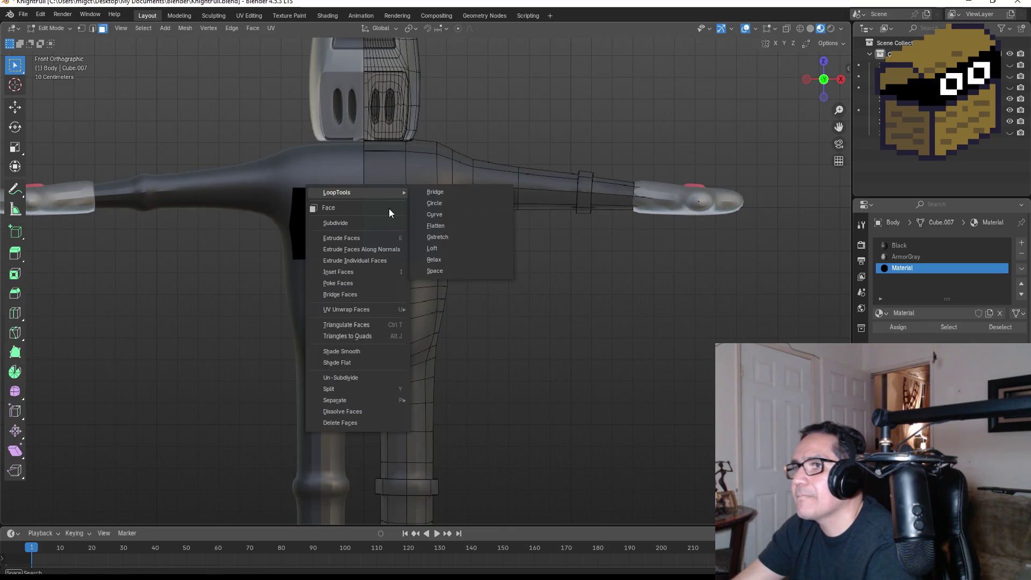
right_click(913, 265)
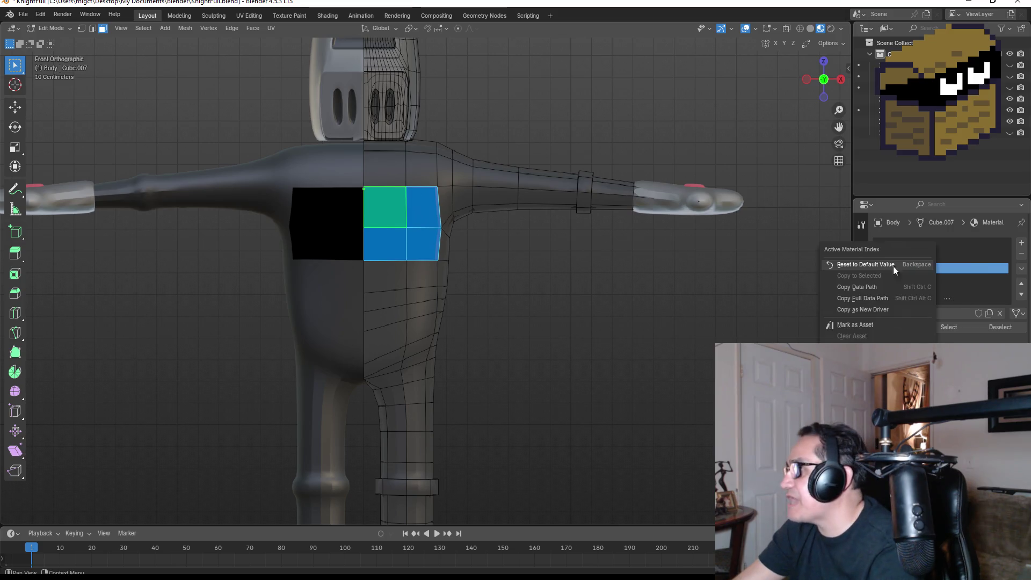
left_click(591, 299)
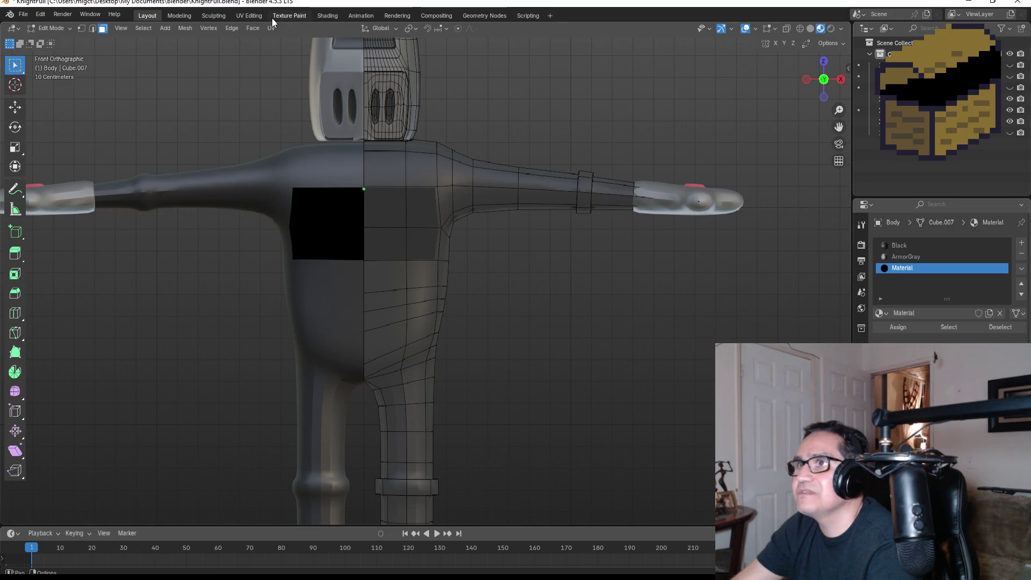
left_click(255, 20)
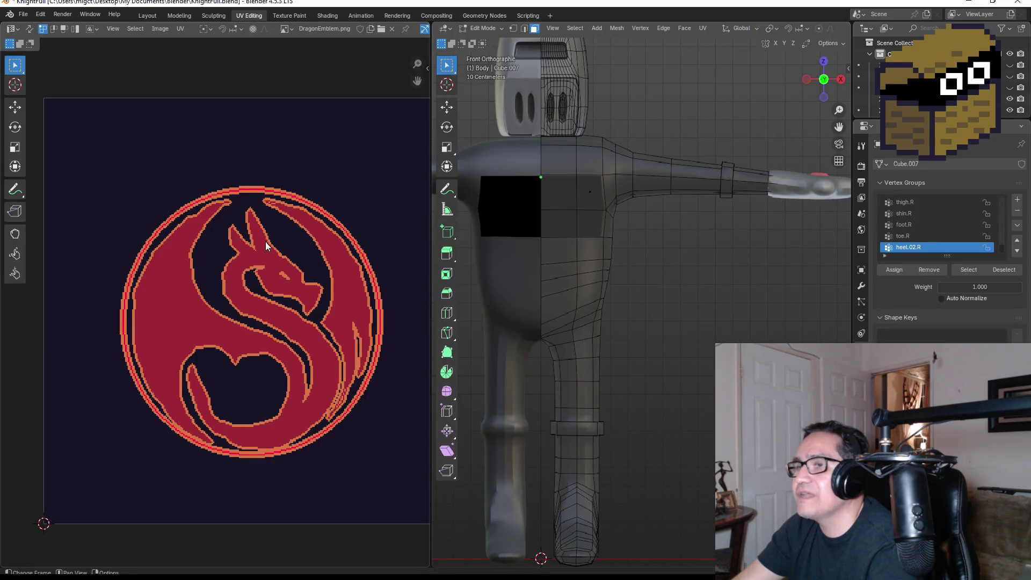
Box-select the four chest faces and re-unwrap them with Unwrap Angle Based
left_click_drag(561, 189, 596, 229)
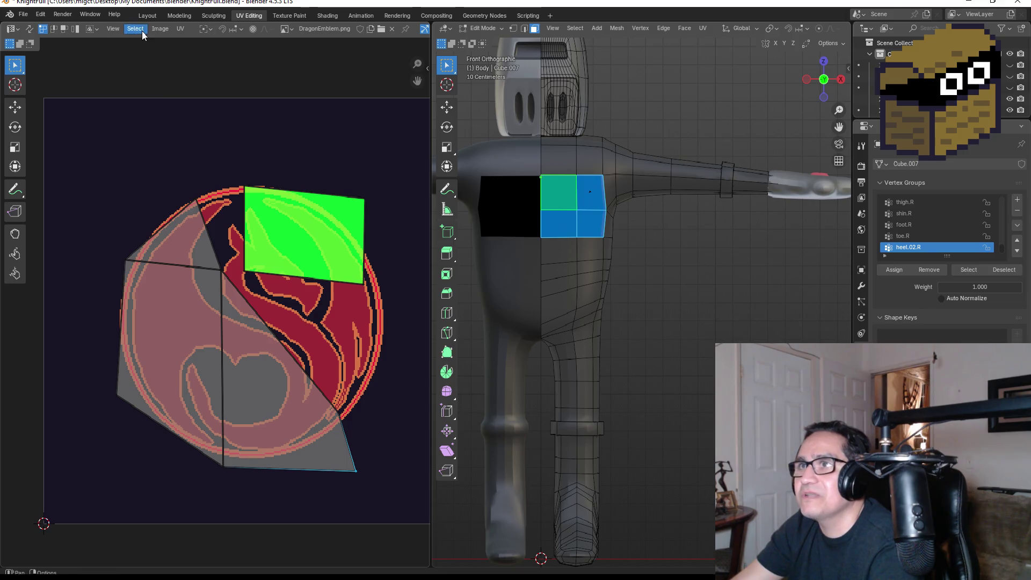
left_click(180, 30)
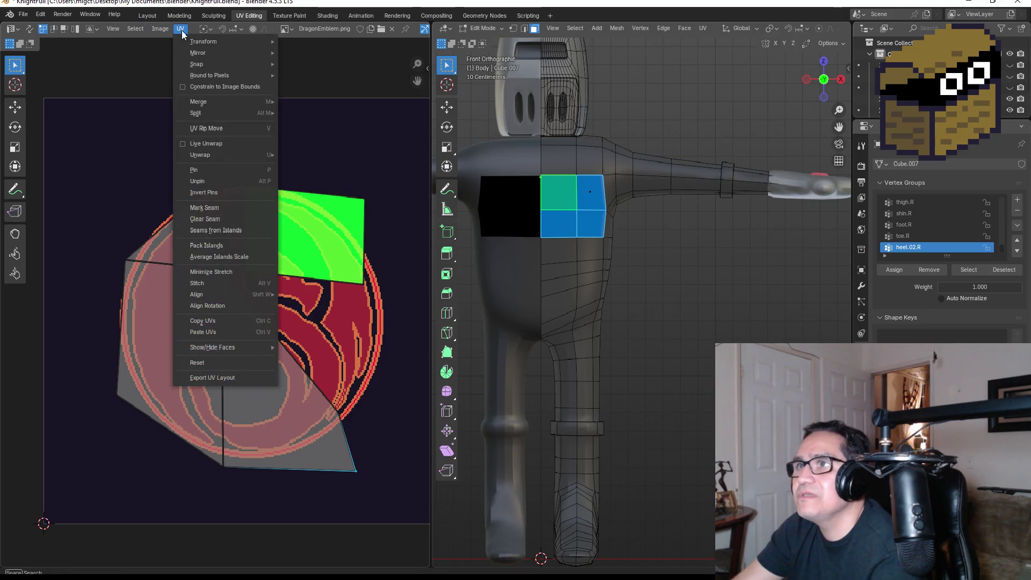
mouse_move(211, 156)
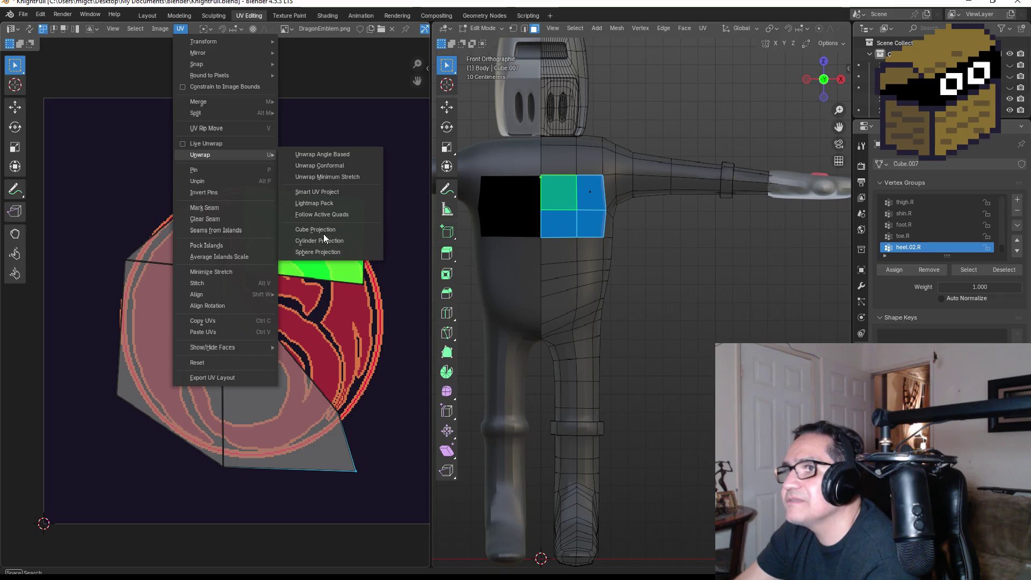
left_click(334, 154)
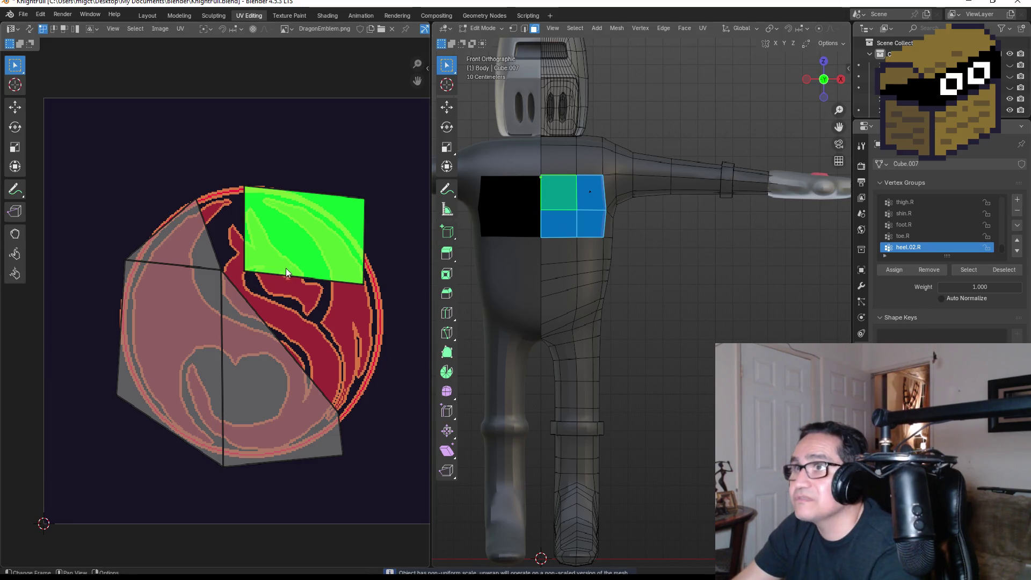
Hide the other faces so only the top-left chest face stays selected
right_click(304, 223)
key("Escape")
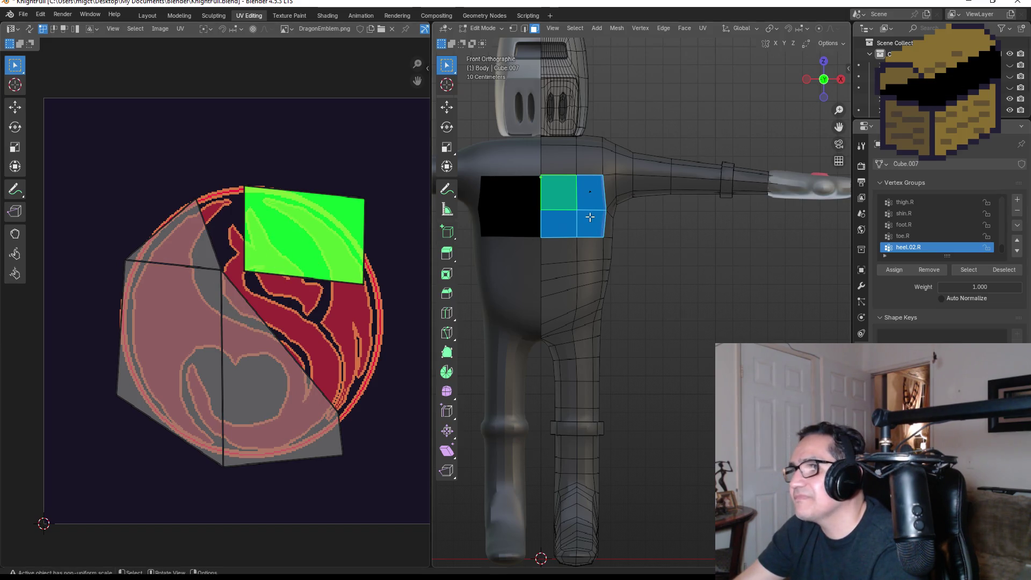
key("shift+h")
Move the top-left face's UV island and its top-right corner onto the emblem's upper-left
left_click_drag(226, 191, 394, 298)
key("g")
left_click(283, 288)
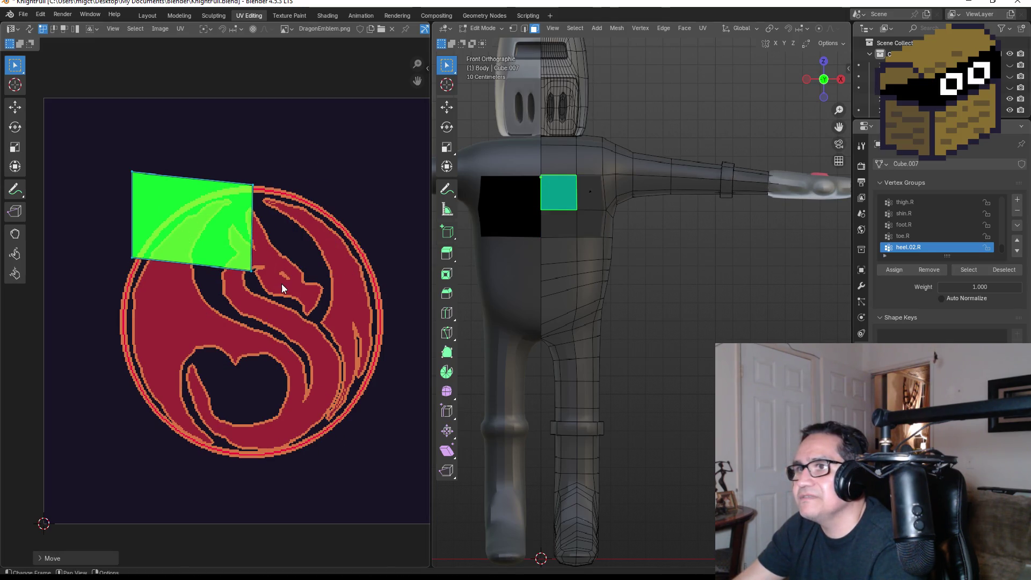
left_click(252, 185)
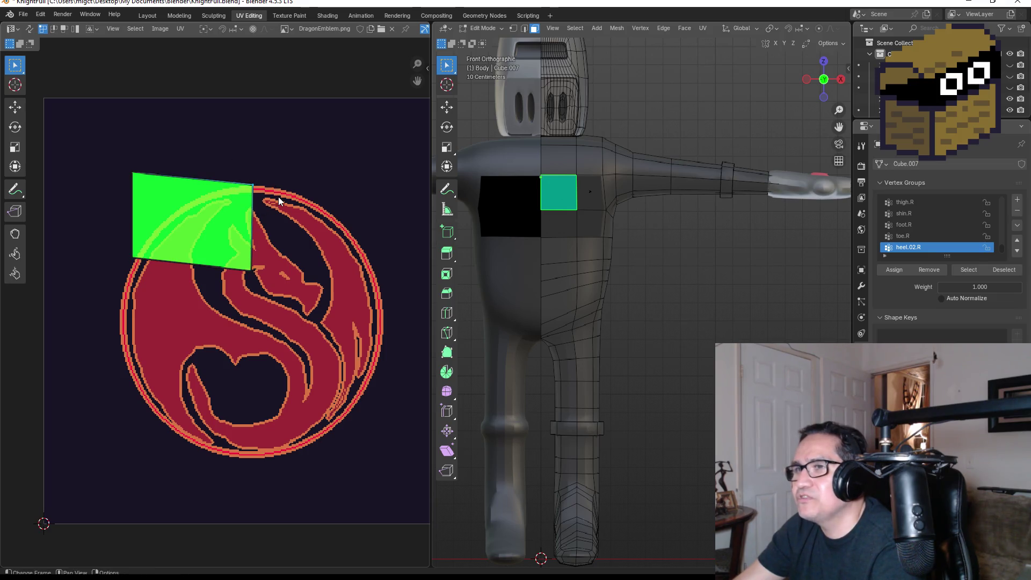
key("g")
left_click(280, 182)
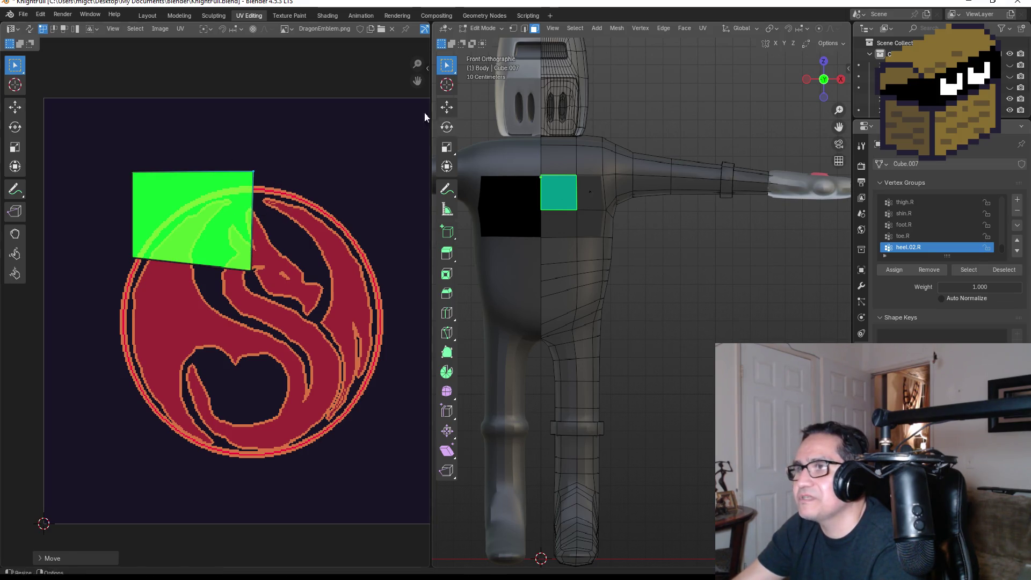
mouse_move(66, 145)
left_mouse_down()
mouse_move(226, 252)
mouse_move(267, 307)
left_mouse_up()
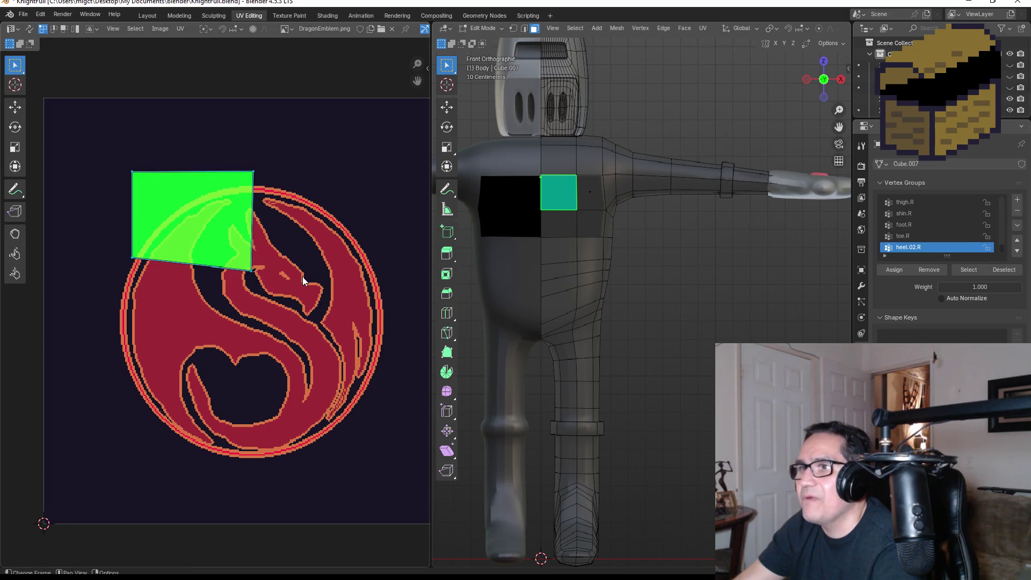
key("g")
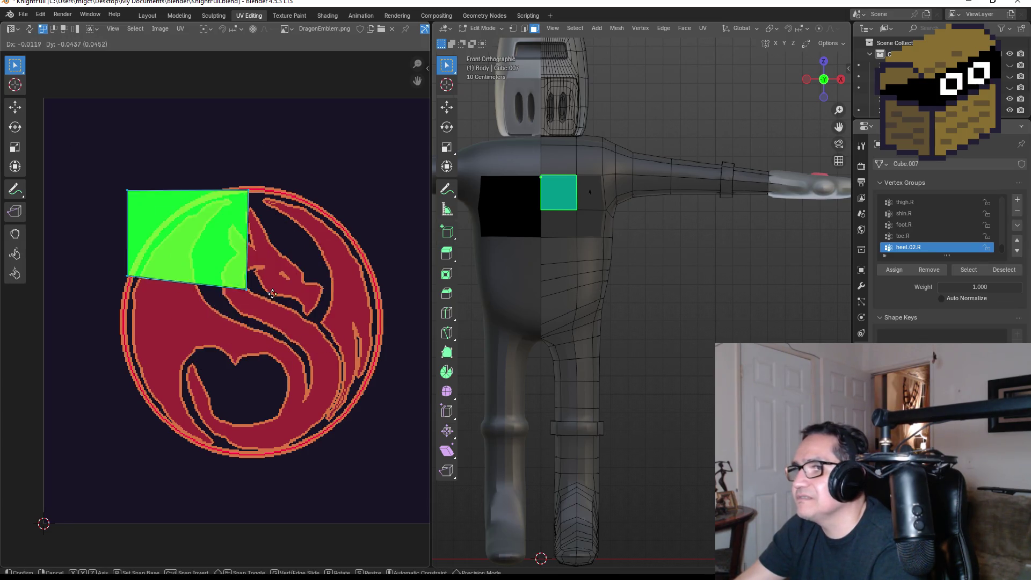
left_click(257, 278)
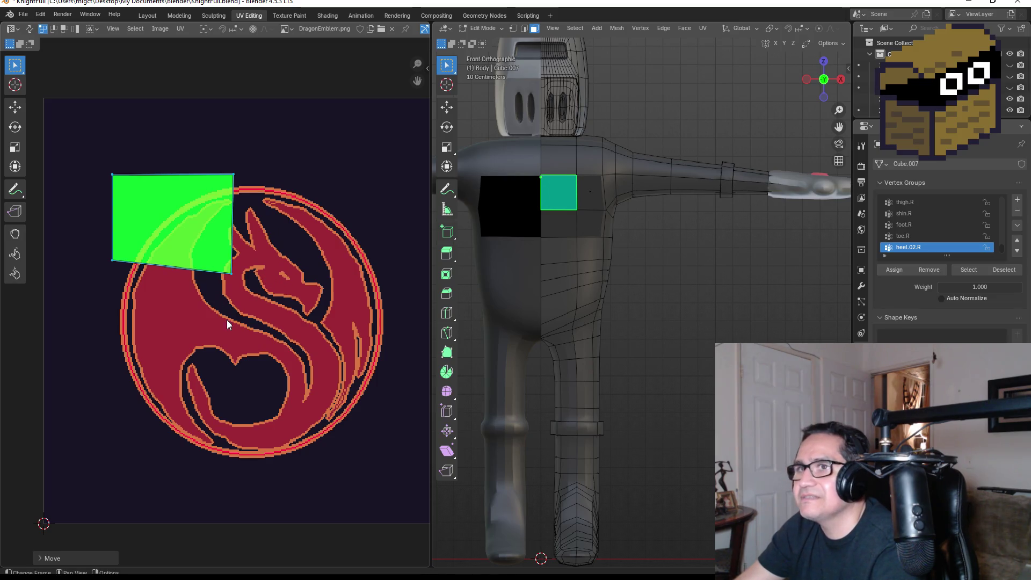
Reposition the quad's bottom-left and top-left UV corners over the emblem
scroll(227, 320, "down", 4)
scroll(238, 315, "up", 5)
key("b")
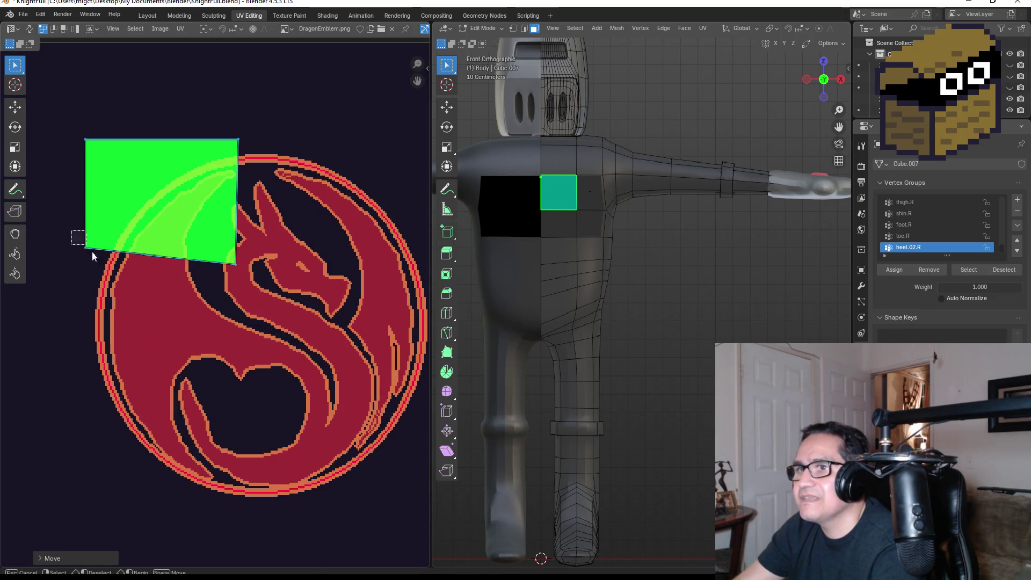
left_click_drag(91, 252, 80, 239)
key("g")
left_click(148, 301)
key("b")
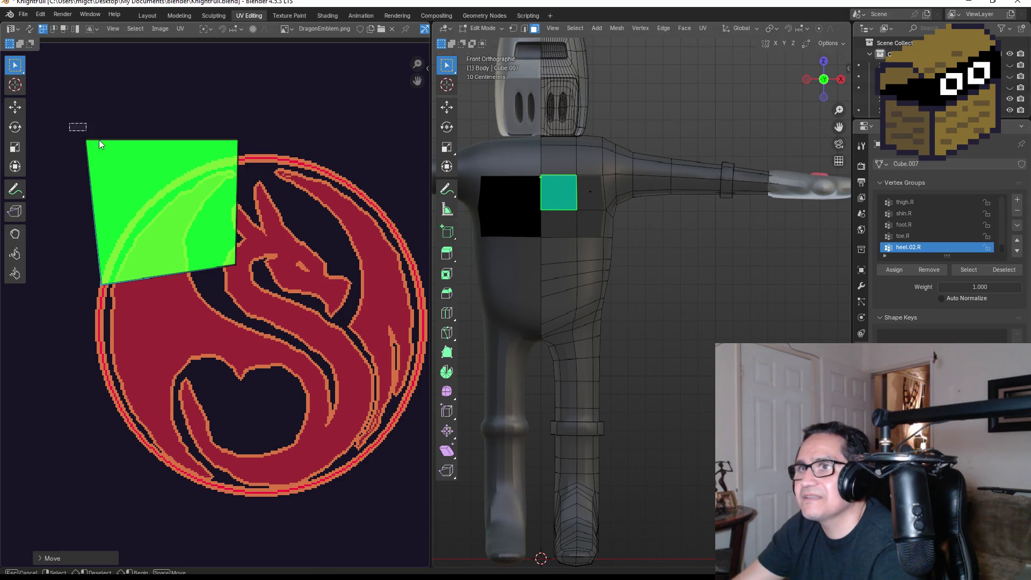
left_click_drag(98, 140, 77, 128)
key("g")
left_click(102, 150)
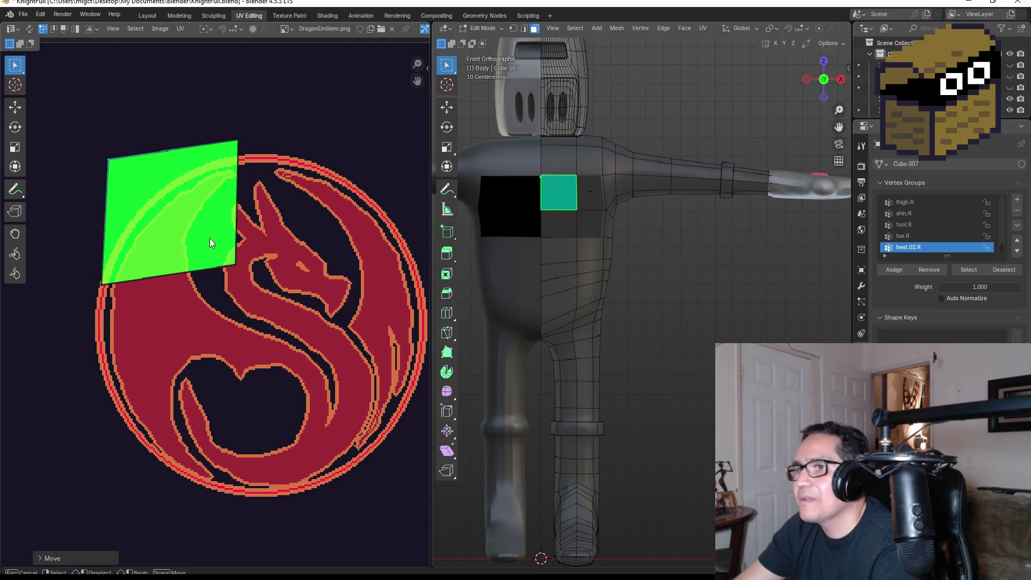
Square up the quad's right-hand corners, then add the three neighbouring chest faces to the selection
left_click_drag(209, 243, 292, 297)
key("g")
left_click(412, 504)
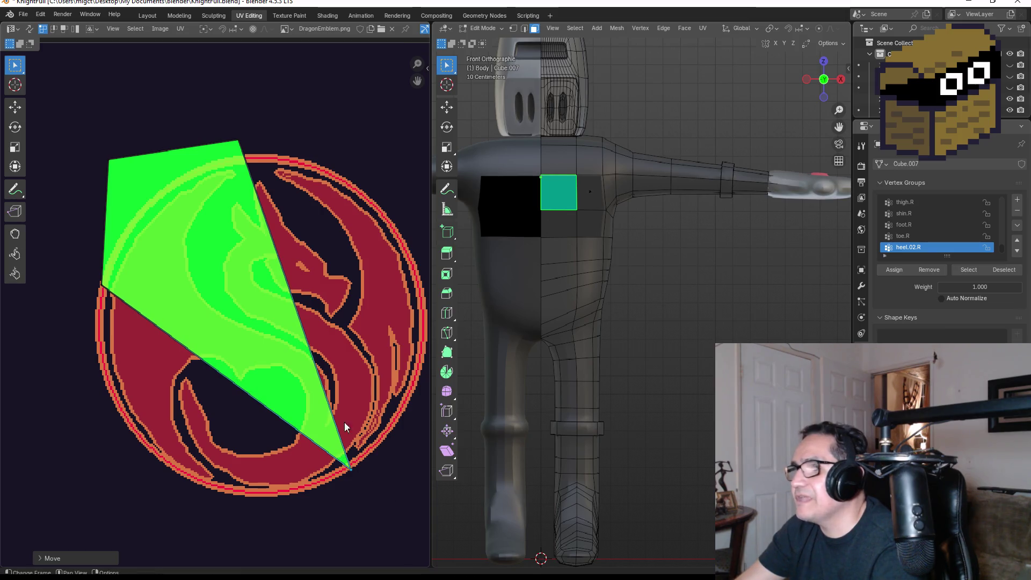
left_click_drag(209, 116, 288, 168)
key("g")
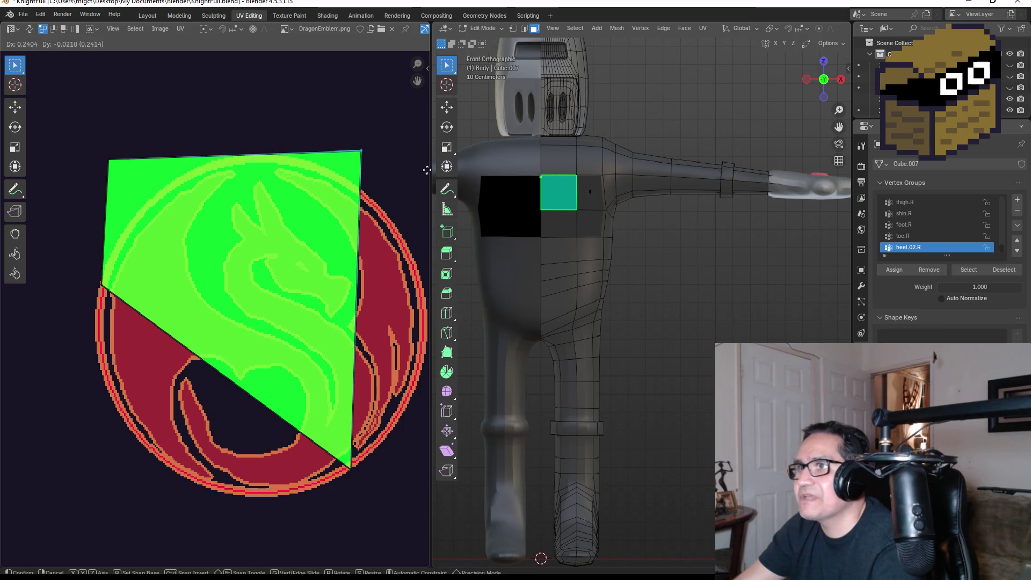
left_click(411, 166)
left_click_drag(324, 385, 391, 487)
key("g")
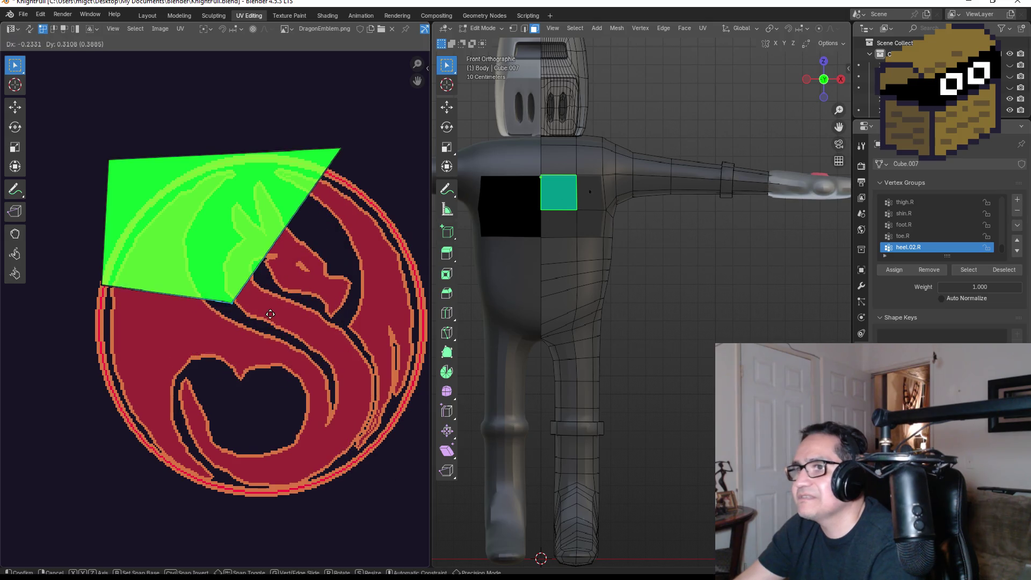
left_click(287, 306)
left_click_drag(309, 110, 392, 170)
key("g")
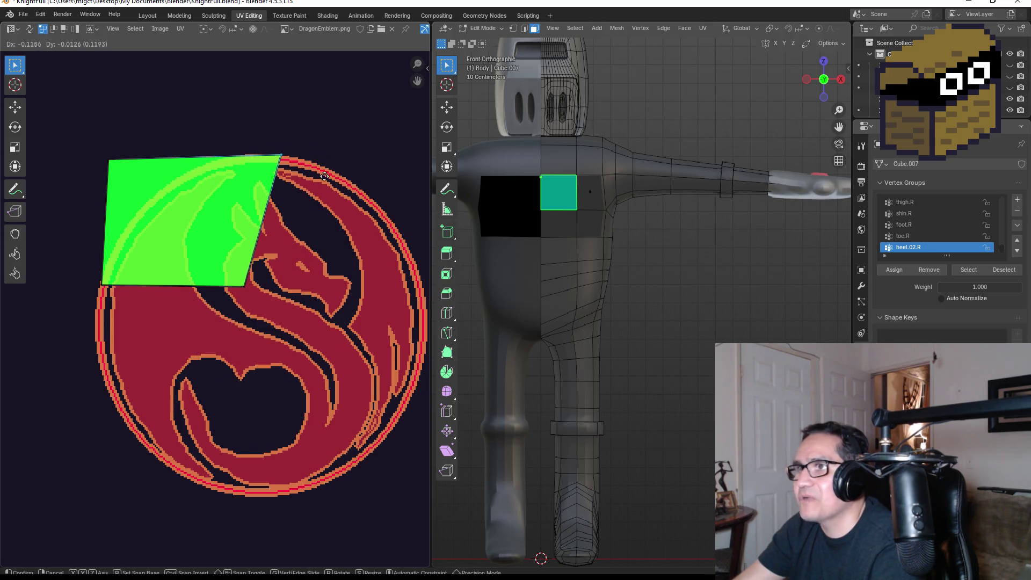
left_click(291, 169)
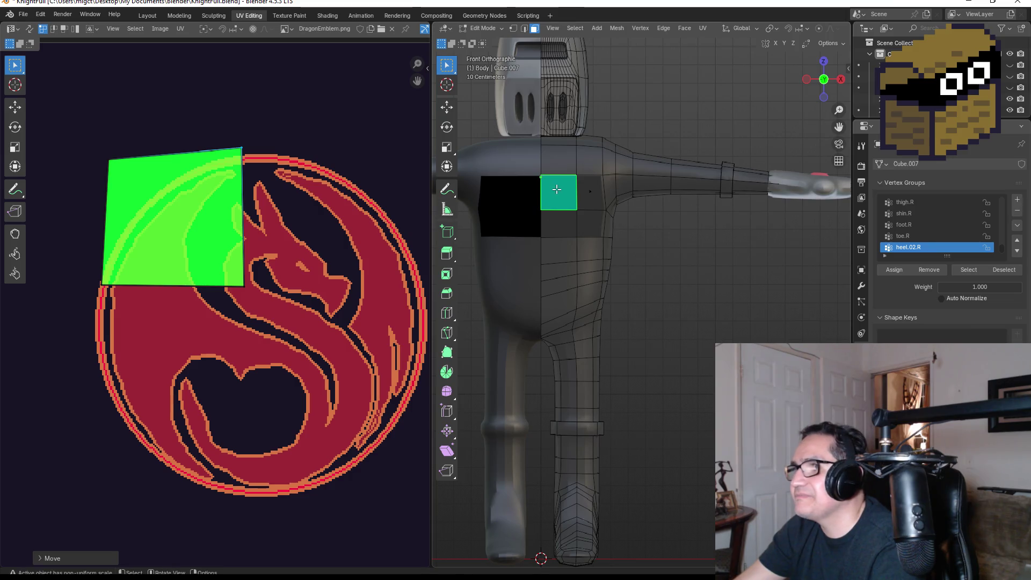
left_click_drag(557, 189, 604, 234, "shift")
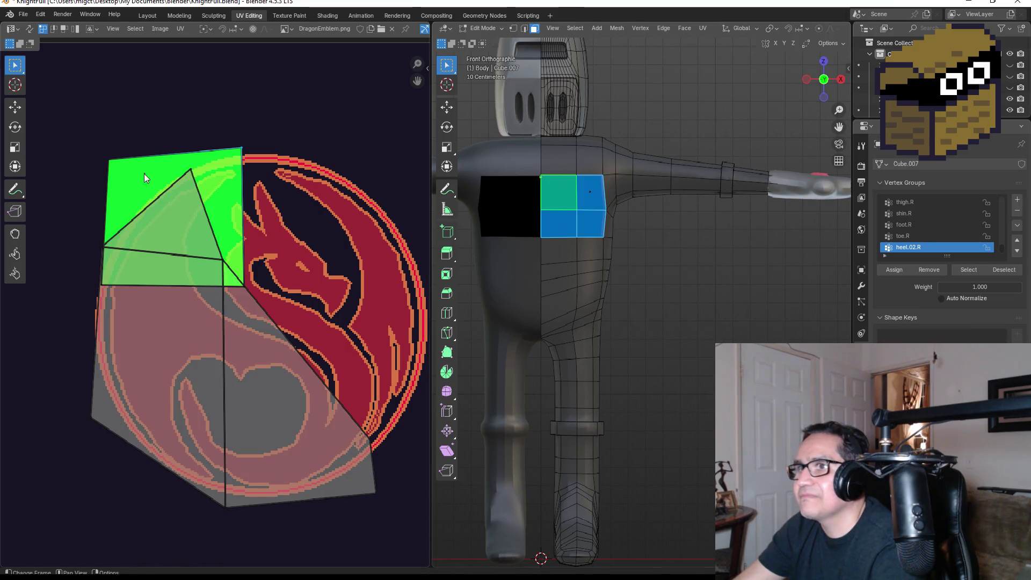
Shift the shared apex UV vertex down and clear the UV selection
left_click(212, 185)
key("g")
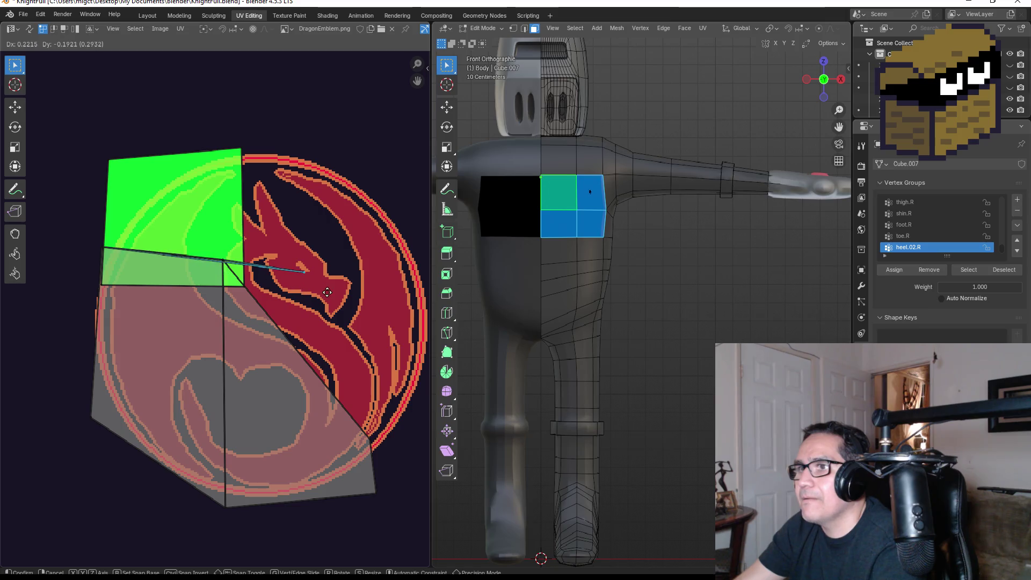
left_click(205, 225)
left_click(94, 360)
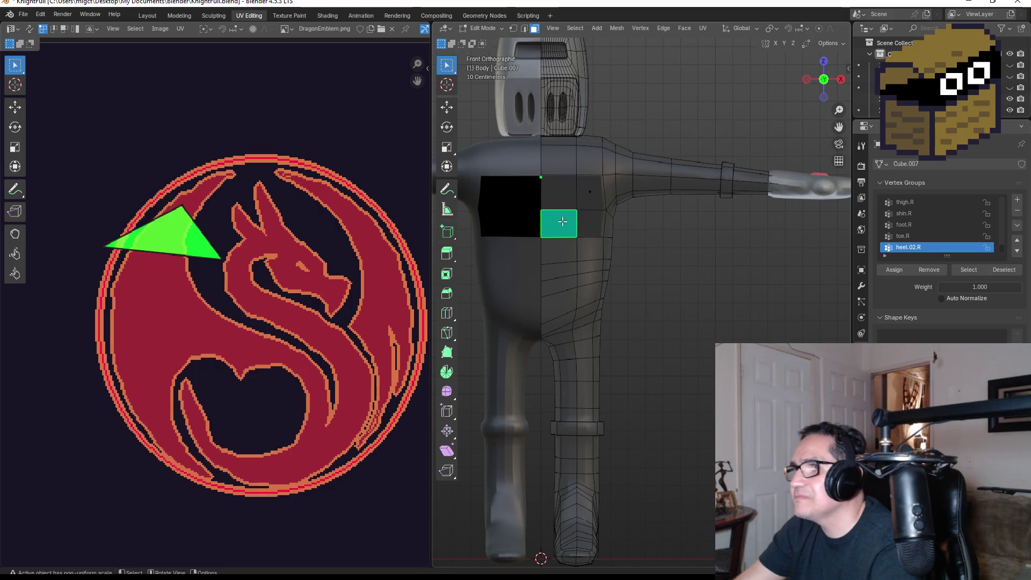
Select the chest face below and move its UV triangle down-left over the emblem
left_click(172, 236)
left_click_drag(102, 195, 245, 282)
key("g")
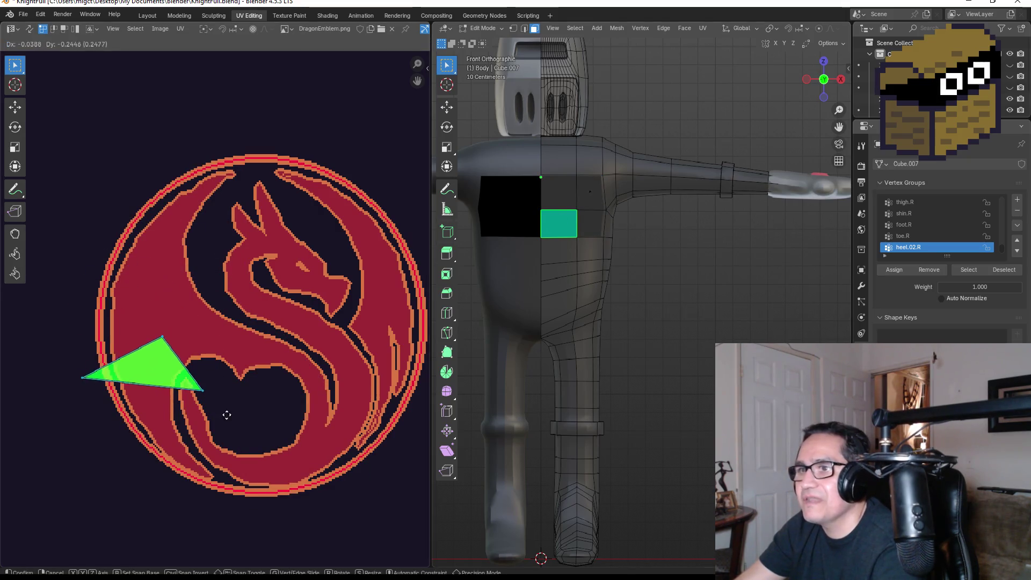
left_click(221, 339)
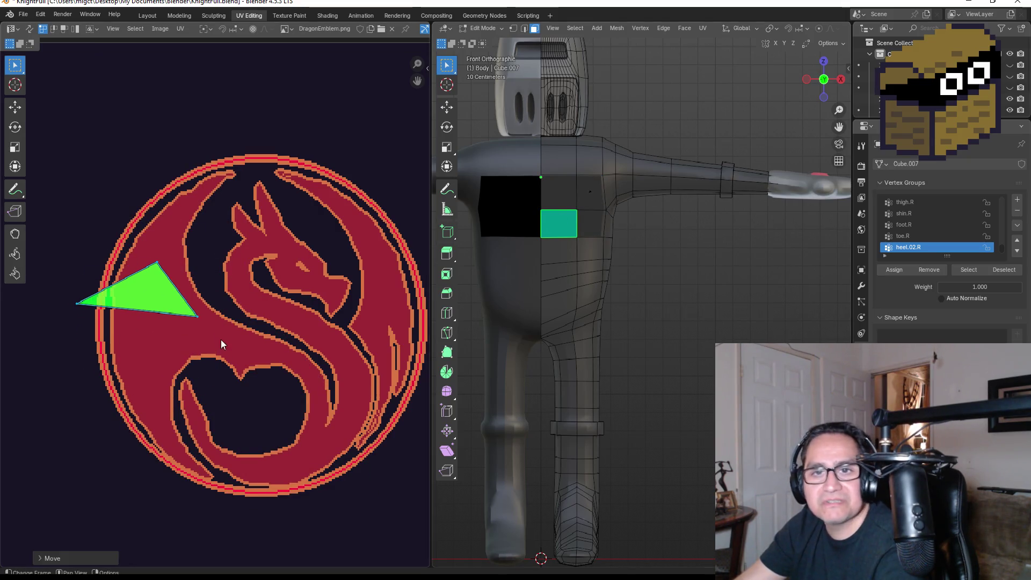
left_click(75, 302)
key("g")
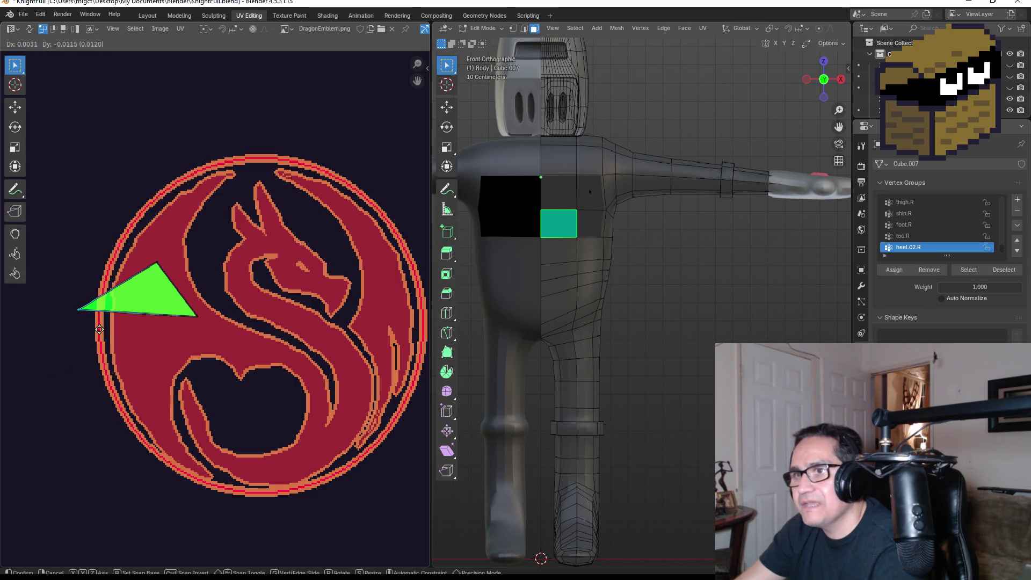
left_click(99, 329)
Place the triangle's vertices so it spans the emblem's left side down to its lower rim
left_click(199, 318)
key("g")
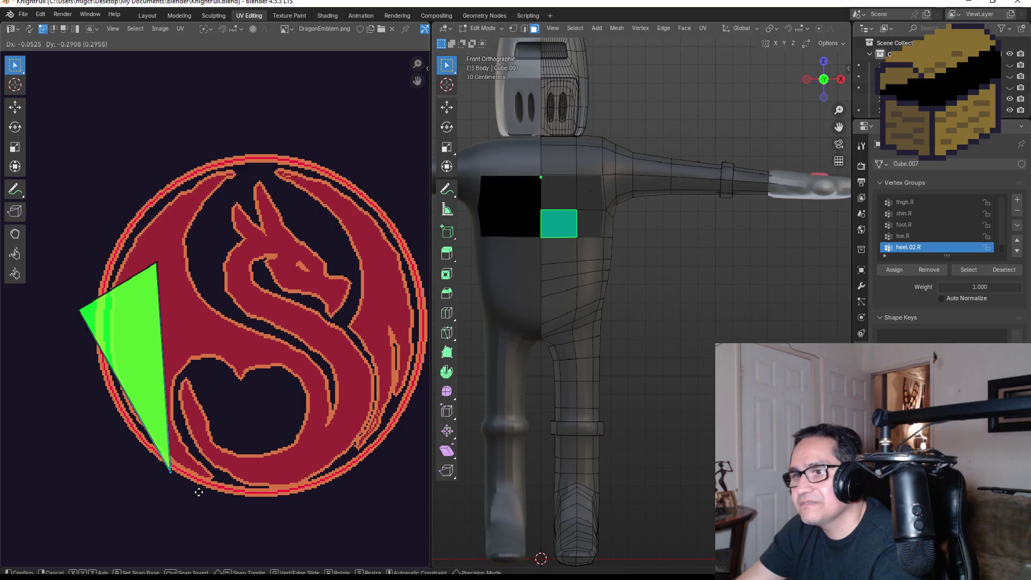
left_click(199, 491)
left_click(149, 249)
key("g")
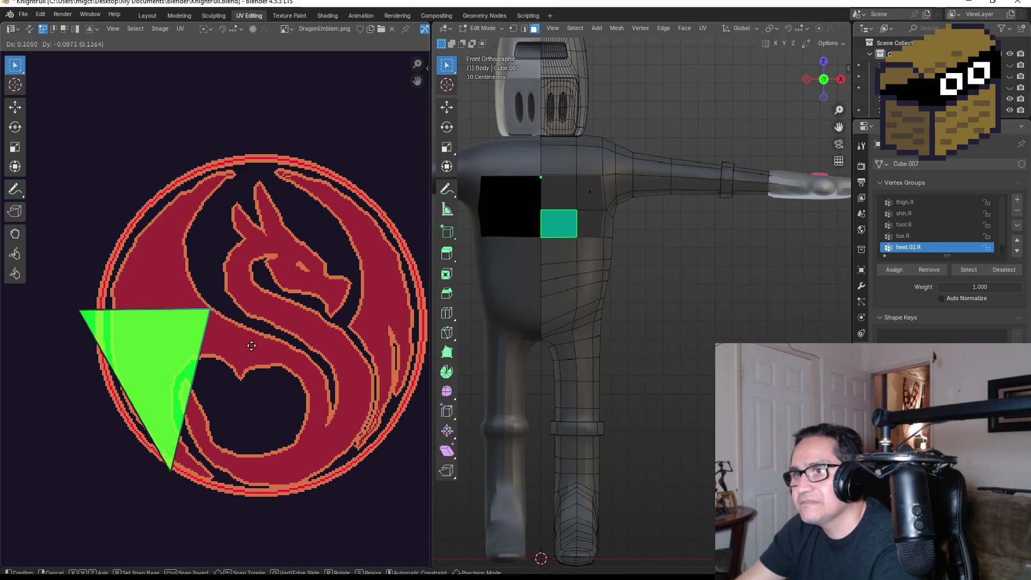
left_click(262, 345)
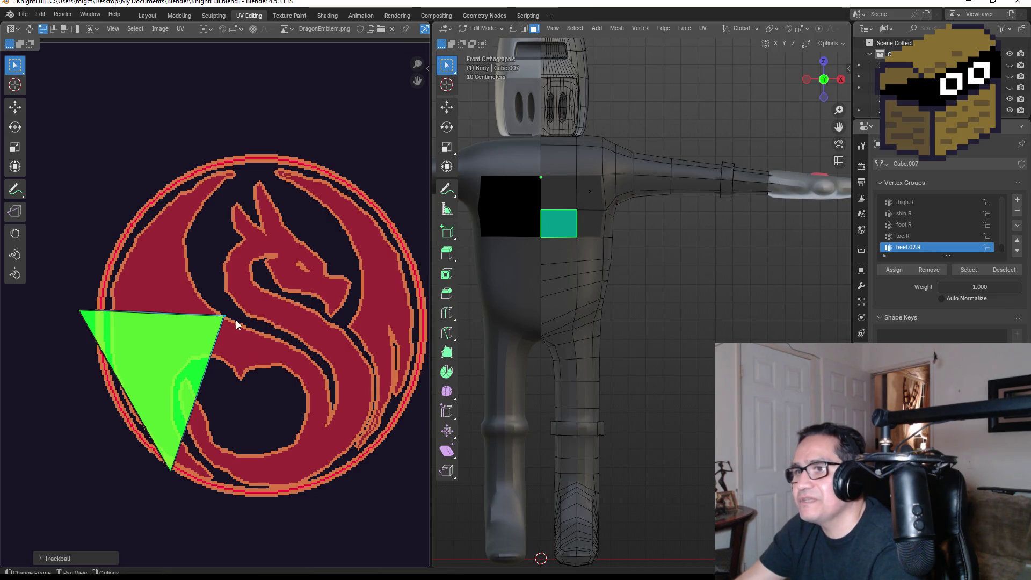
left_click_drag(75, 290, 148, 340)
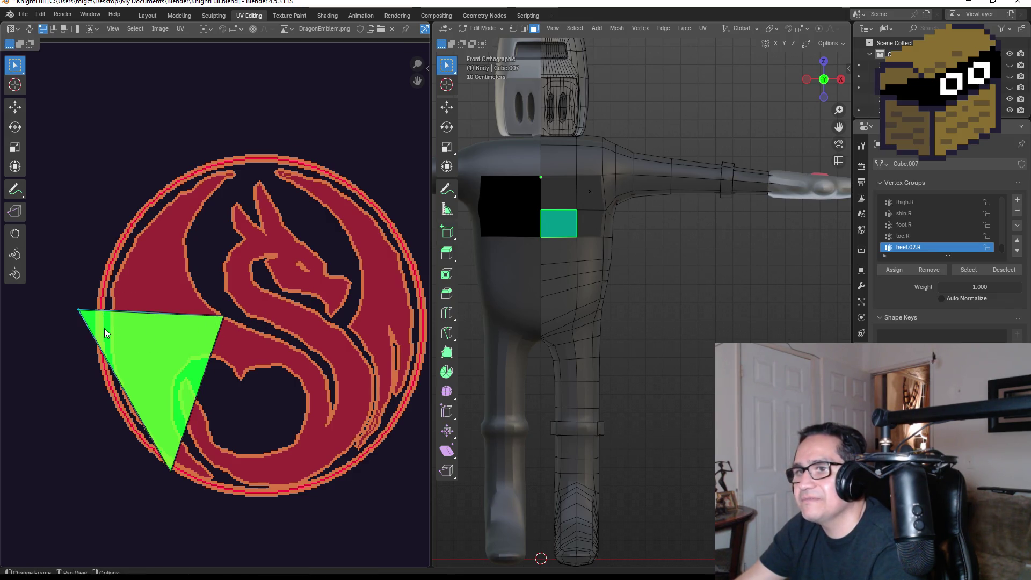
key("g")
left_click(112, 359)
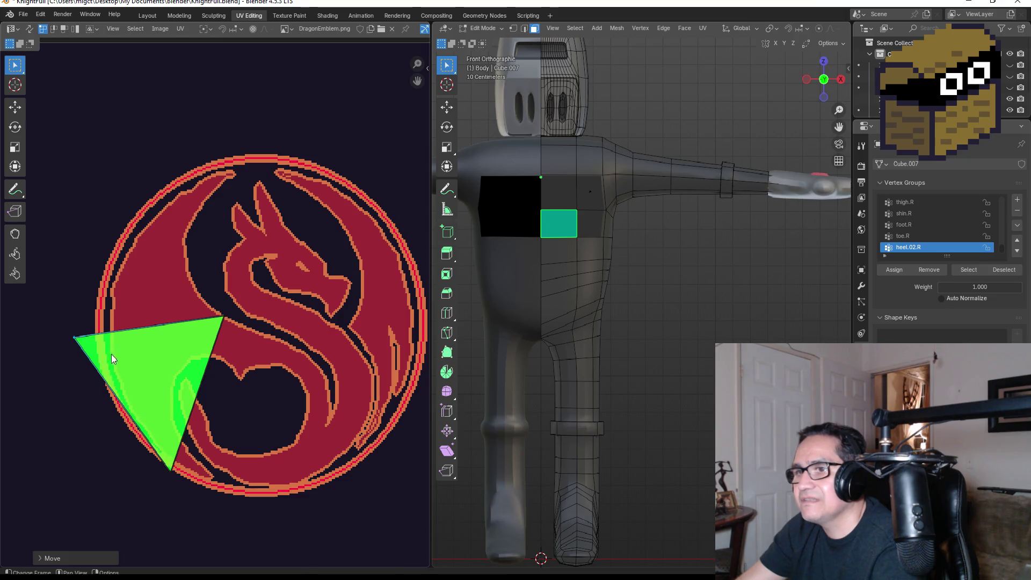
Select the right chest face and drag its UV corners to turn the triangle into a quad
left_click(574, 205)
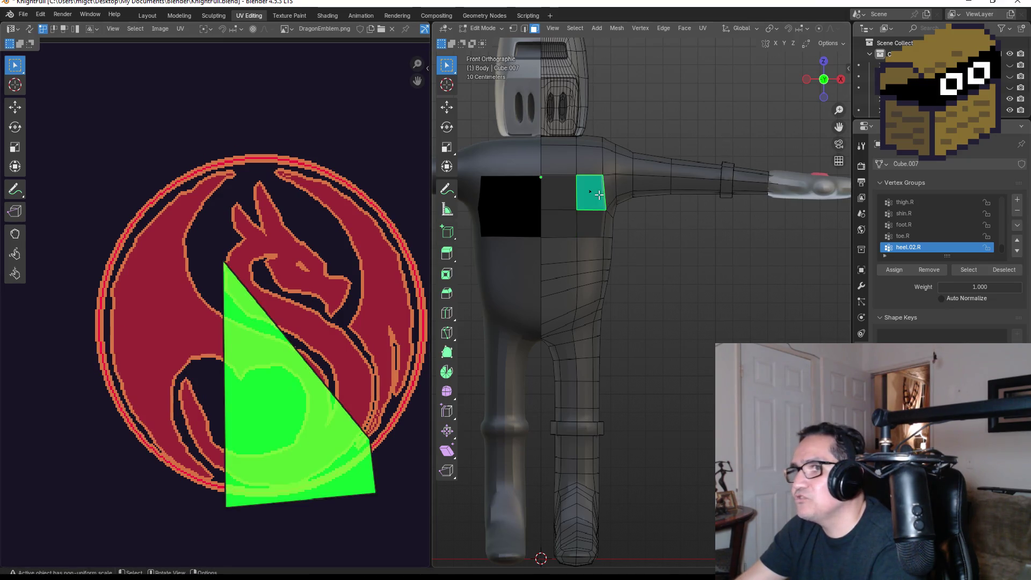
key("g")
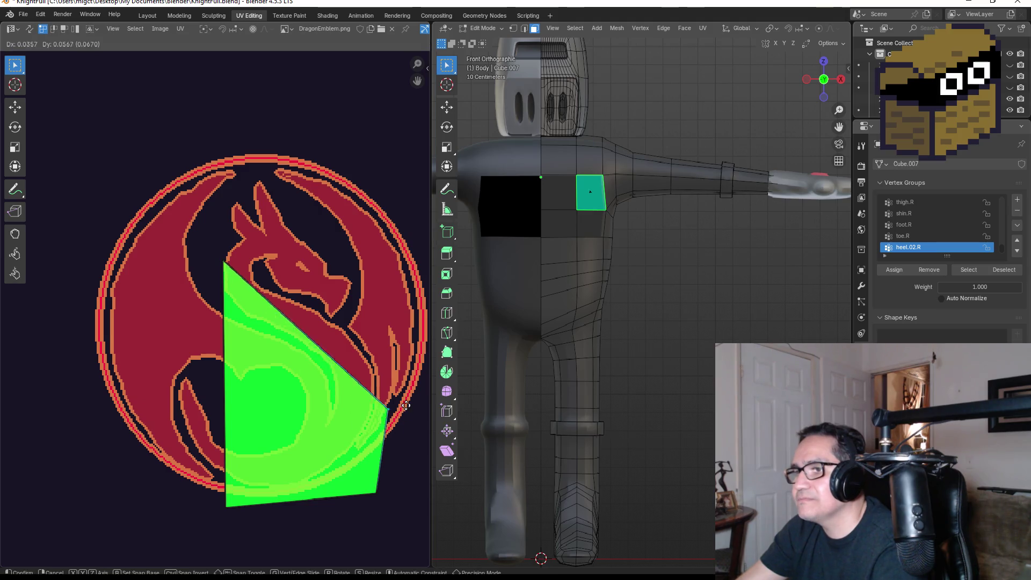
left_click(414, 335)
left_click(221, 261)
key("g")
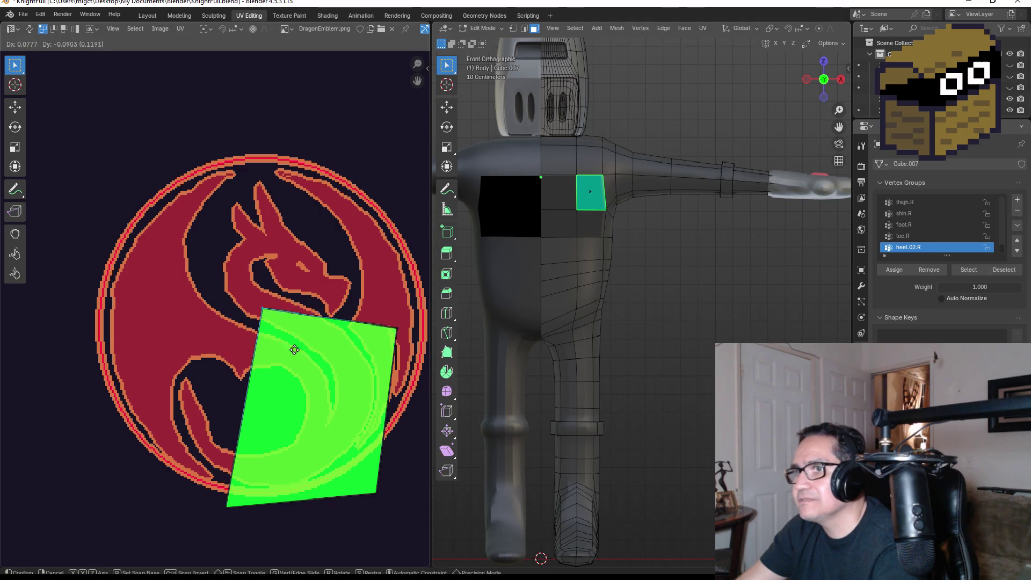
left_click(283, 360)
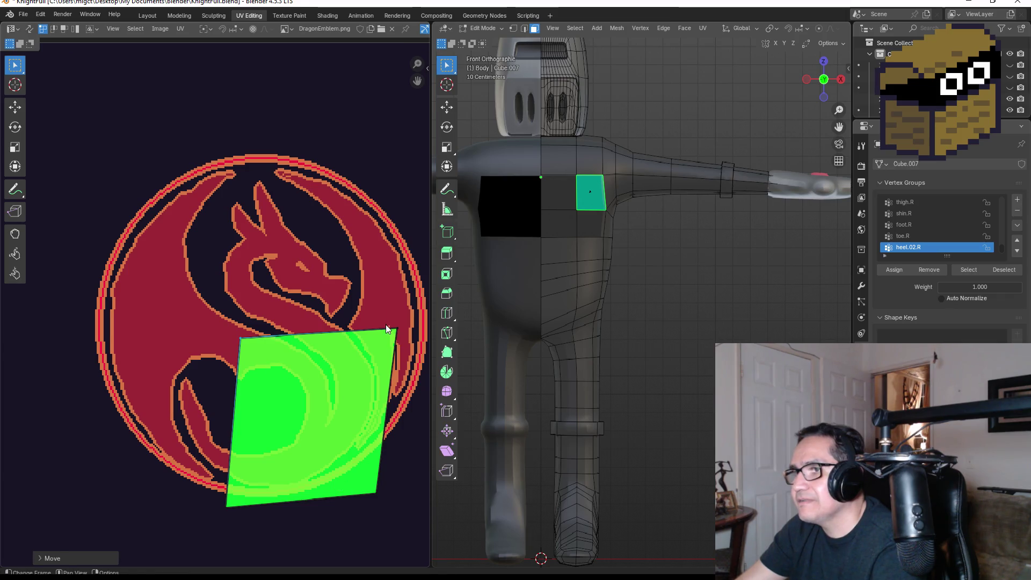
Fine-tune the quad's top-right and bottom-right UV corners over the emblem's upper centre
left_click(397, 337)
key("g")
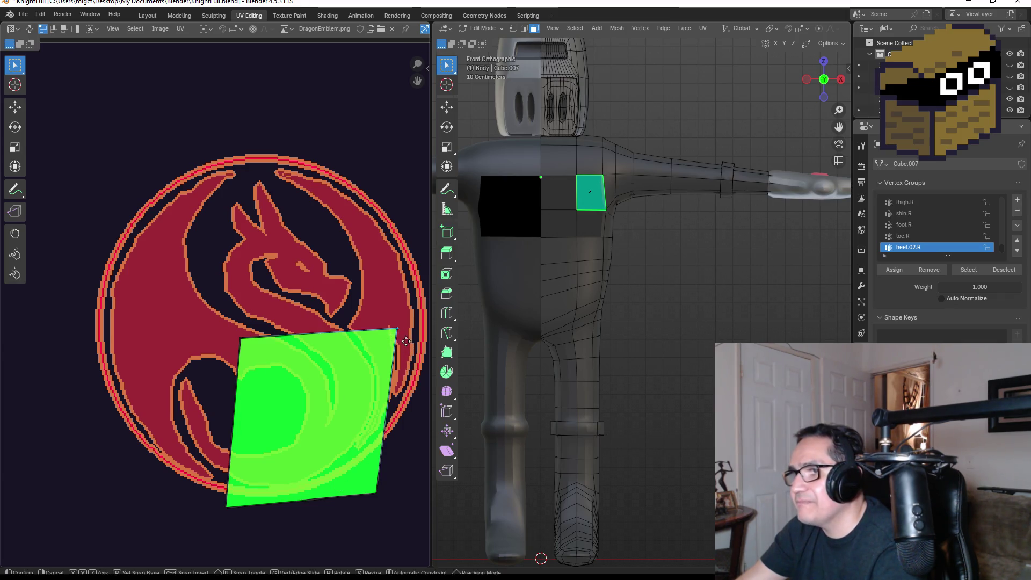
left_click(423, 348)
scroll(411, 378, "down", 2)
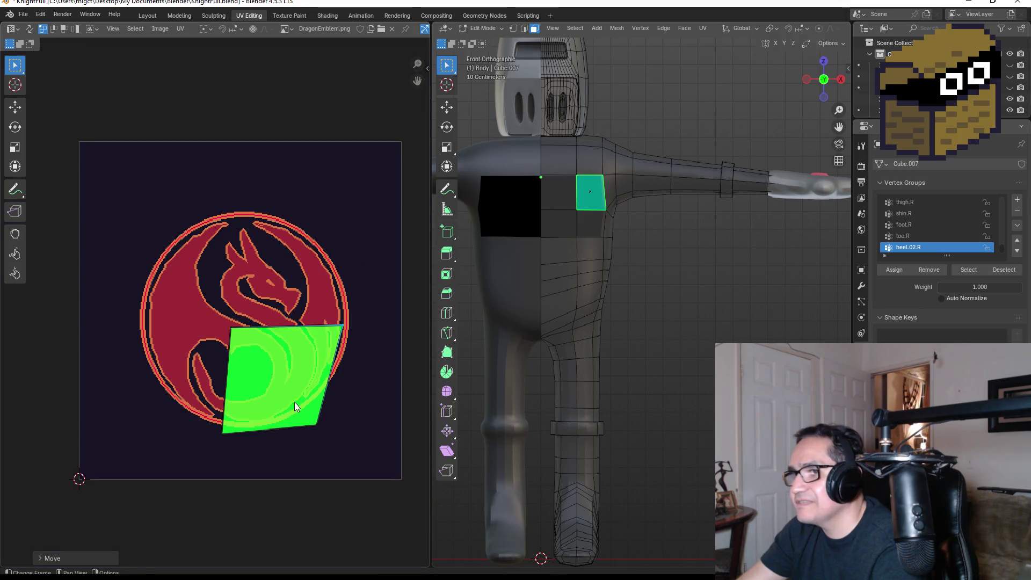
left_click(316, 424)
key("g")
left_click(371, 414)
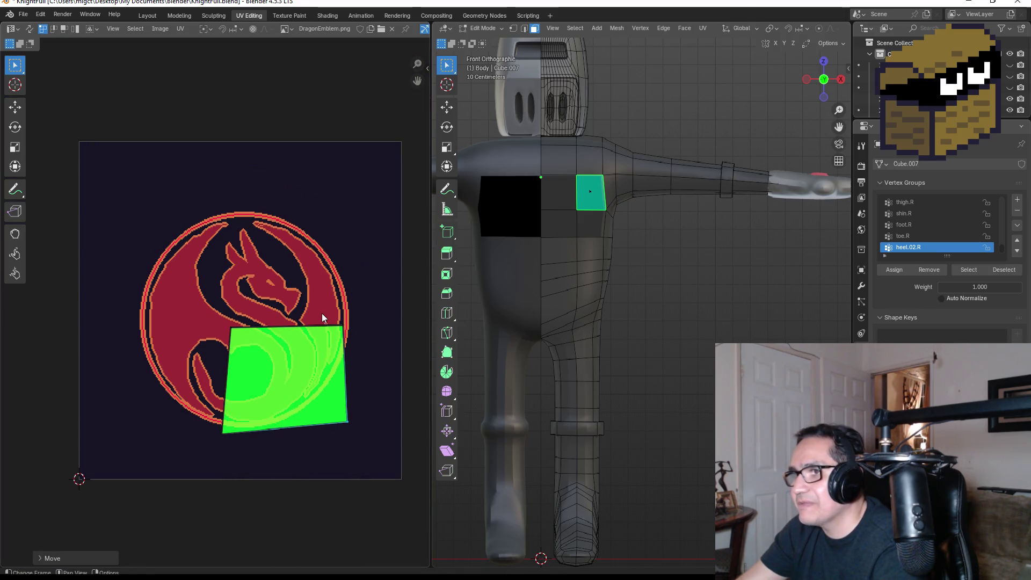
key("g")
left_click(378, 333)
Move the lower chest face's UV corners up-right into a quad over the emblem, then select the upper face
left_click(592, 230)
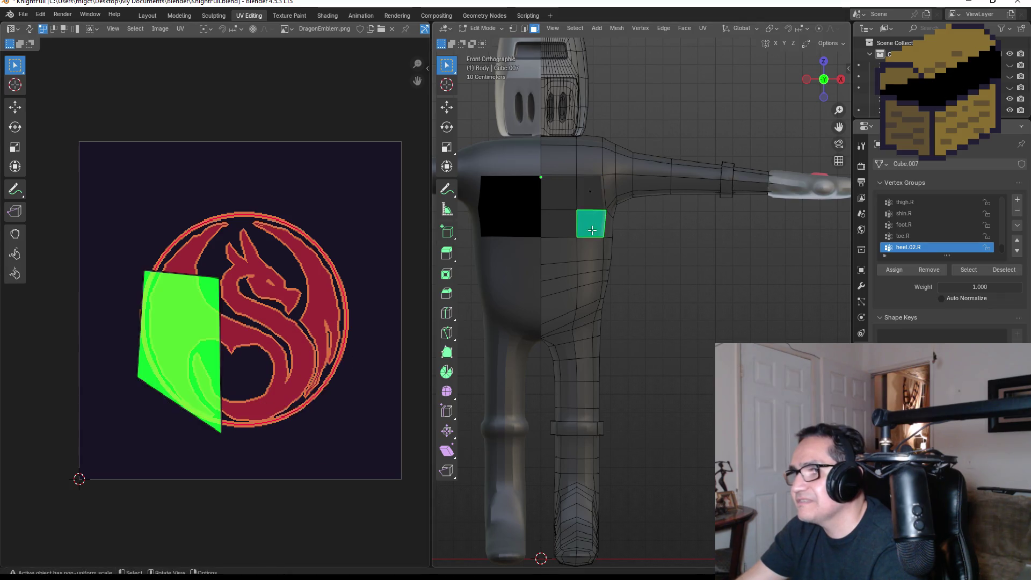
left_click_drag(109, 249, 231, 423)
key("g")
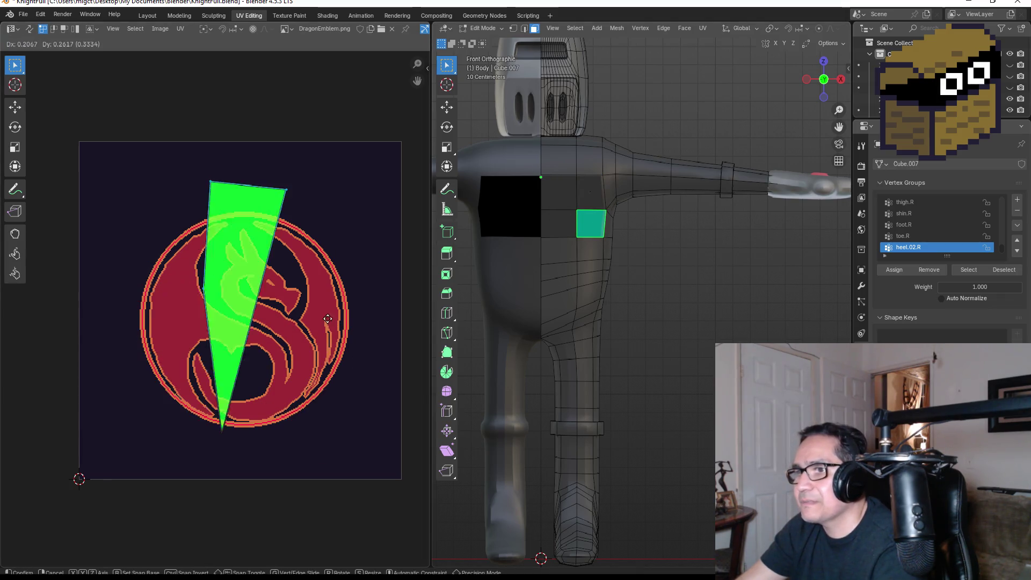
left_click(337, 359)
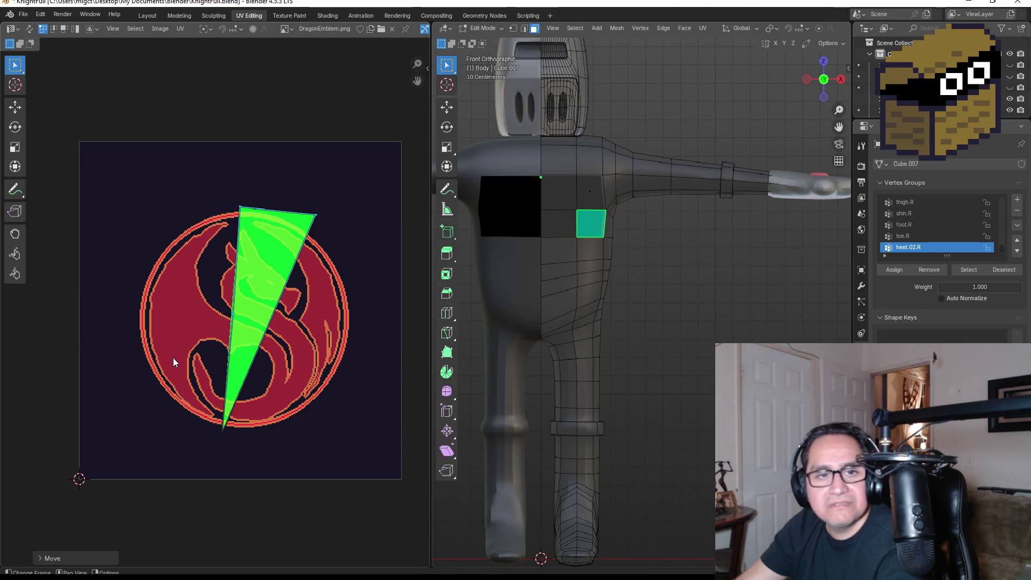
left_click_drag(213, 418, 230, 438)
key("g")
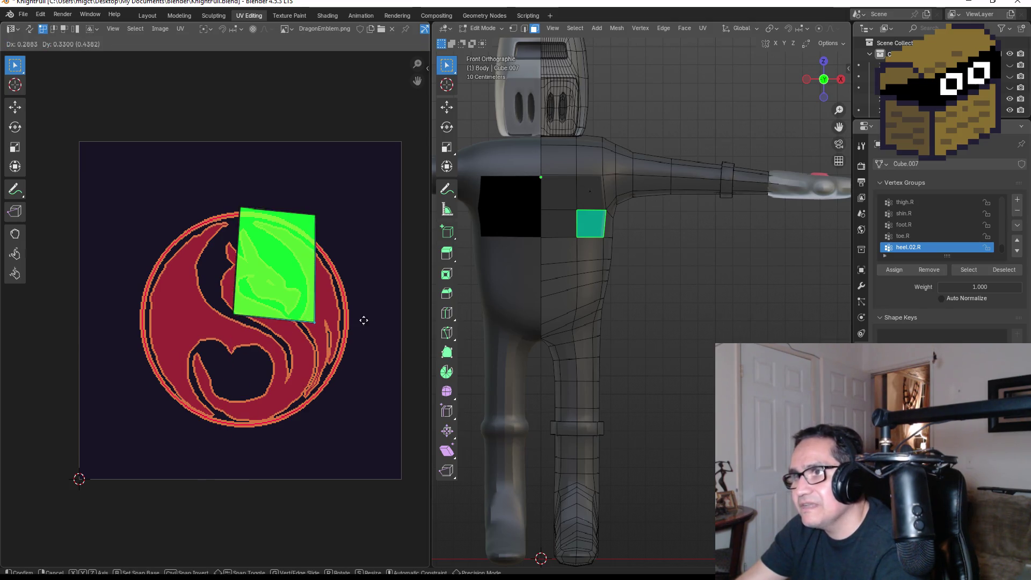
left_click(403, 321)
left_click_drag(309, 197, 343, 216)
key("g")
left_click(370, 224)
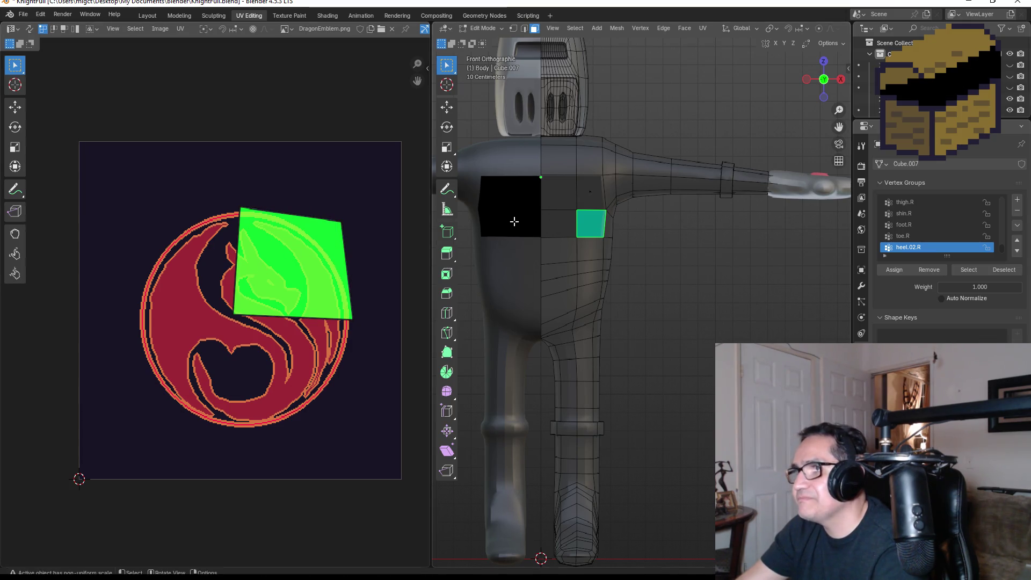
left_click(558, 192)
scroll(194, 203, "up", 1)
Add the three neighbouring chest faces to the selection
scroll(193, 199, "up", 1)
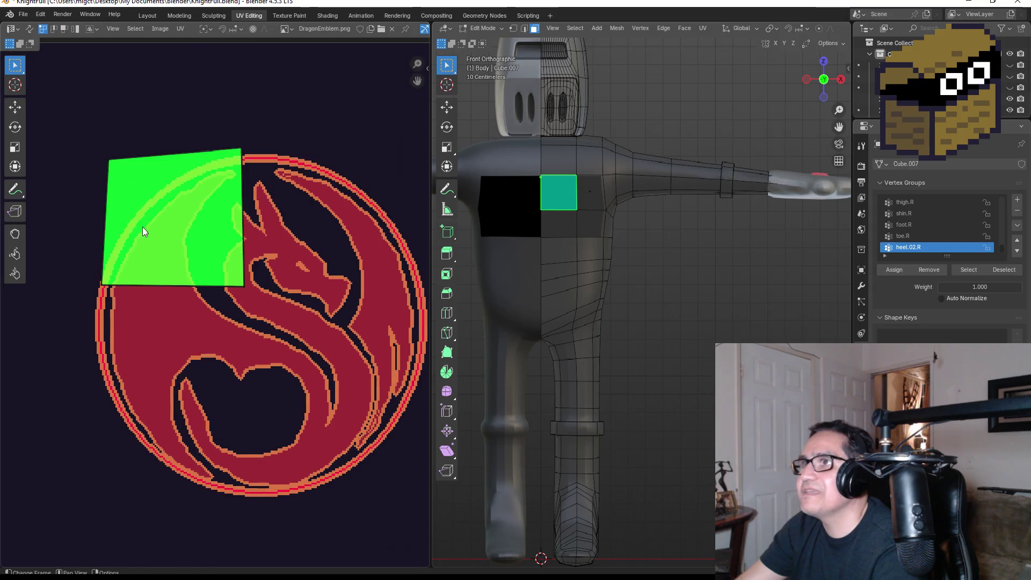
left_click_drag(557, 191, 597, 235, "shift")
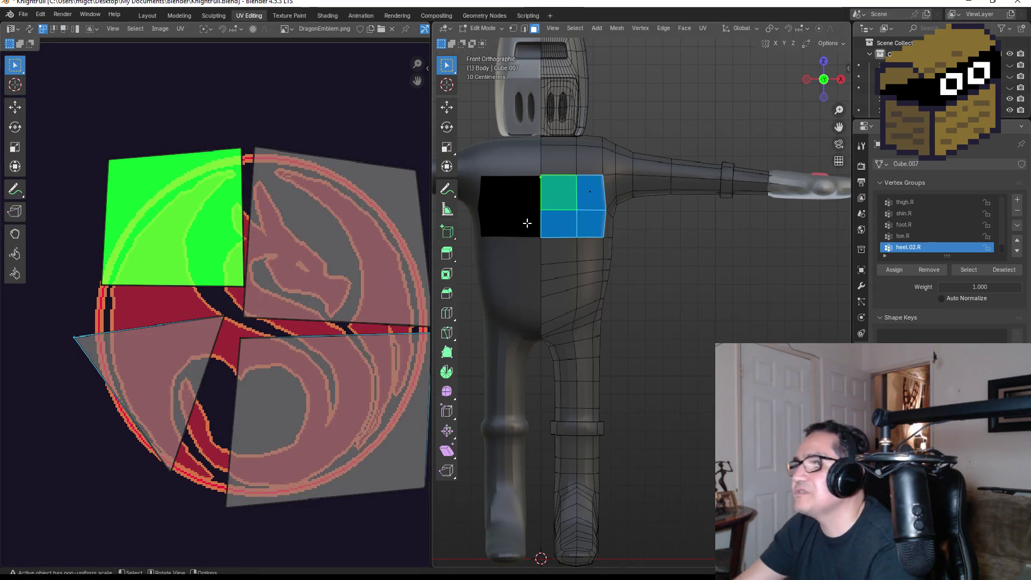
scroll(255, 334, "down", 2)
scroll(181, 354, "up", 2)
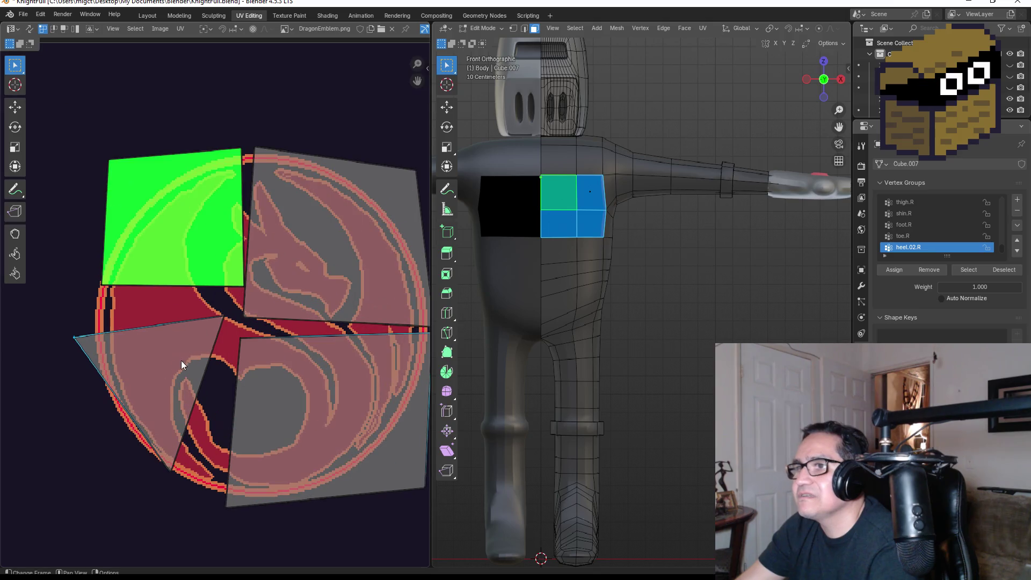
Drop one triangle UV corner low over the emblem and settle the right-hand corner in place
key("g")
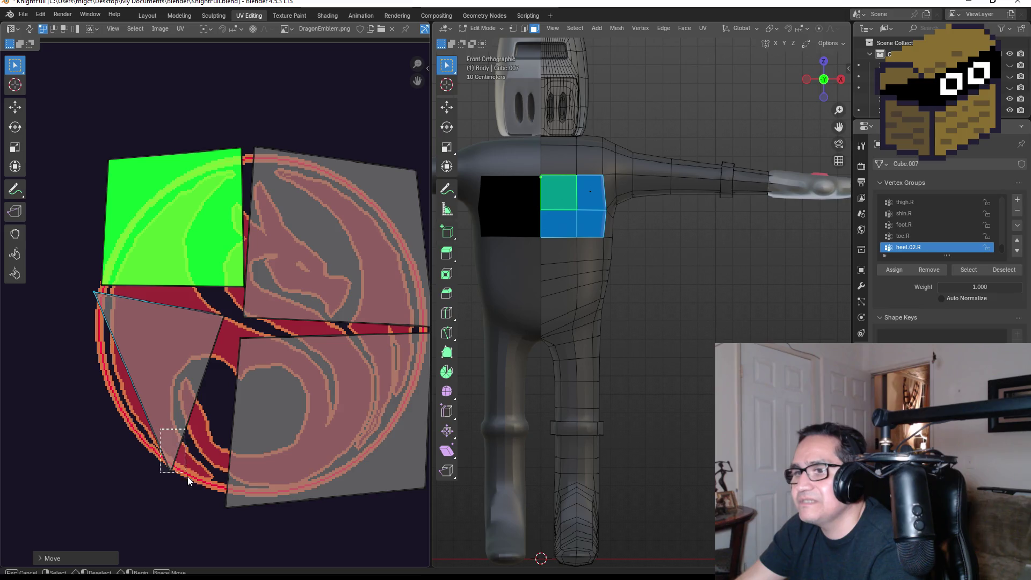
left_click(125, 467)
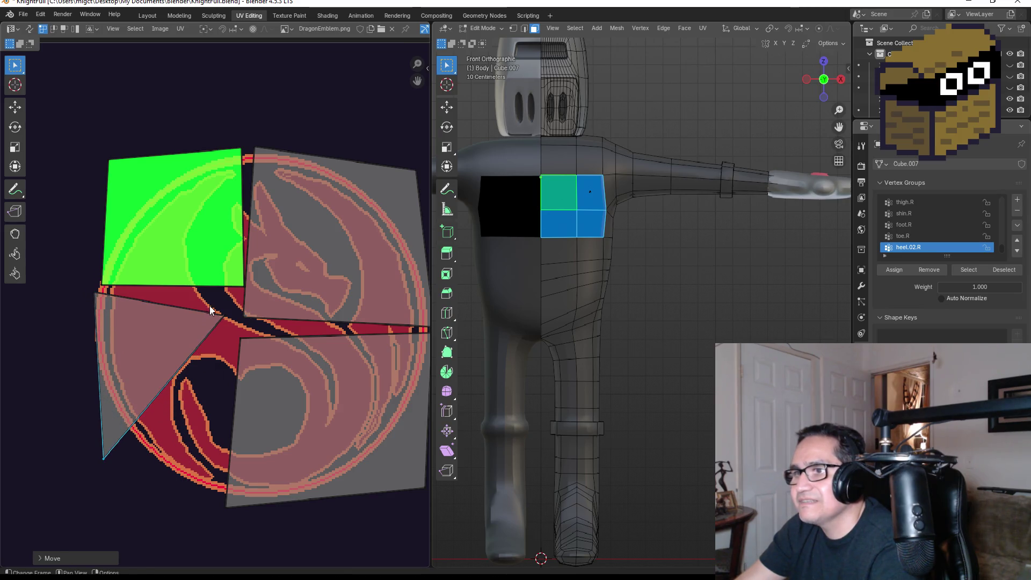
left_click(223, 317)
key("g")
left_click(226, 312)
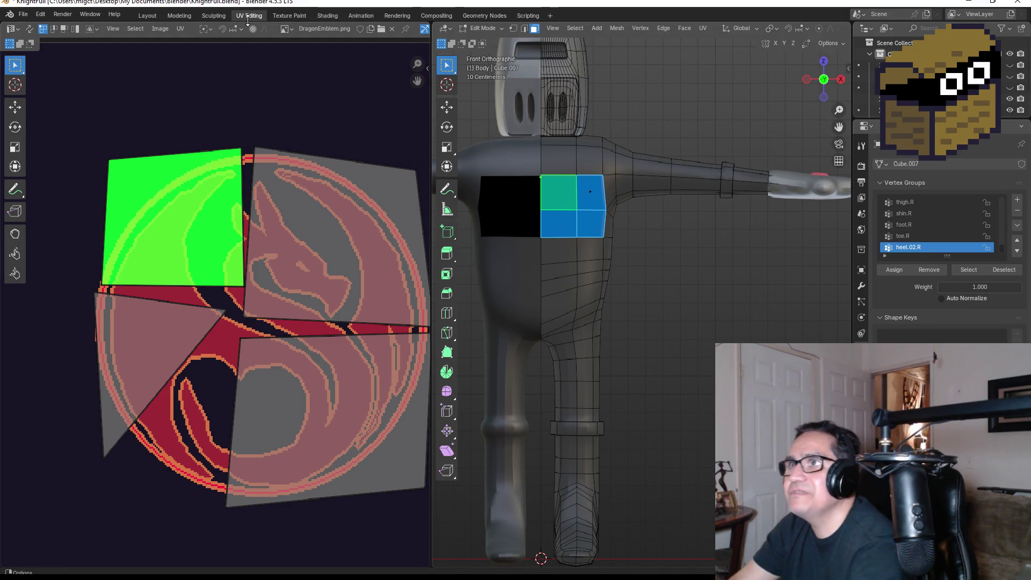
left_click(185, 28)
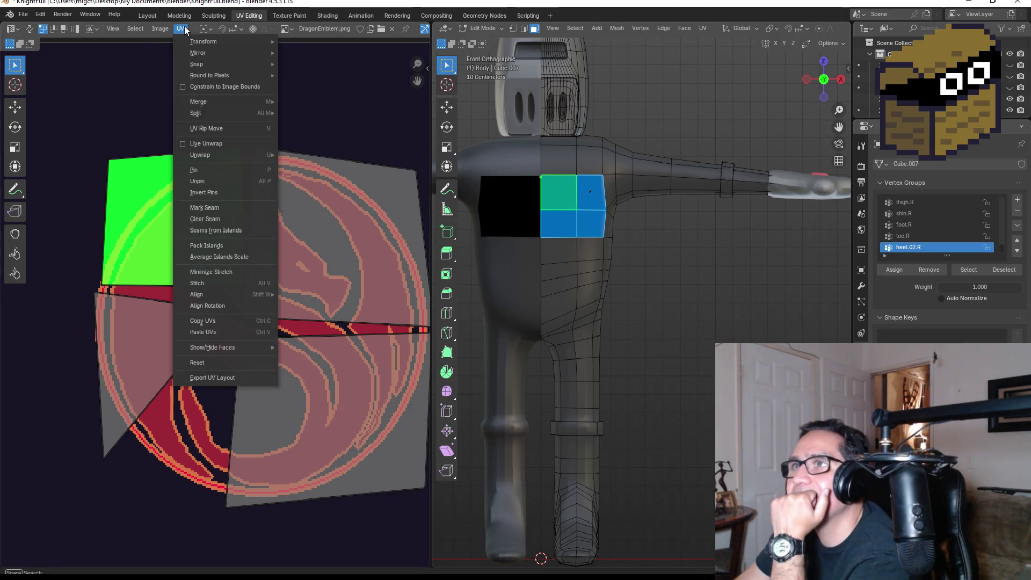
mouse_move(212, 46)
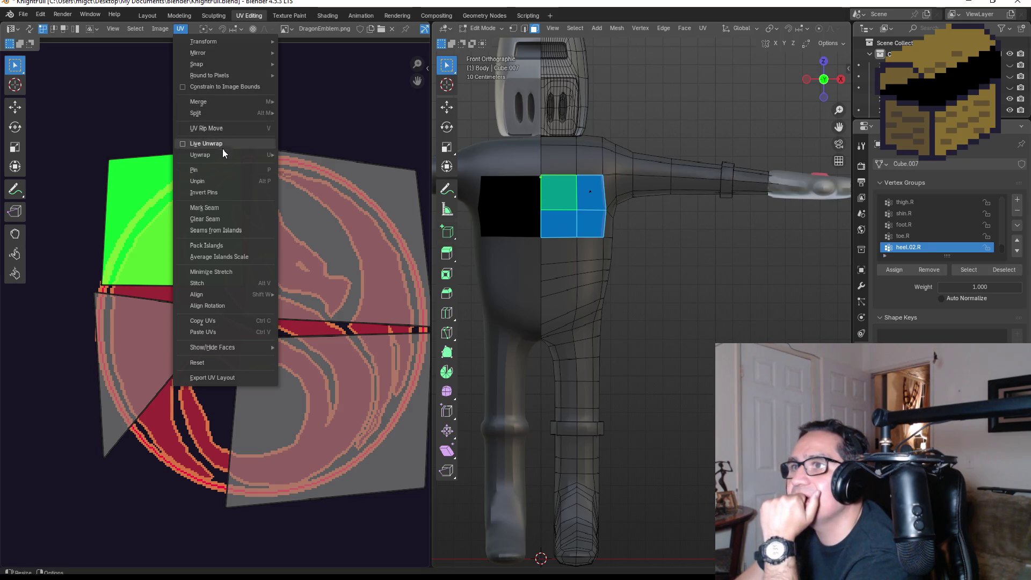
mouse_move(222, 153)
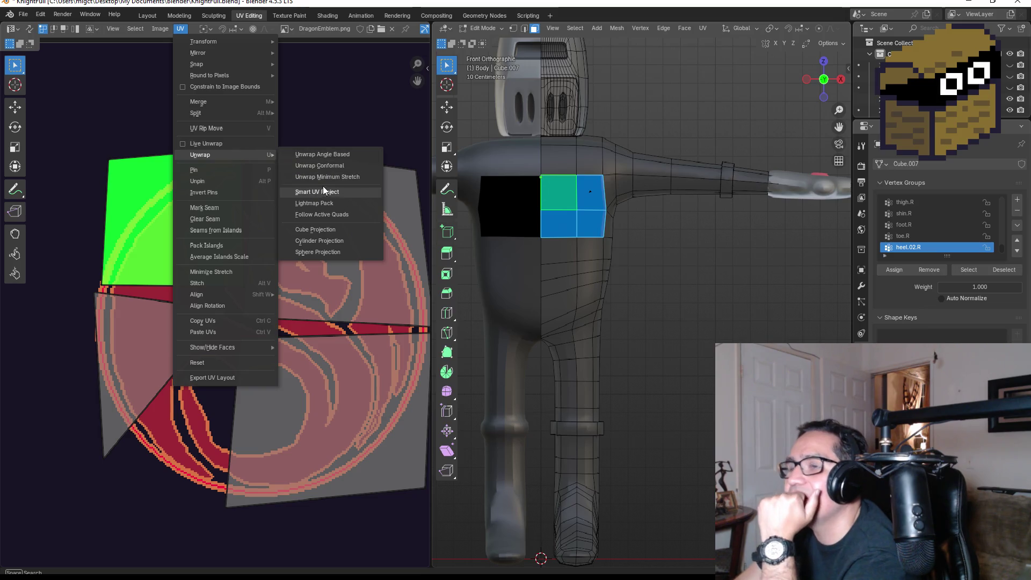
left_click(343, 195)
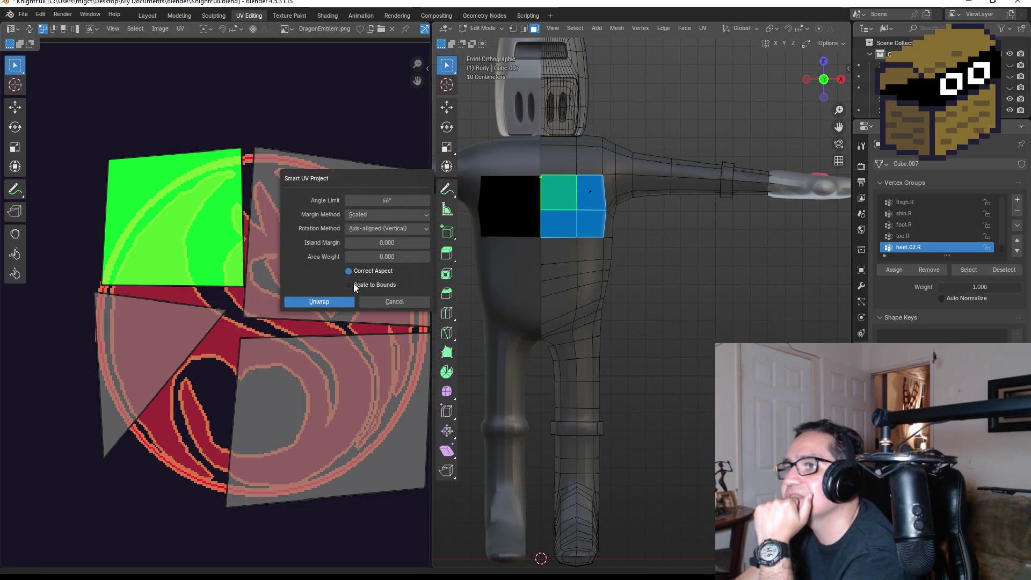
left_click(329, 303)
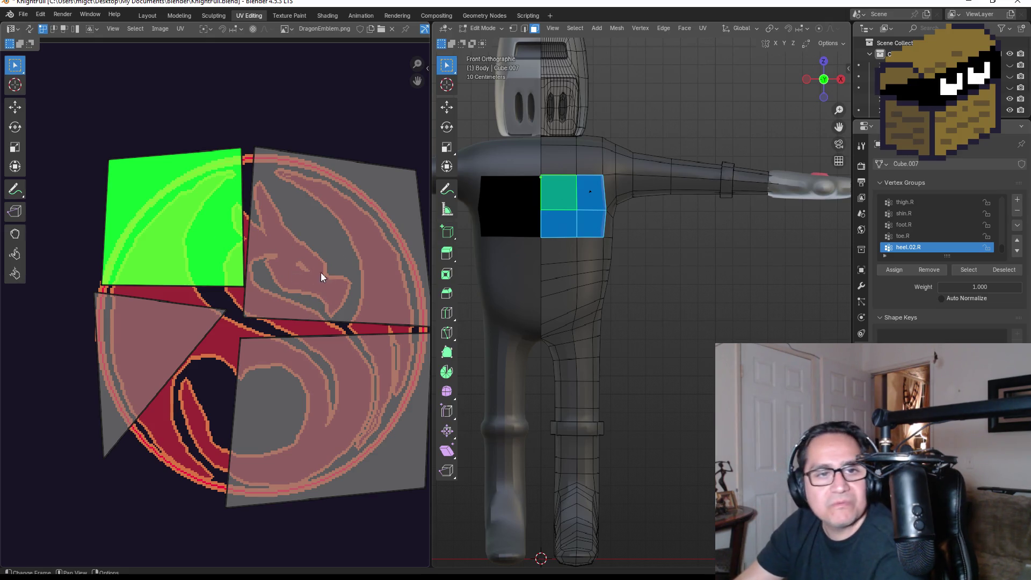
Reselect the triangular chest face and move its bottom UV corner onto the emblem's lower-left
left_click(561, 236)
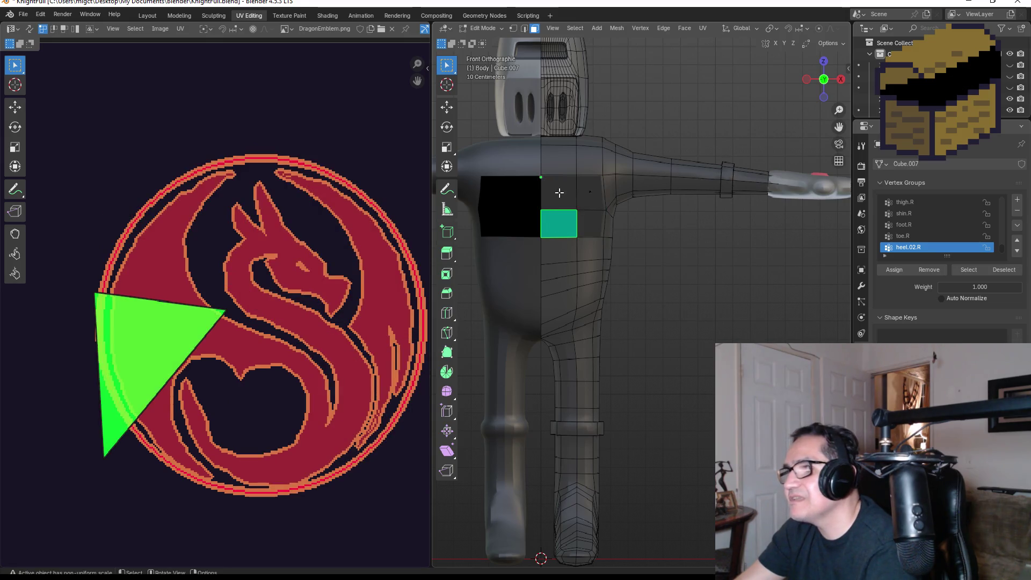
left_click(559, 193)
left_click(553, 229)
left_click(226, 310)
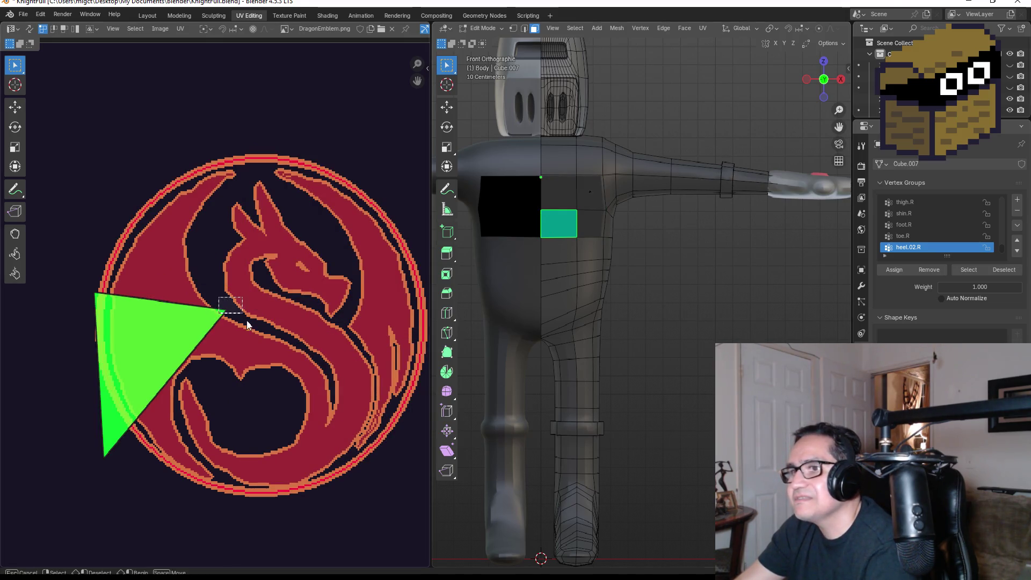
left_click(103, 456)
key("g")
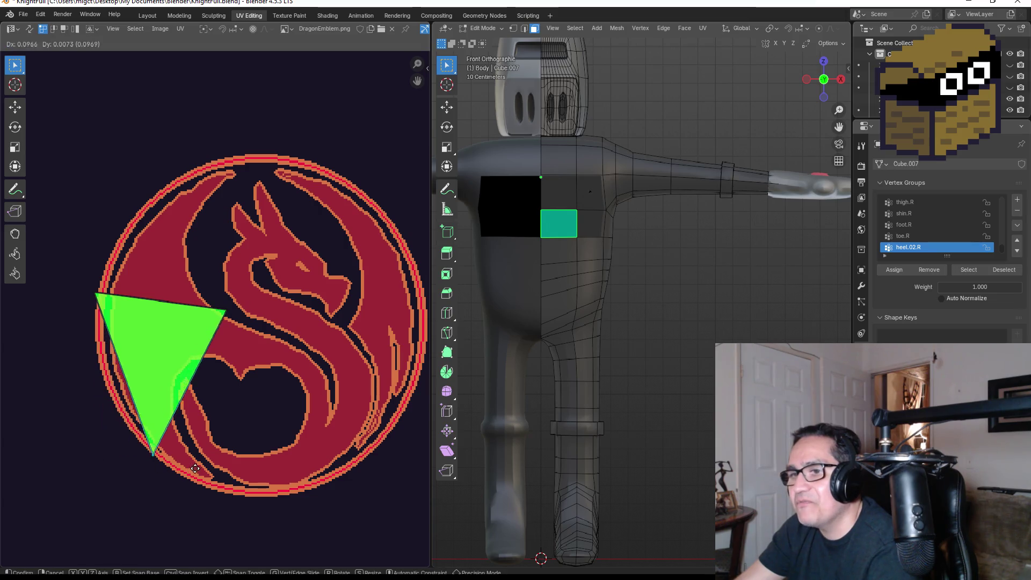
left_click(153, 471)
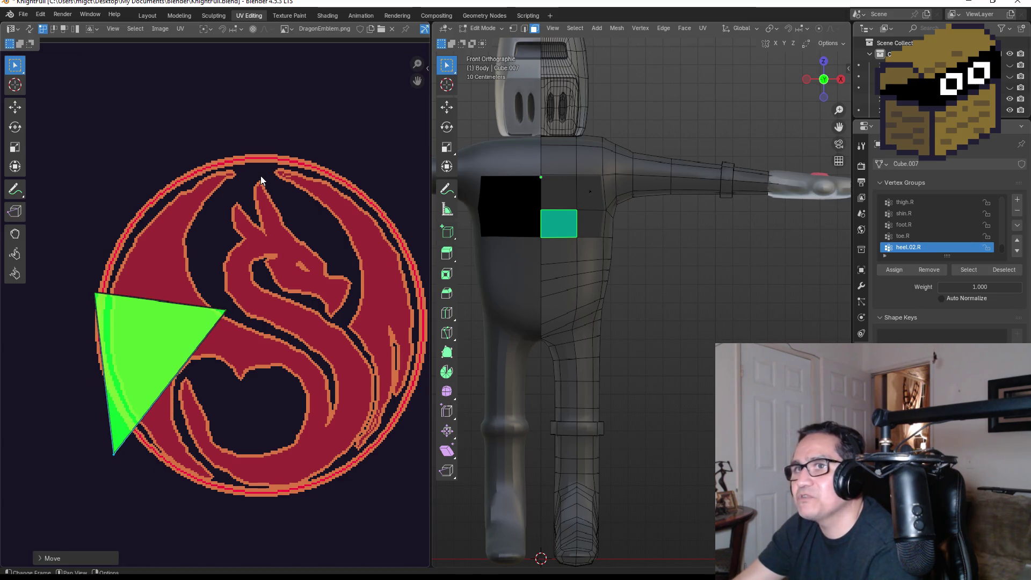
mouse_move(261, 173)
middle_mouse_down()
mouse_move(229, 198)
mouse_move(261, 112)
mouse_move(253, 105)
middle_mouse_up()
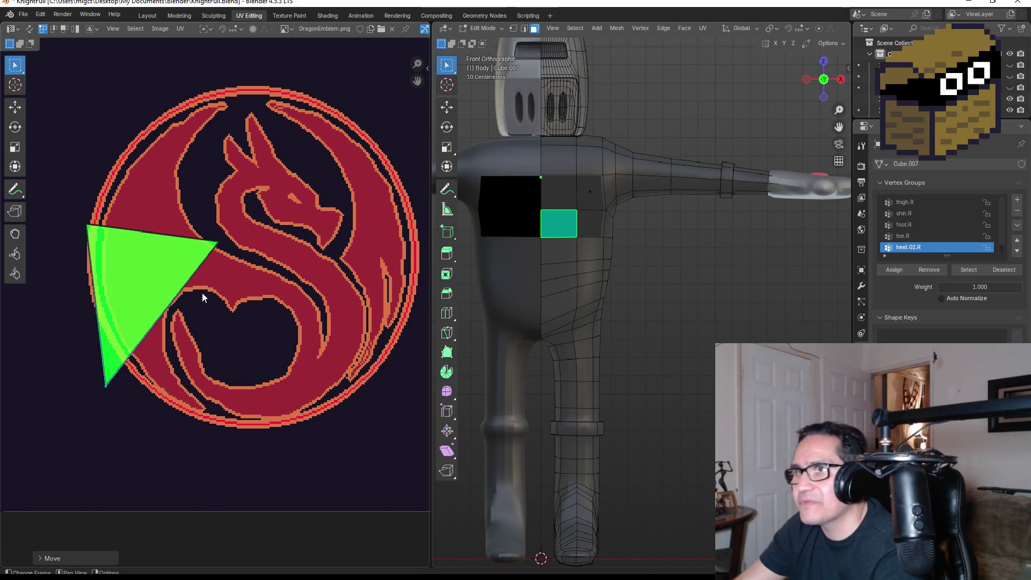
scroll(199, 249, "down", 4)
scroll(204, 249, "up", 3)
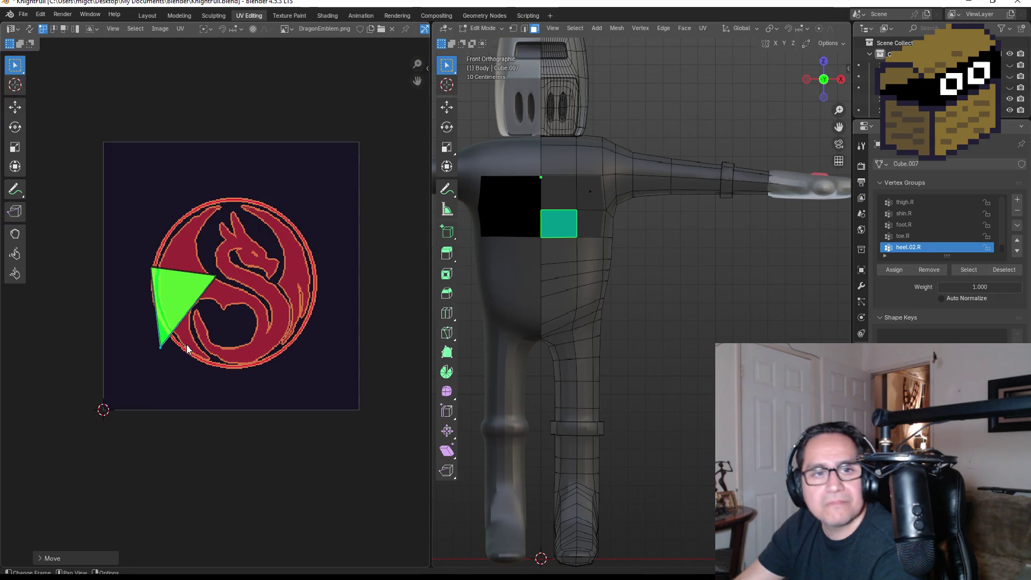
Reselect the upper chest face and move its whole UV quad over the emblem
left_click(552, 199)
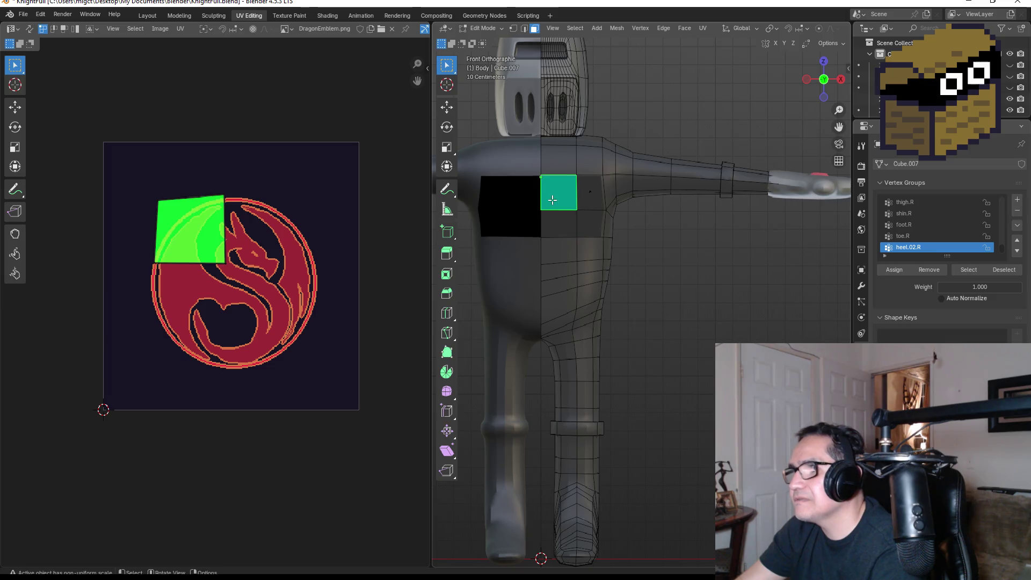
left_click(563, 195, "shift")
left_click(559, 195)
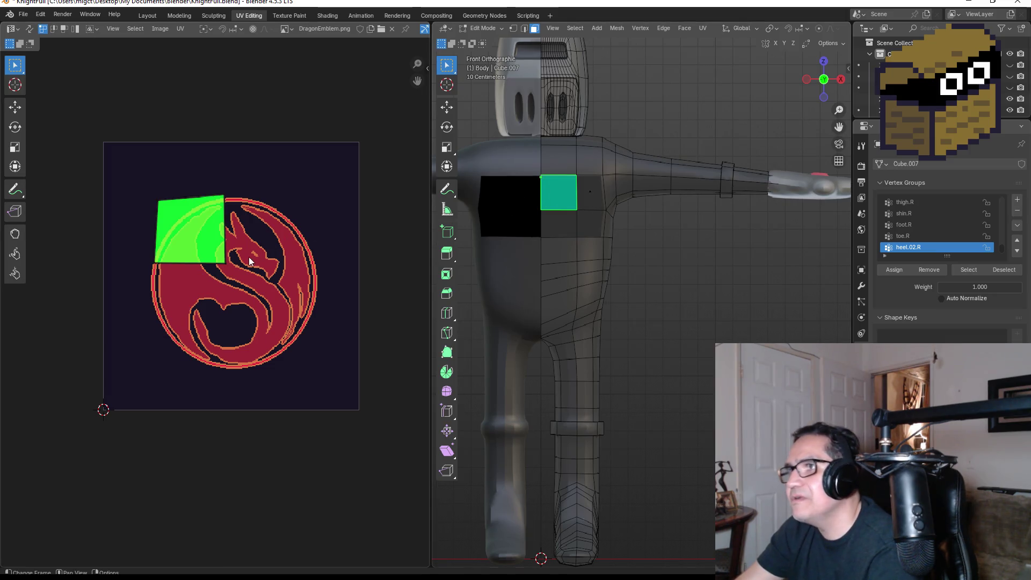
left_click_drag(129, 181, 216, 284)
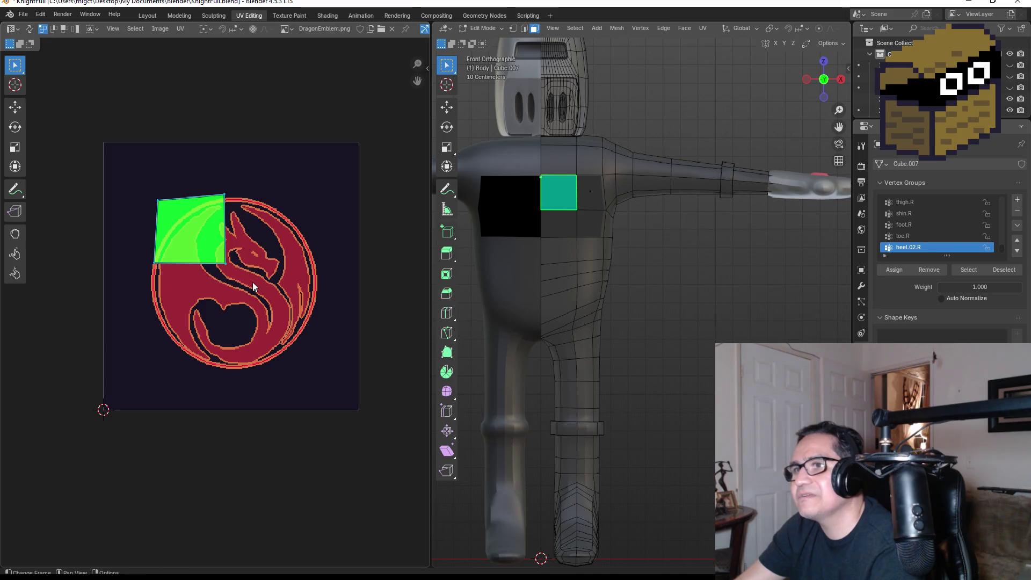
scroll(258, 273, "down", 3)
scroll(242, 267, "up", 2)
scroll(243, 268, "up", 1)
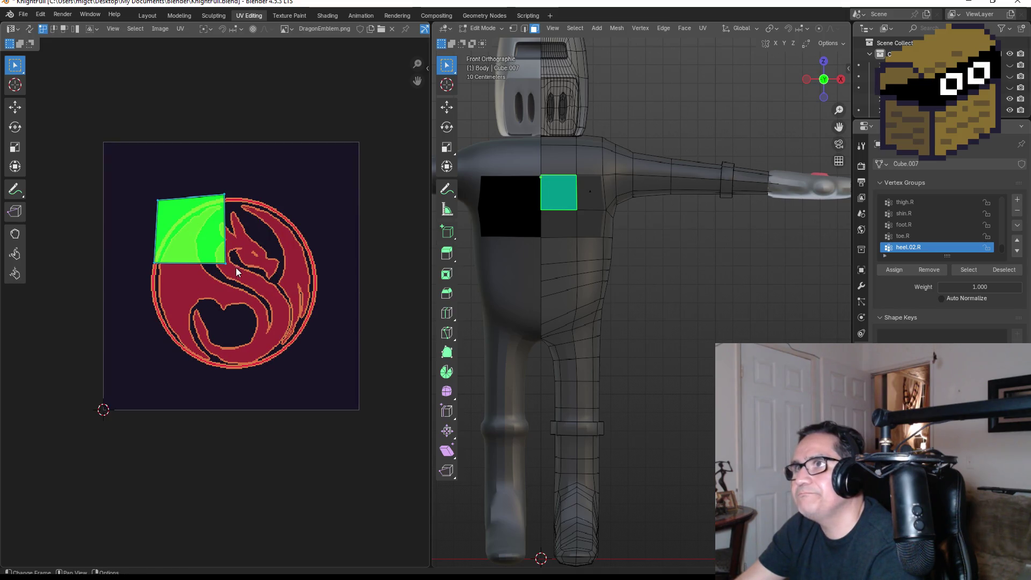
left_click_drag(127, 170, 253, 283)
key("g")
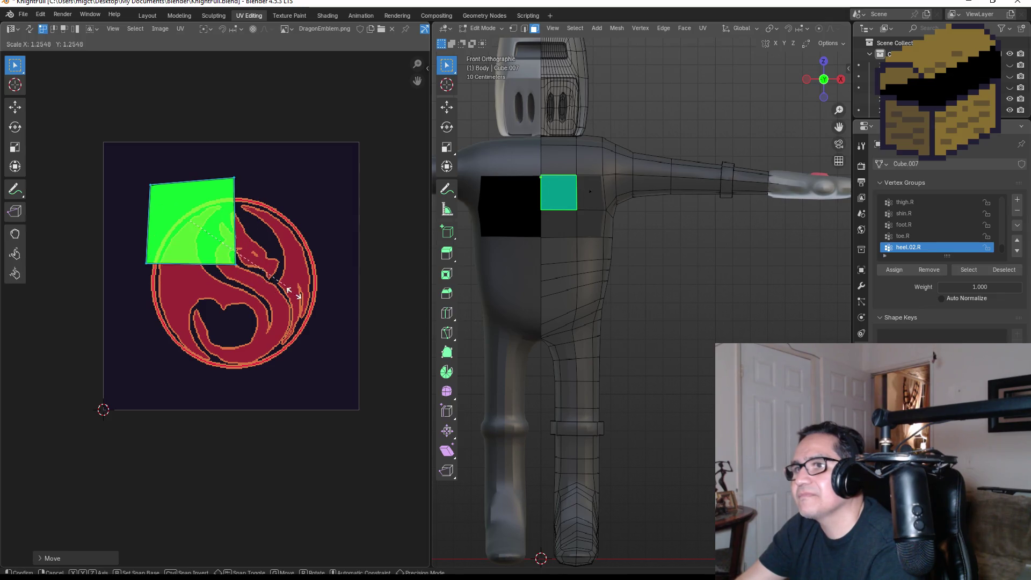
left_click(263, 268)
Scale and reposition the quad until it sits over the emblem's upper-left ring
key("s")
left_click(411, 366)
scroll(231, 290, "down", 4)
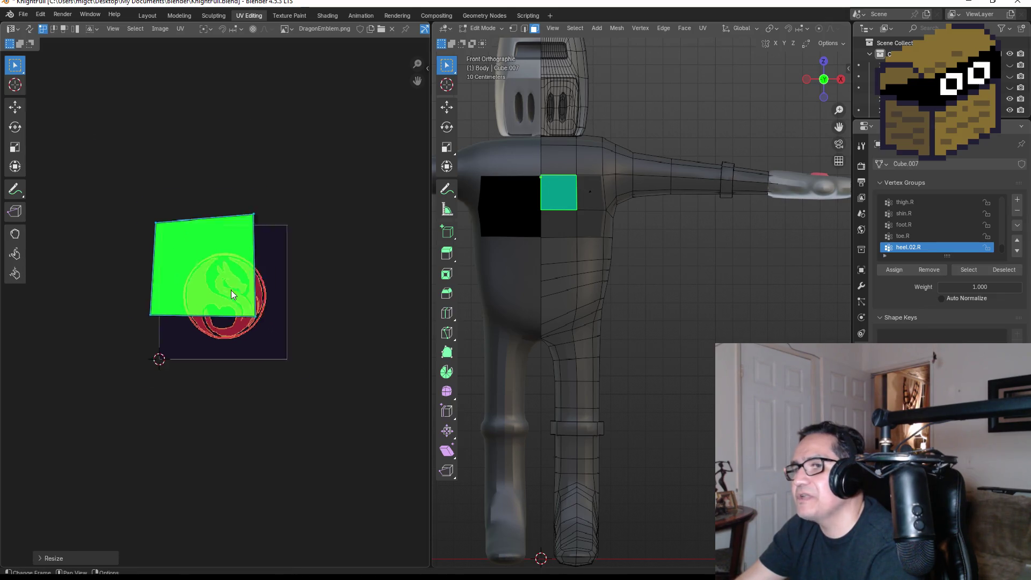
key("g")
left_click(252, 311)
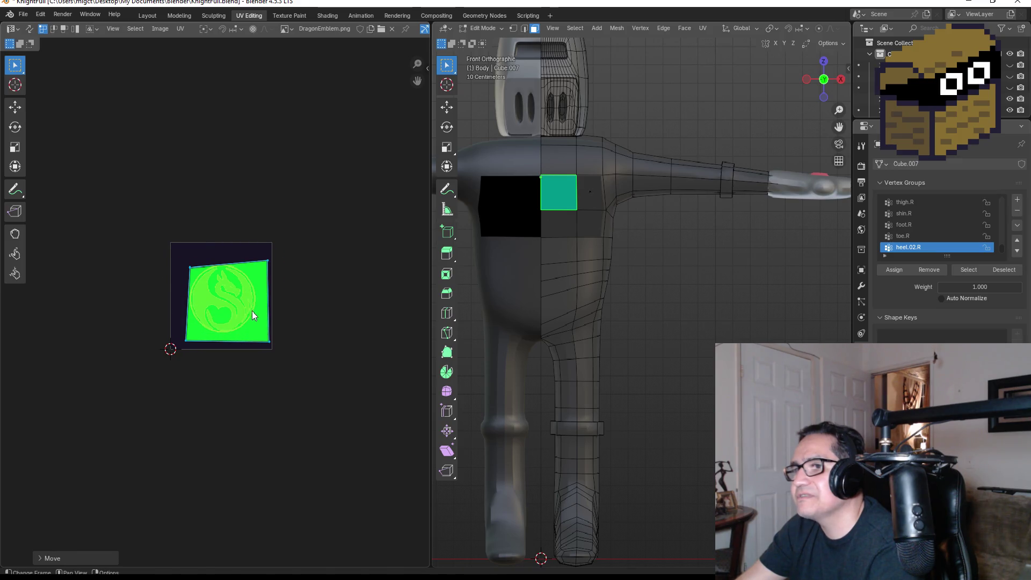
key("s")
left_click(304, 334)
key("g")
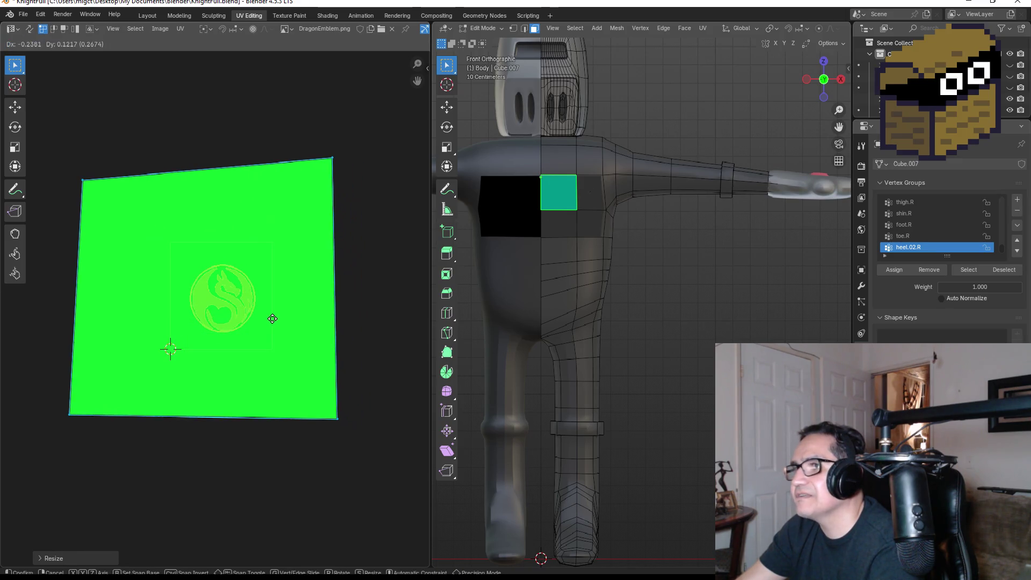
left_click(278, 316)
key("s")
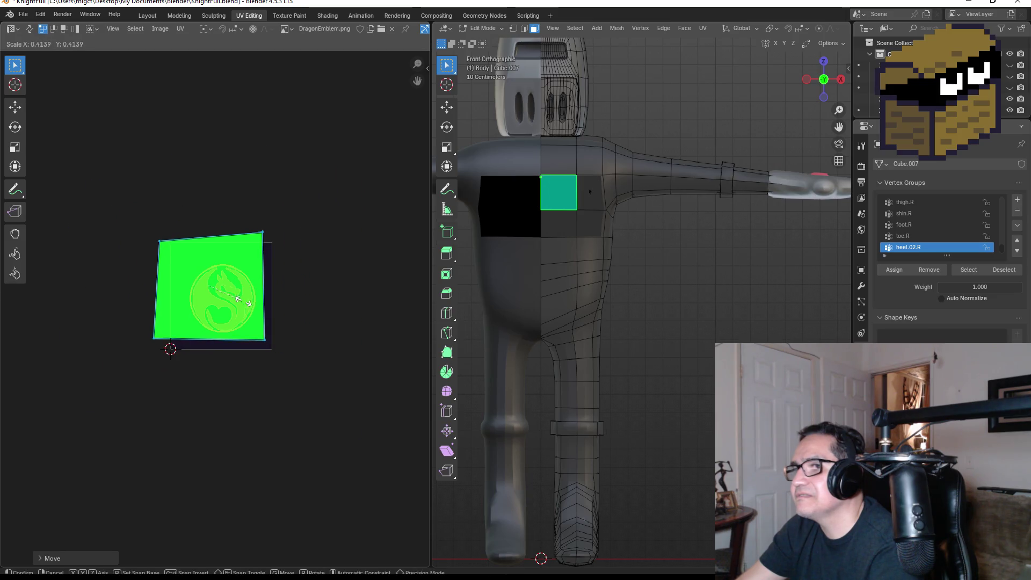
left_click(254, 309)
key("g")
left_click(266, 321)
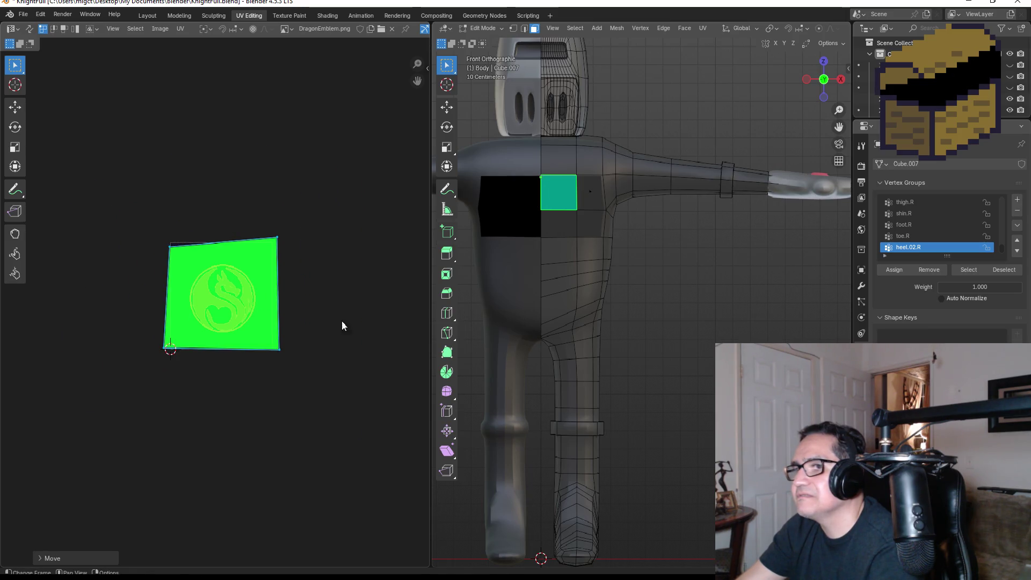
Try adding the neighbouring faces and enlarging, then undo back to the single small quad
left_click_drag(549, 192, 604, 236, "shift")
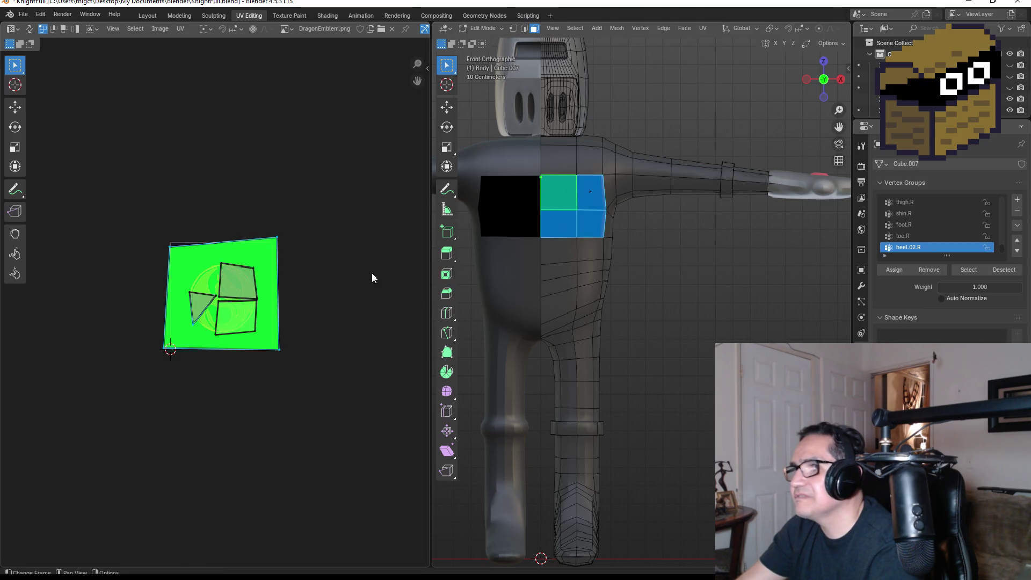
key("s")
key("Escape")
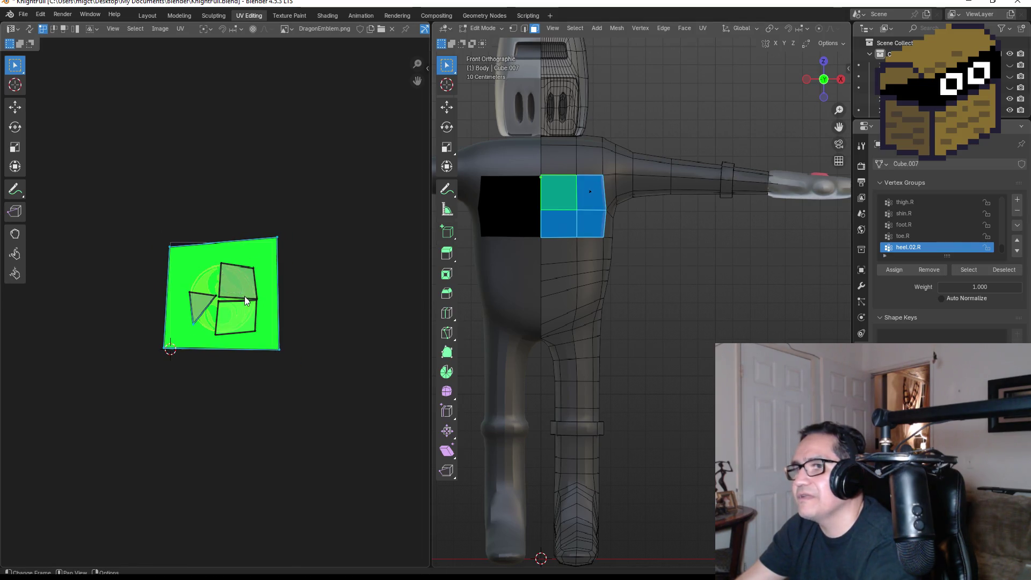
scroll(242, 294, "up", 2)
key("ctrl+z")
key("ctrl+z")
scroll(268, 295, "up", 1)
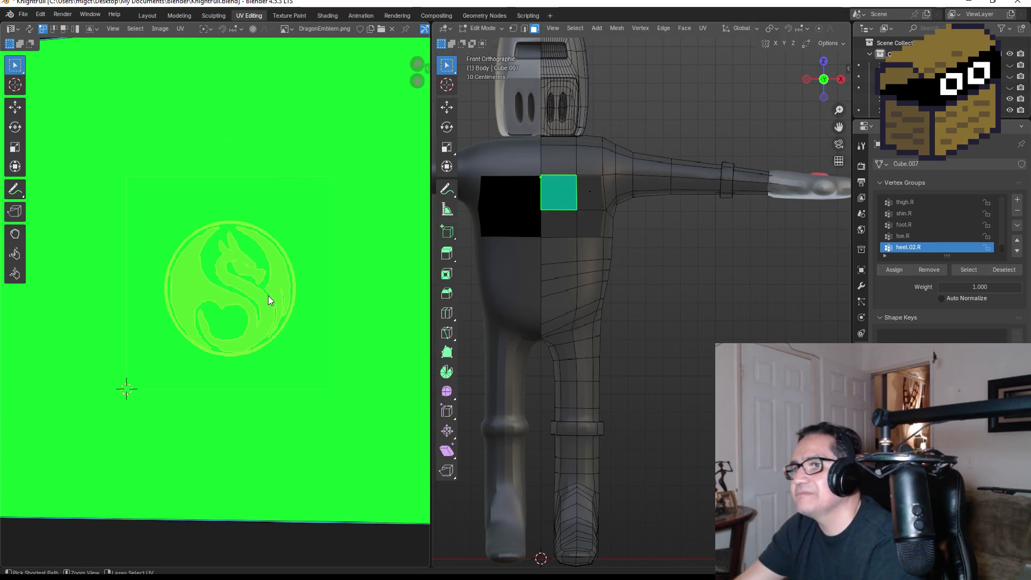
key("ctrl+z")
key("ctrl+z")
key("ctrl+z")
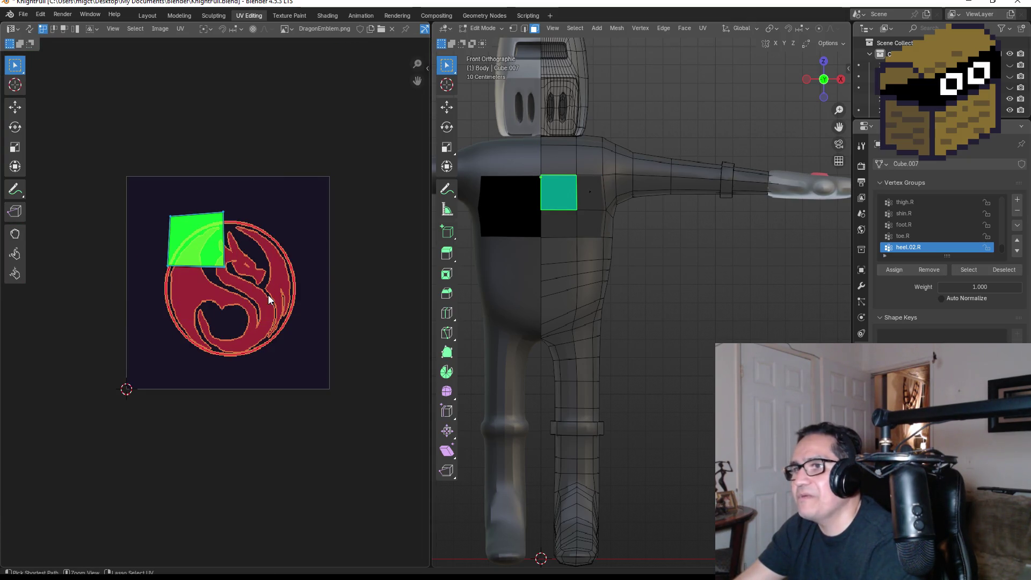
scroll(238, 266, "up", 2)
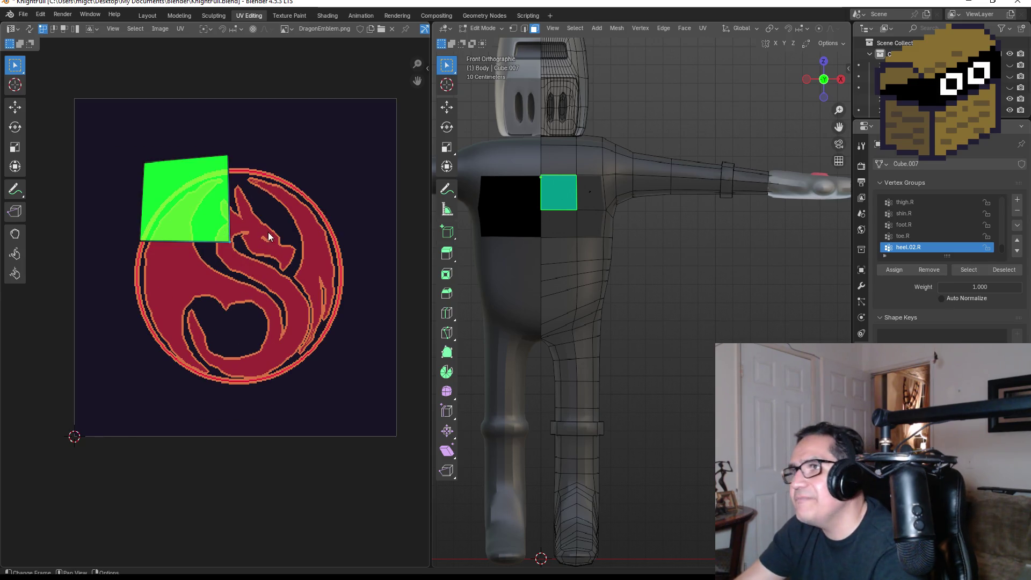
Check the neighbouring face's UV island, return to the upper face, and orbit to inspect the chest
left_click(589, 223)
left_click(558, 192)
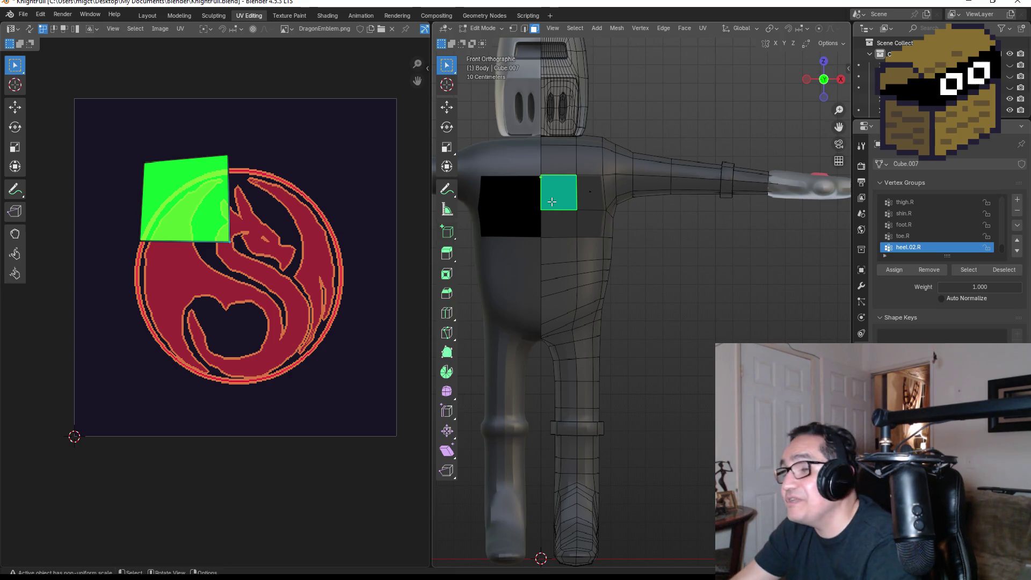
mouse_move(563, 201)
middle_mouse_down()
mouse_move(610, 212)
mouse_move(543, 226)
middle_mouse_up()
scroll(559, 172, "up", 2)
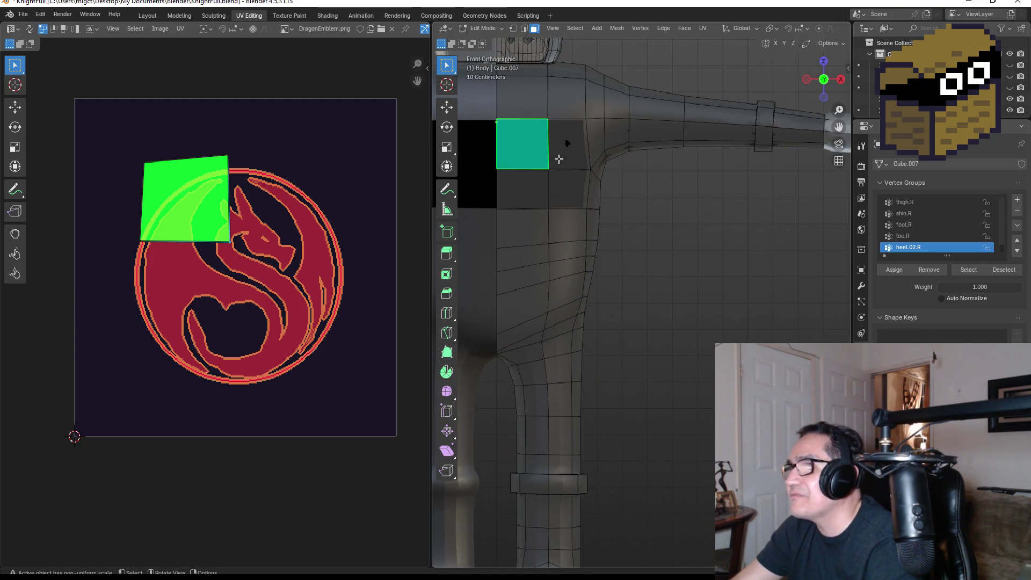
Step through the neighbouring chest faces and select the lower-left one
left_click(559, 159)
left_click(569, 182)
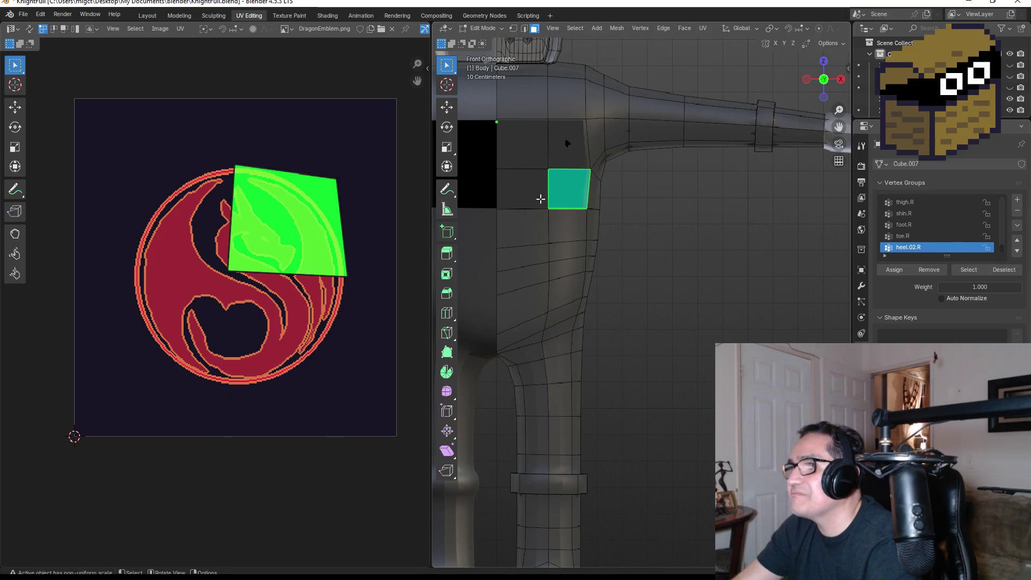
left_click(520, 190)
mouse_move(584, 157)
middle_mouse_down()
mouse_move(617, 124)
mouse_move(584, 156)
middle_mouse_up()
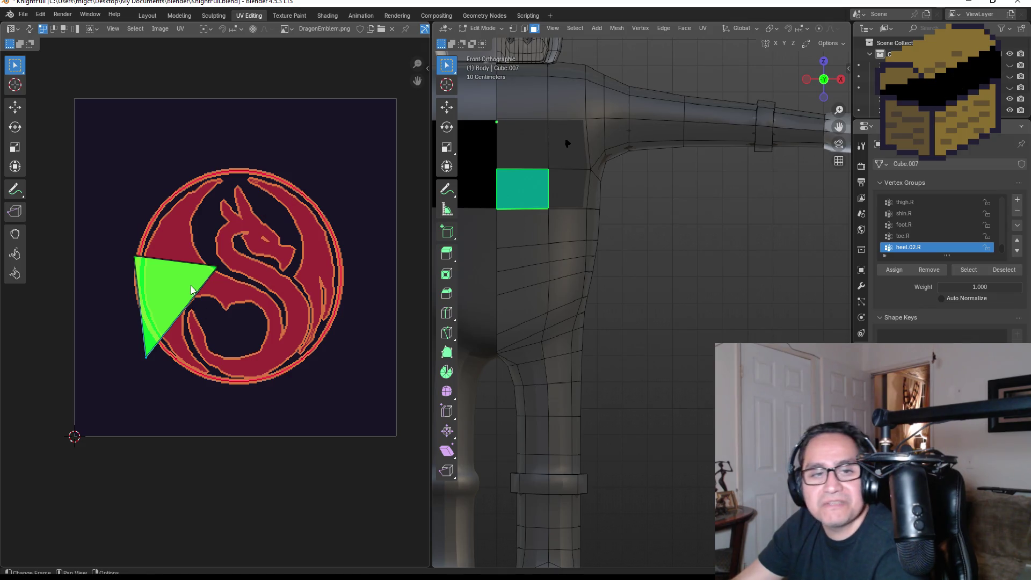
Browse the UV editor's View, Select, Image and UV menus
left_click(112, 29)
mouse_move(136, 28)
left_click(206, 41)
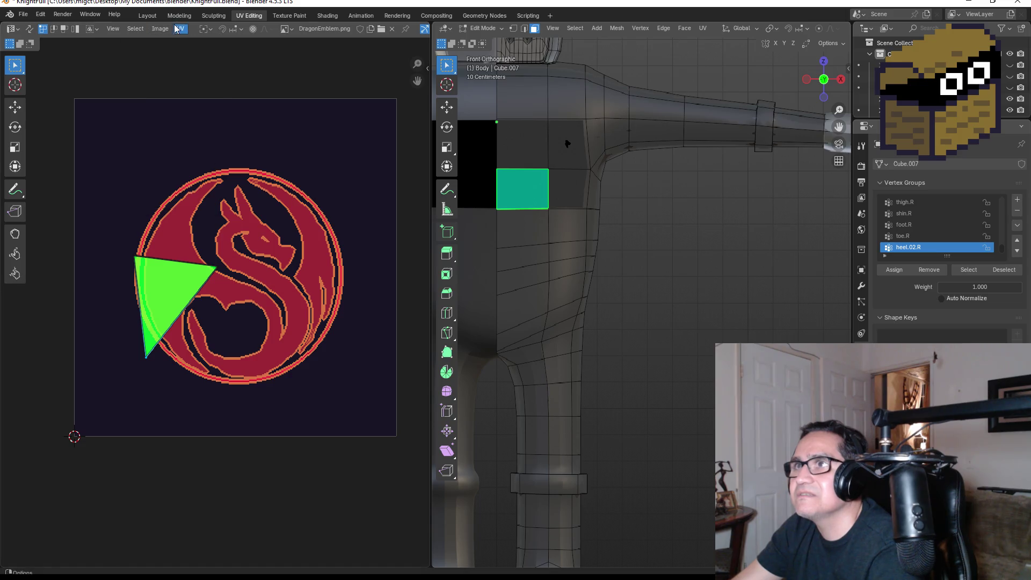
left_click(160, 28)
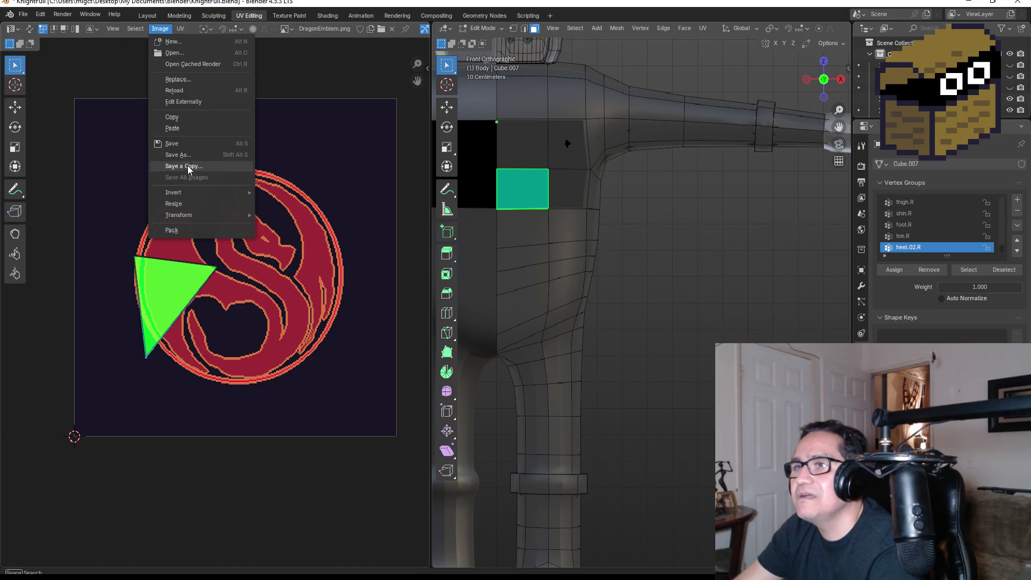
left_click(179, 30)
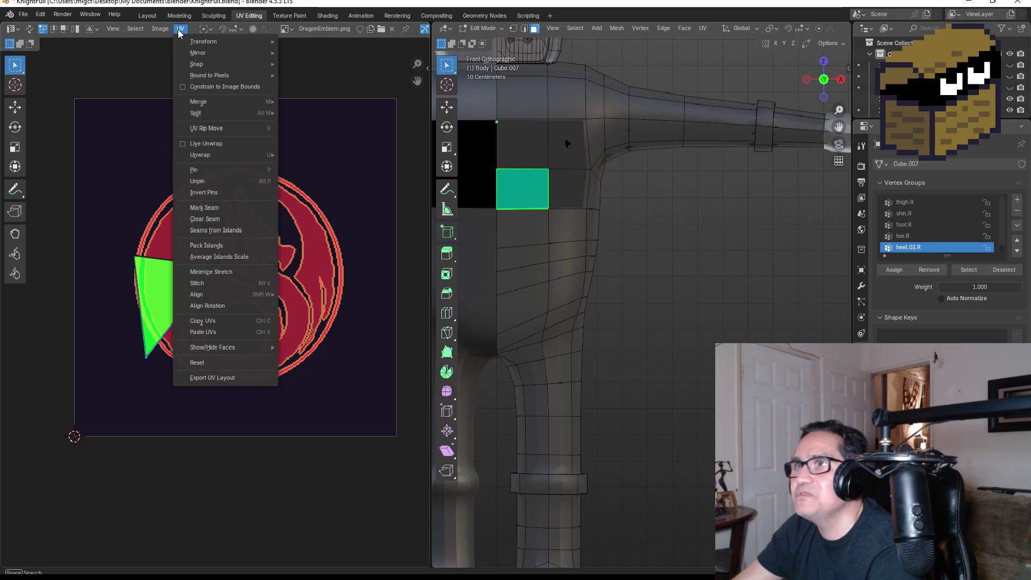
mouse_move(208, 53)
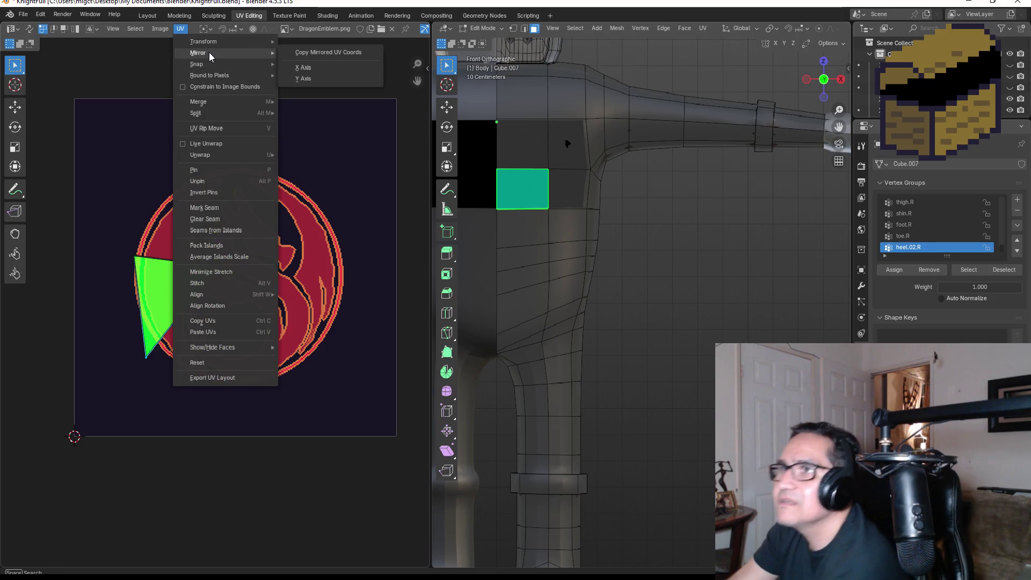
Re-unwrap the lower chest face's UV island, then the face above it
key("u")
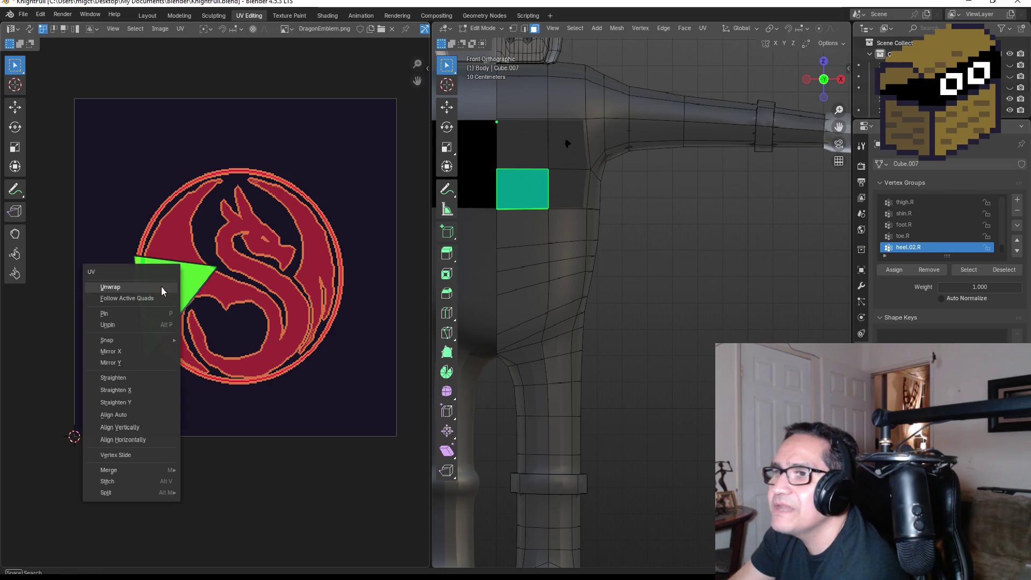
left_click(162, 286)
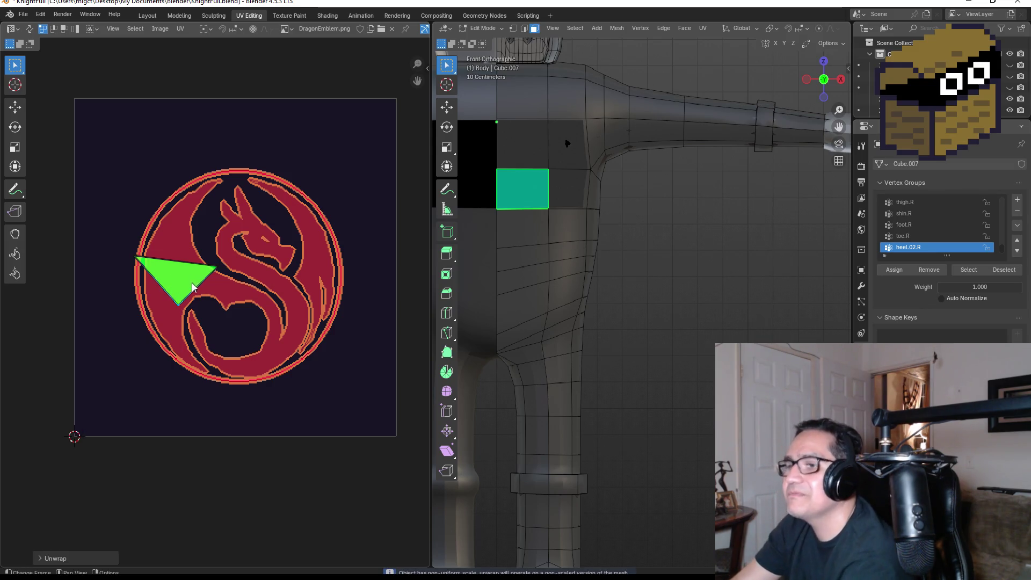
left_click(522, 143)
key("u")
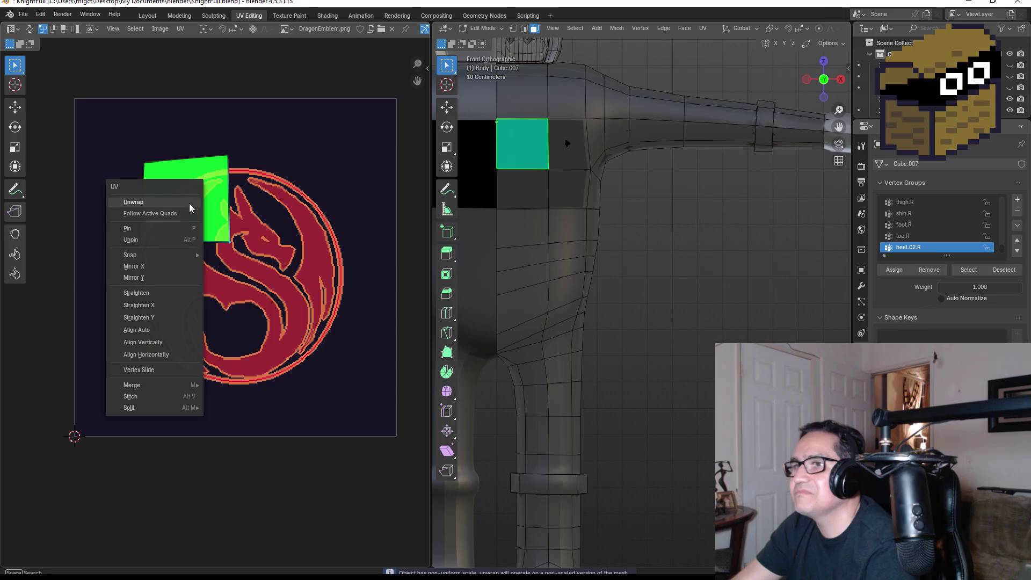
left_click(178, 202)
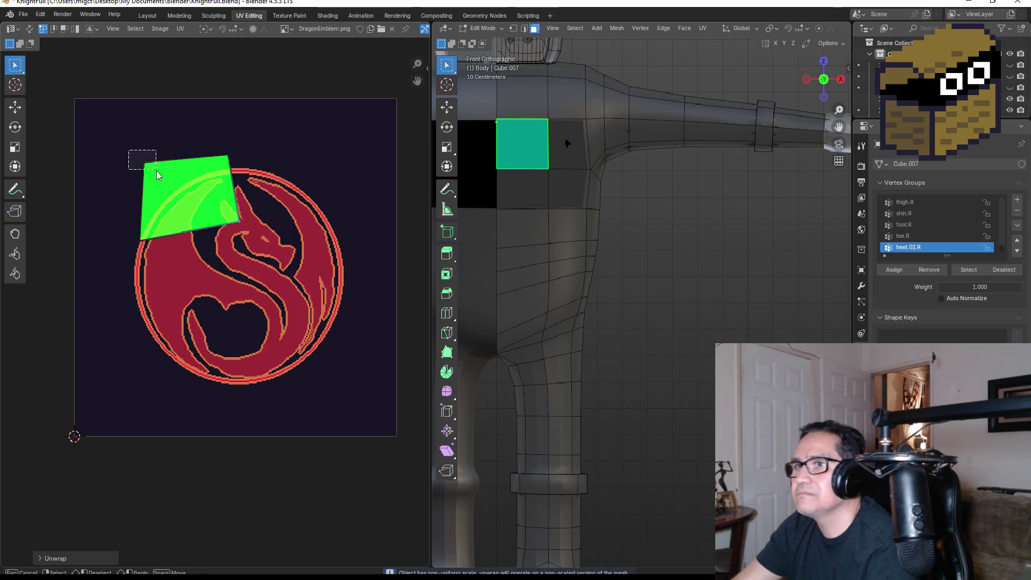
Move the upper face's UV corners to fit the quad over the emblem's upper-left
key("g")
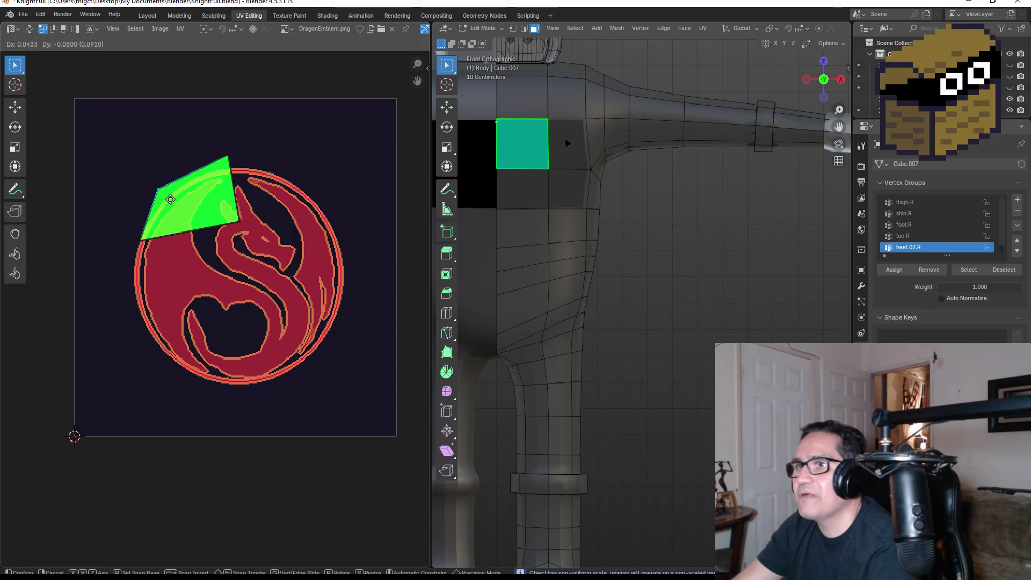
left_click(169, 179)
left_click(239, 221)
key("g")
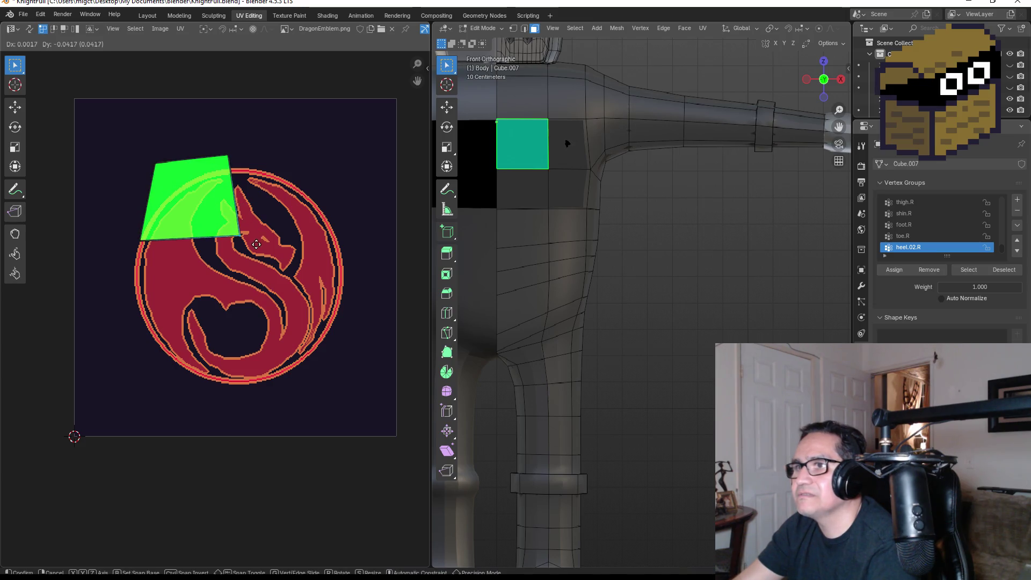
left_click(257, 249)
left_click(228, 156)
key("g")
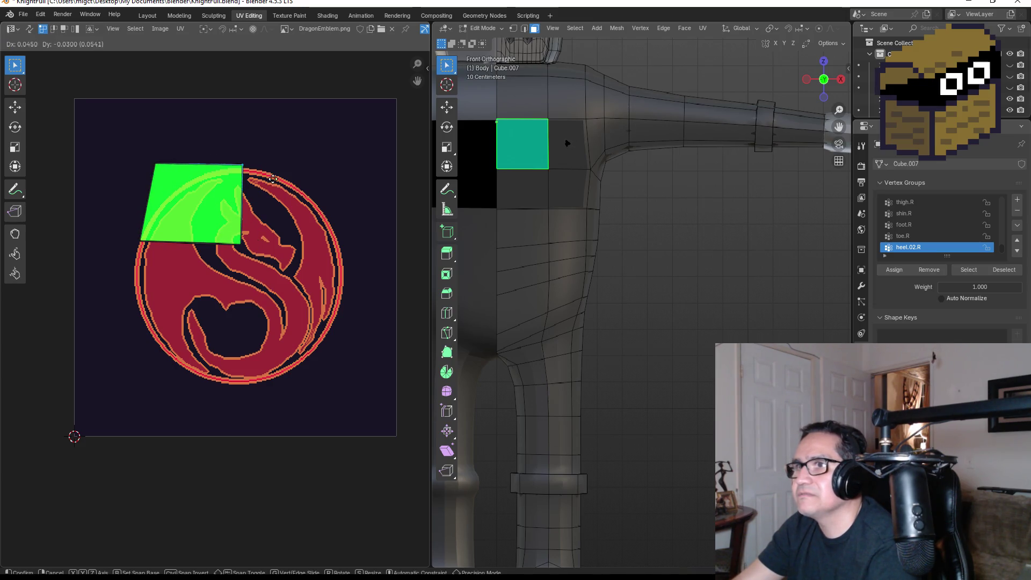
left_click(271, 180)
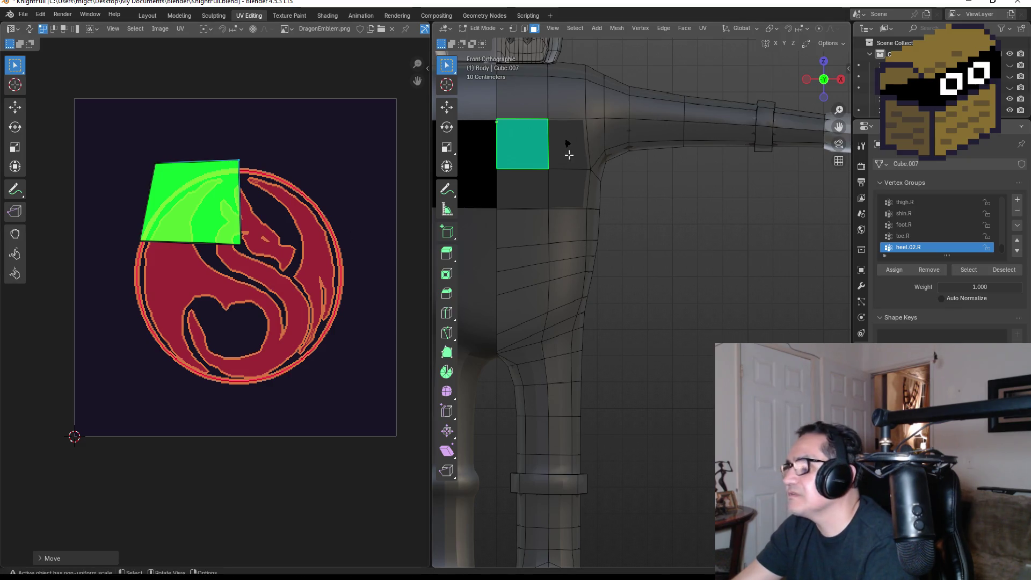
Re-unwrap the upper-right chest face and apply Follow Active Quads to its island
left_click(568, 155)
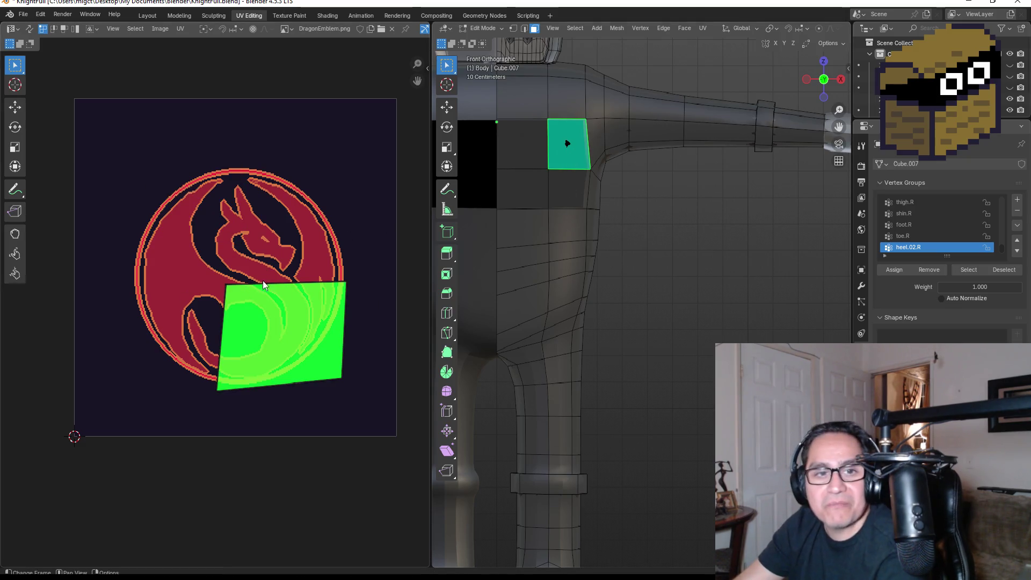
right_click(288, 301)
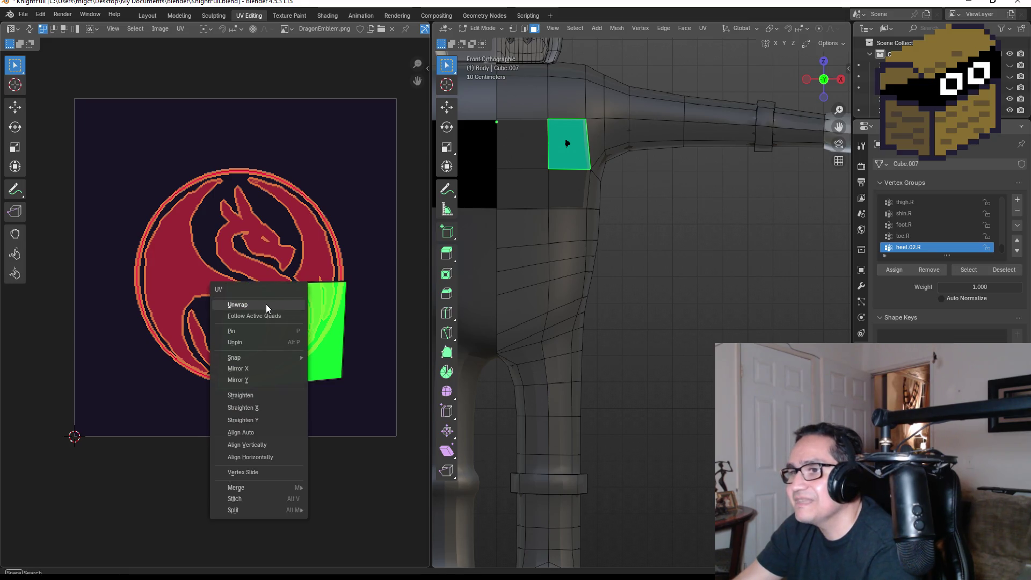
left_click(266, 304)
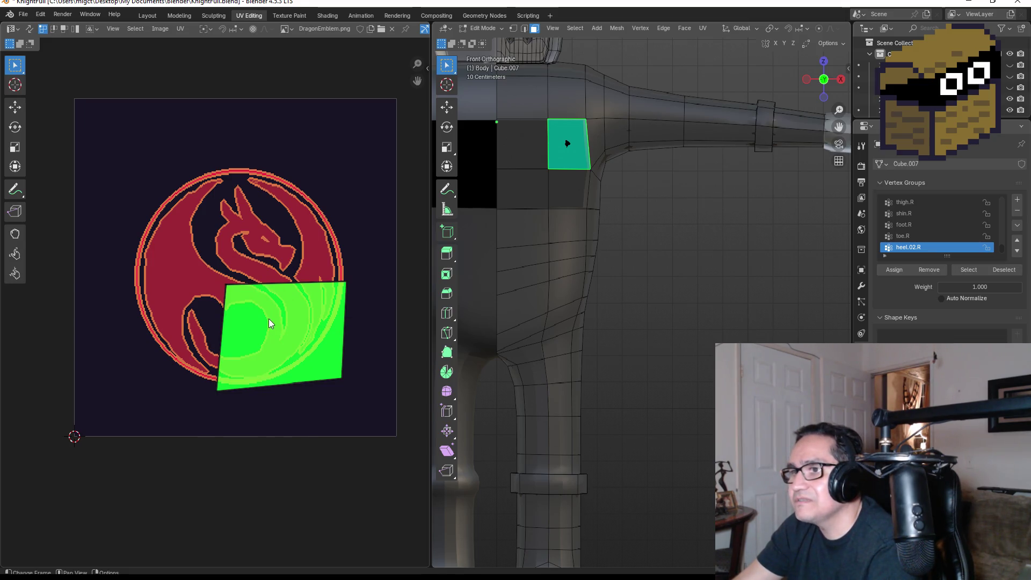
right_click(269, 322)
left_click(262, 331)
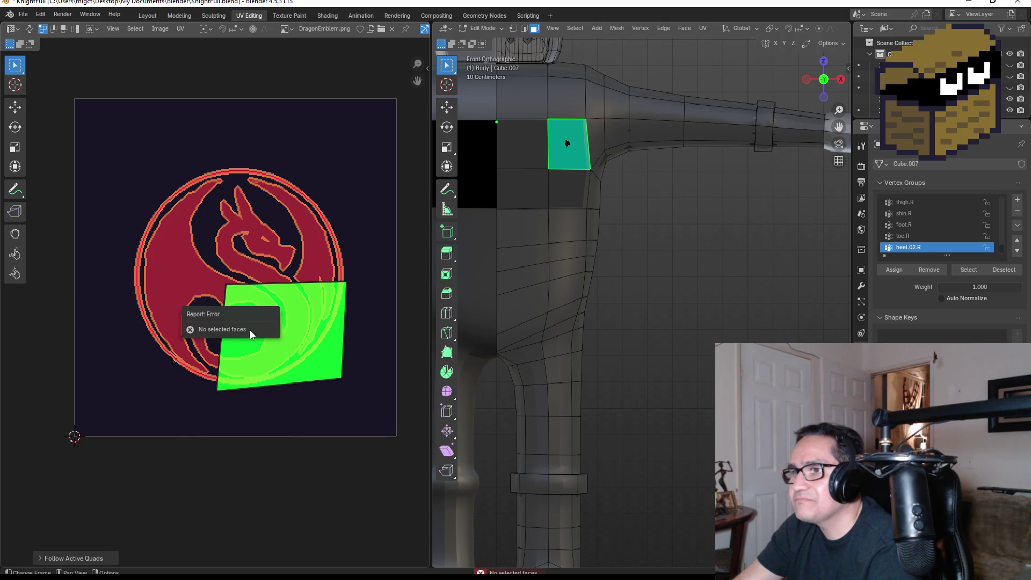
right_click(308, 309)
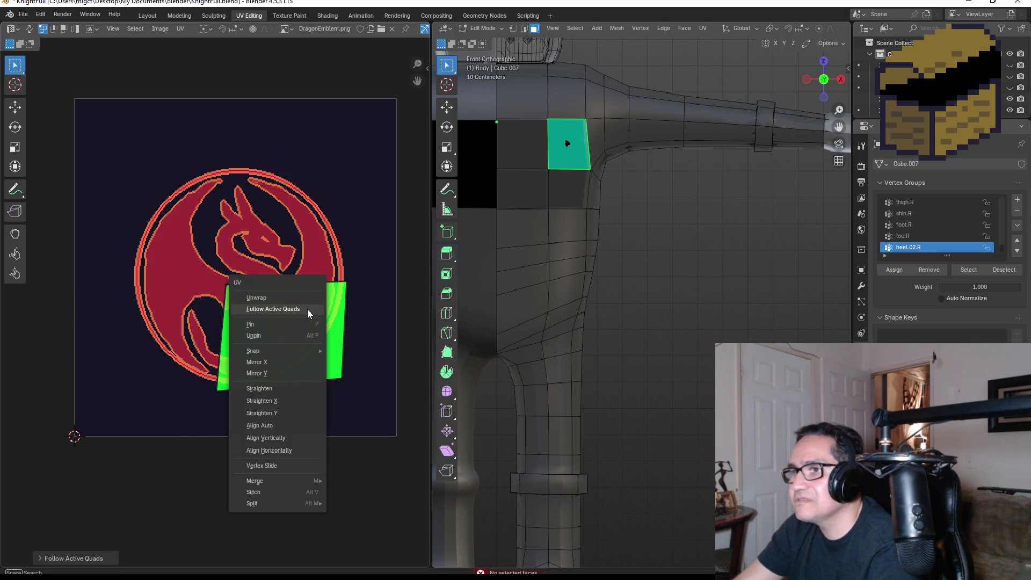
mouse_move(282, 348)
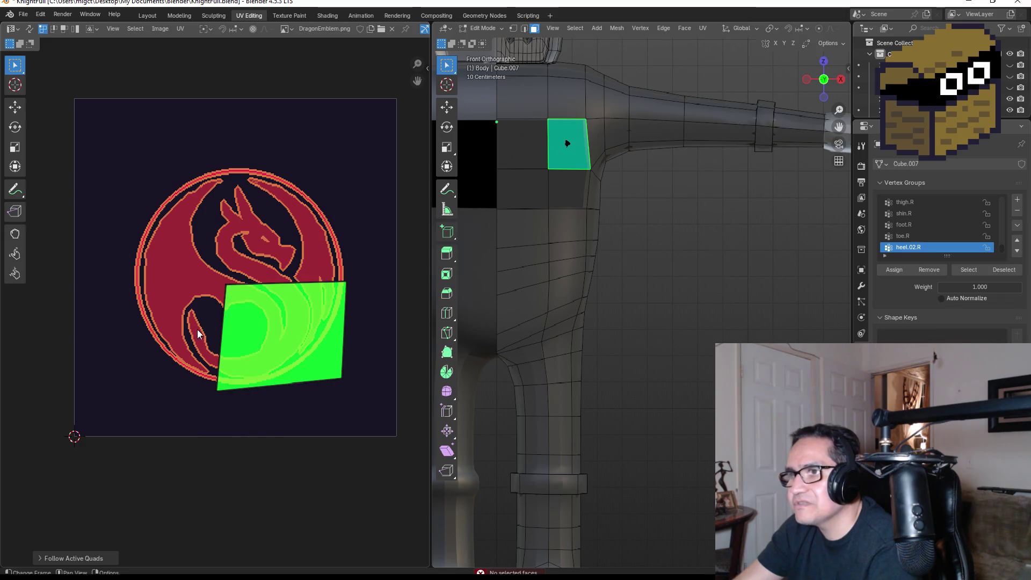
right_click(279, 339)
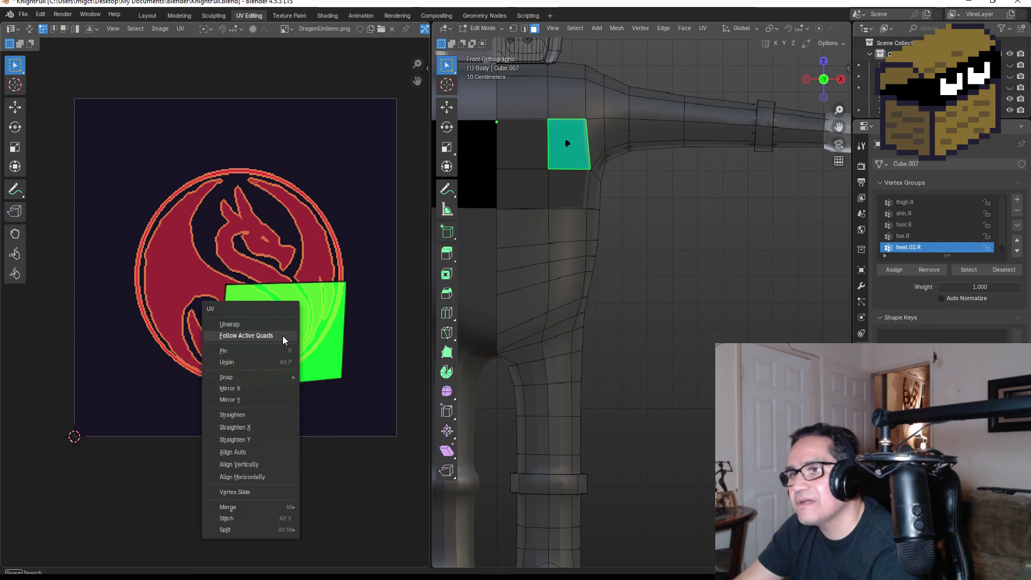
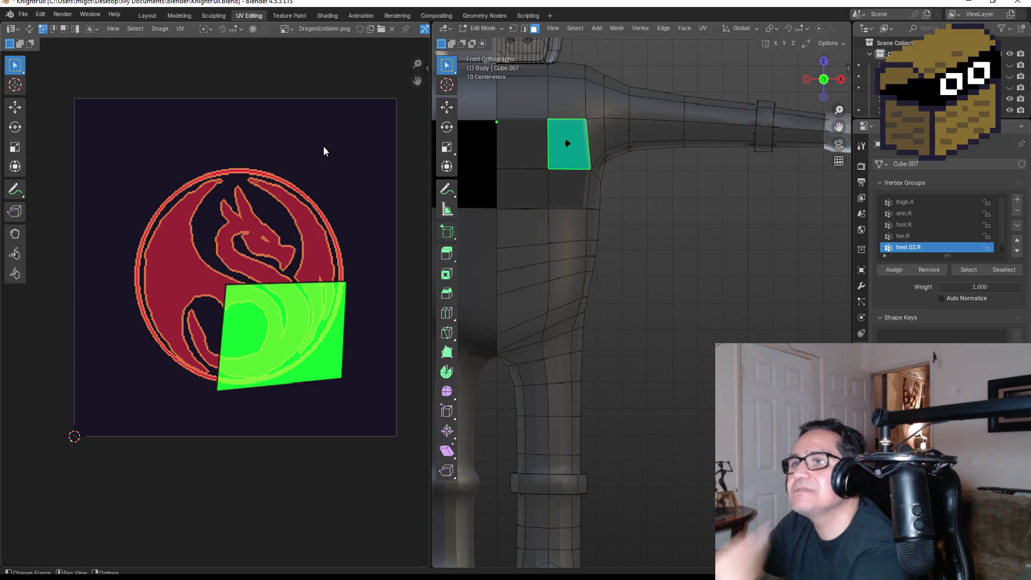
Check the neighbouring chest face's UVs, then return to the Layout workspace to see the whole knight
scroll(323, 152, "down", 3)
scroll(272, 204, "up", 3)
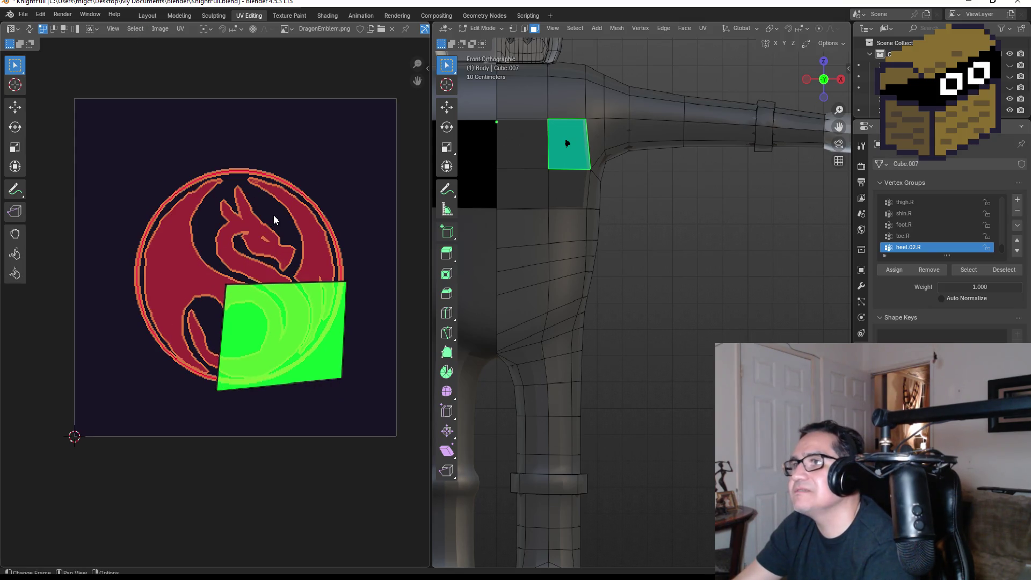
left_click(520, 150)
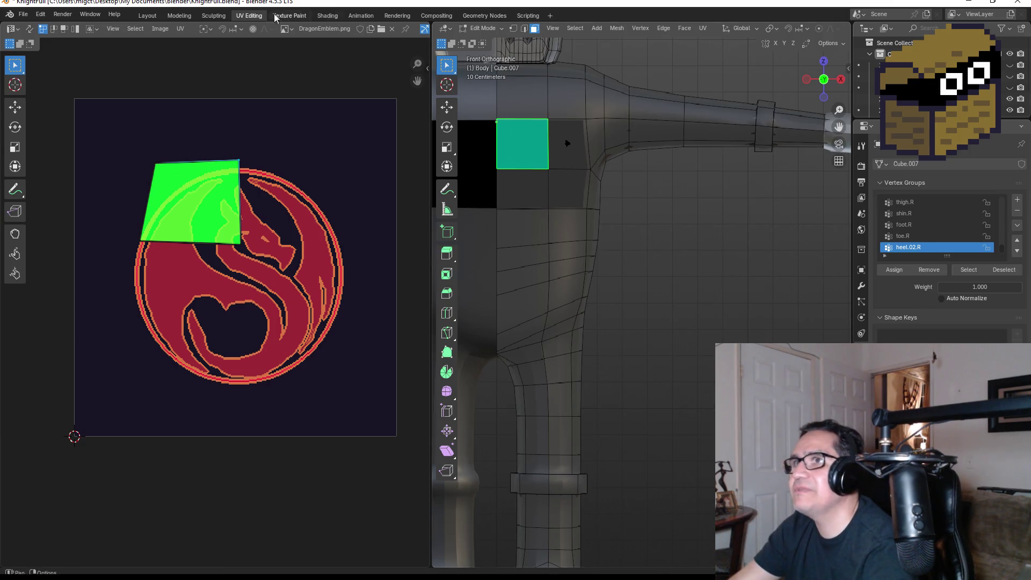
left_click(148, 15)
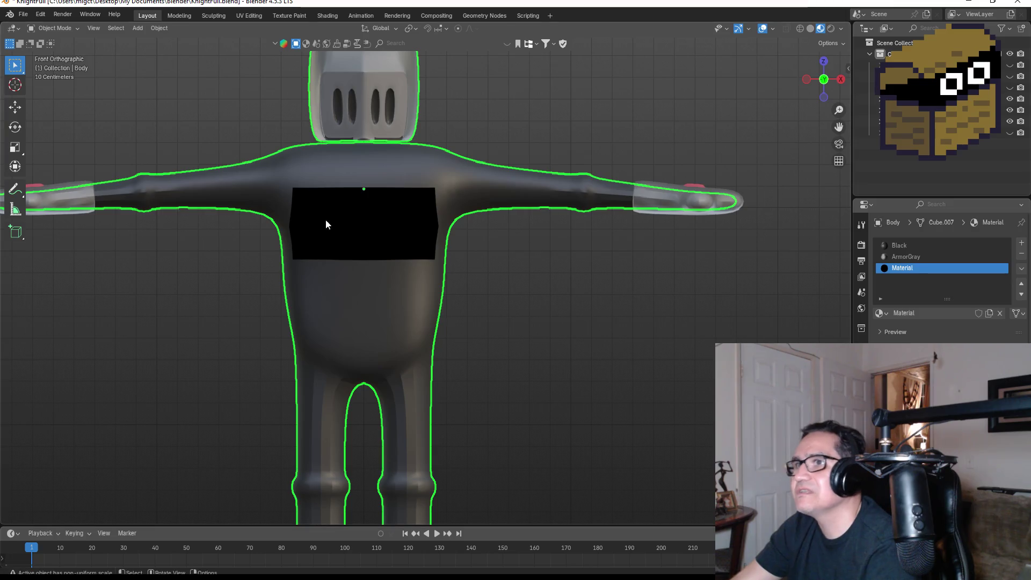
In Edit Mode, assign the Black material to the box-selected chest faces
key("Tab")
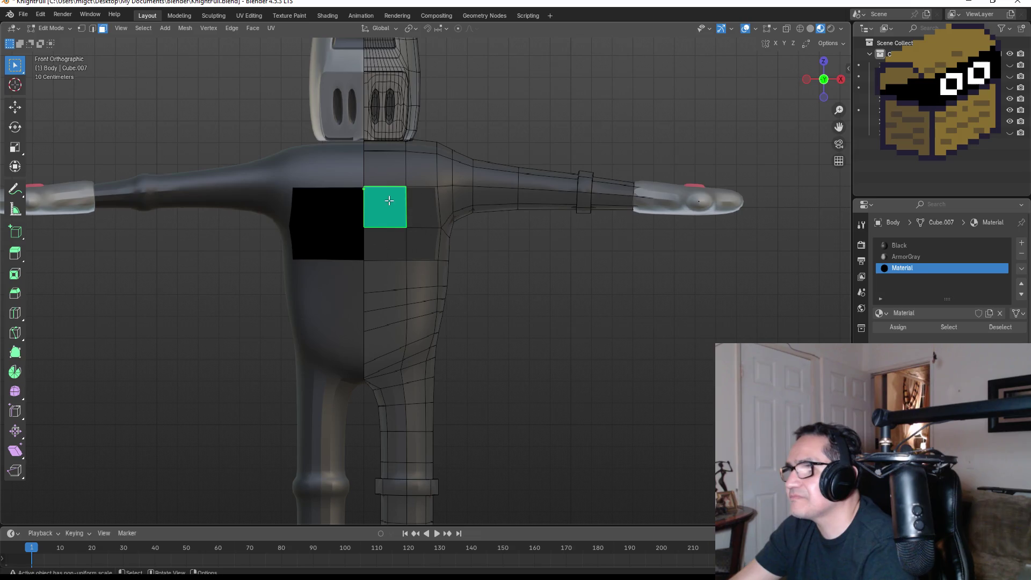
mouse_move(388, 200)
left_mouse_down()
mouse_move(444, 258)
mouse_move(451, 284)
left_mouse_up()
left_click(901, 253)
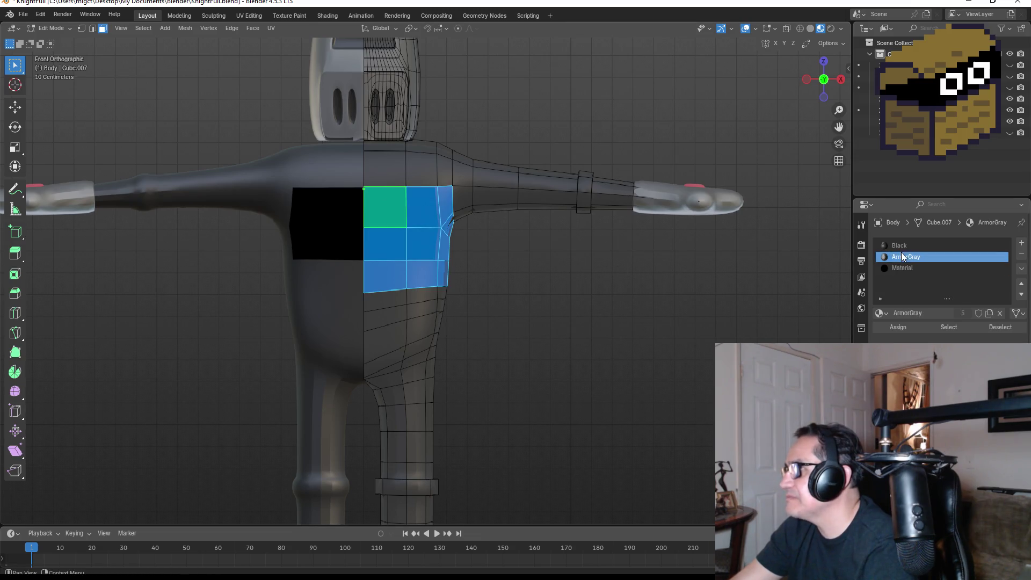
left_click(900, 245)
left_click(899, 328)
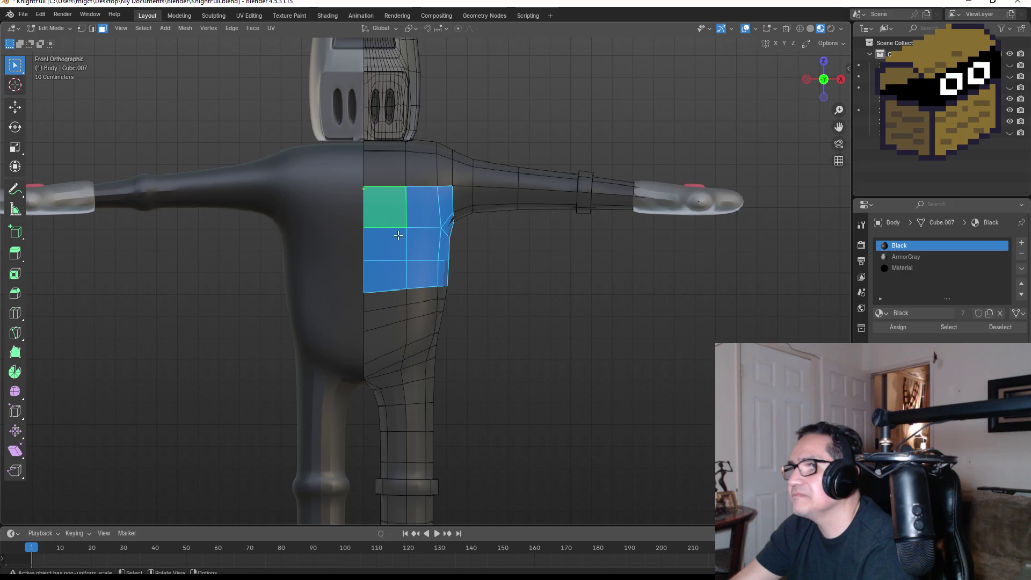
Give only the upper chest face the emblem Material and return to UV Editing
left_click(404, 219)
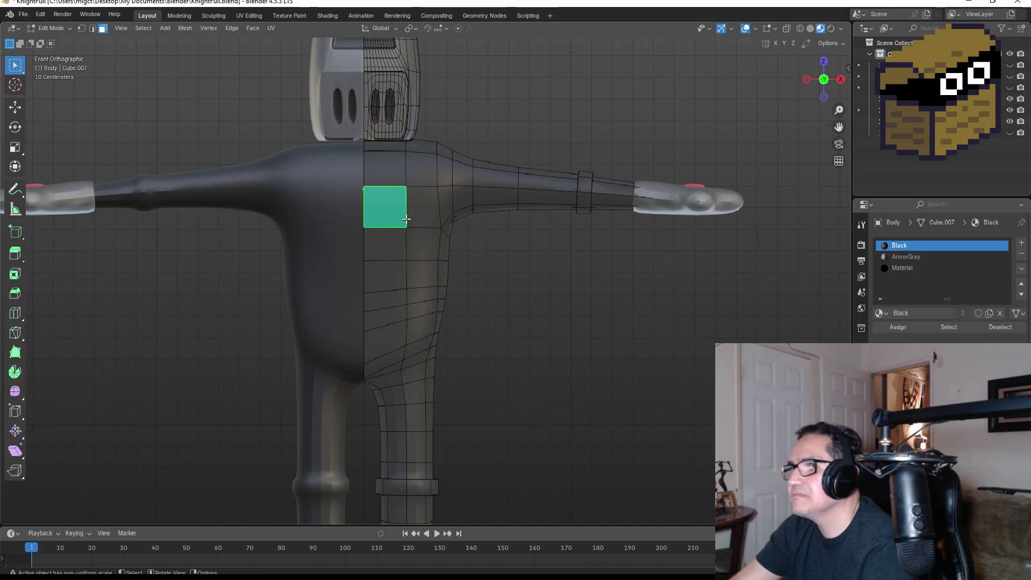
left_click(910, 268)
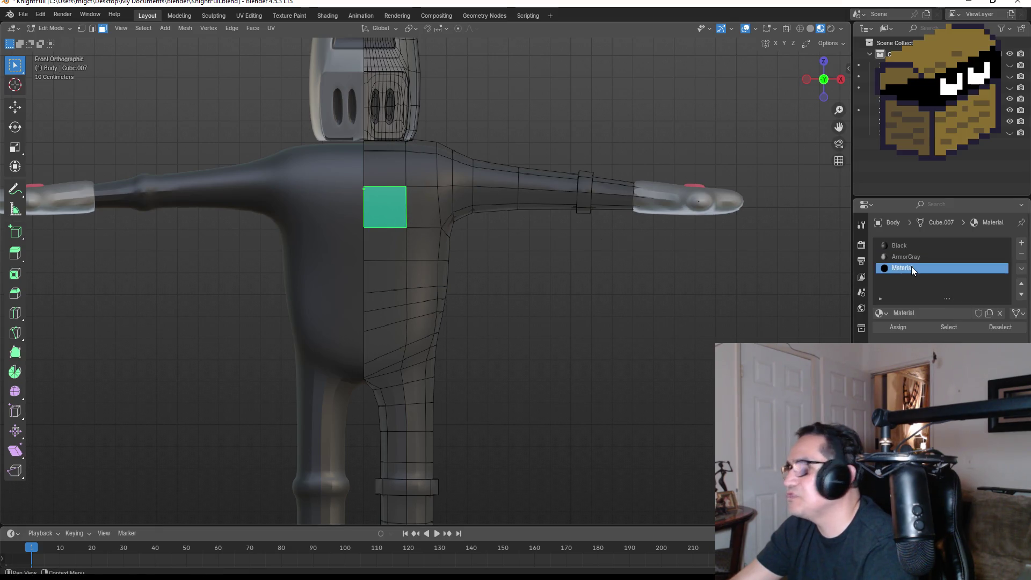
left_click(905, 324)
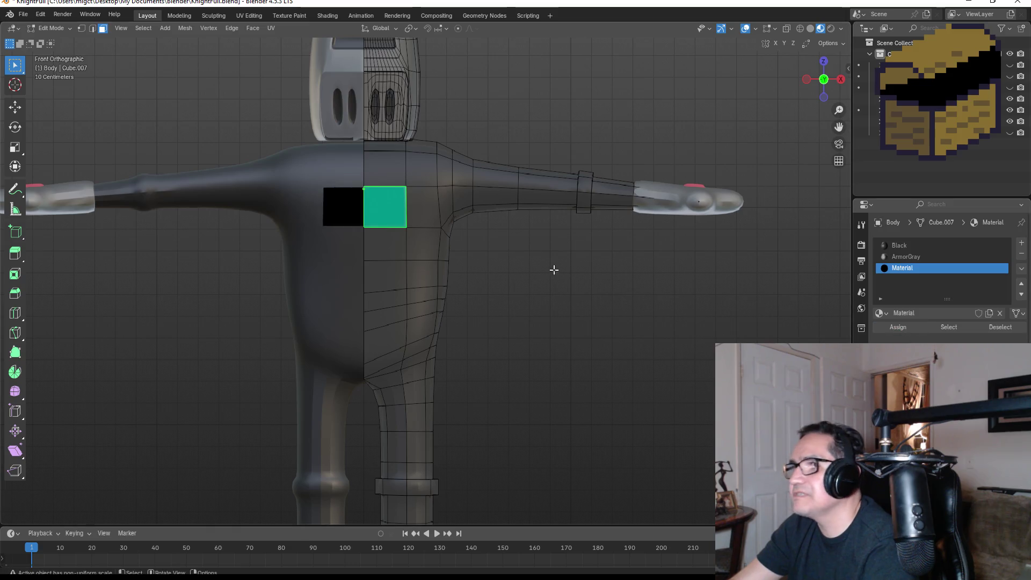
left_click(272, 29)
Scale up the chest face's UV island and move it over the dragon emblem
left_click(249, 16)
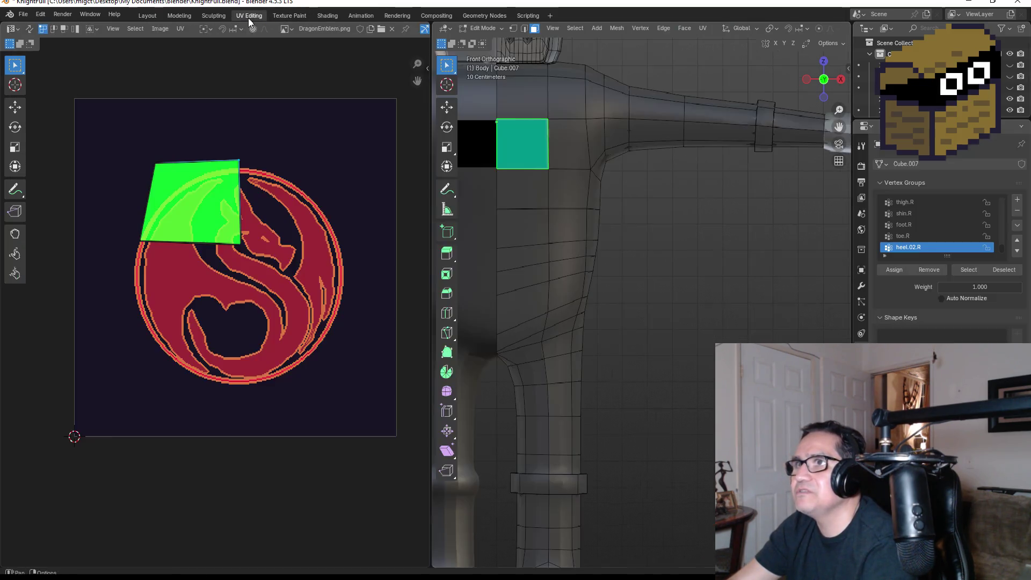
left_click_drag(128, 121, 218, 218)
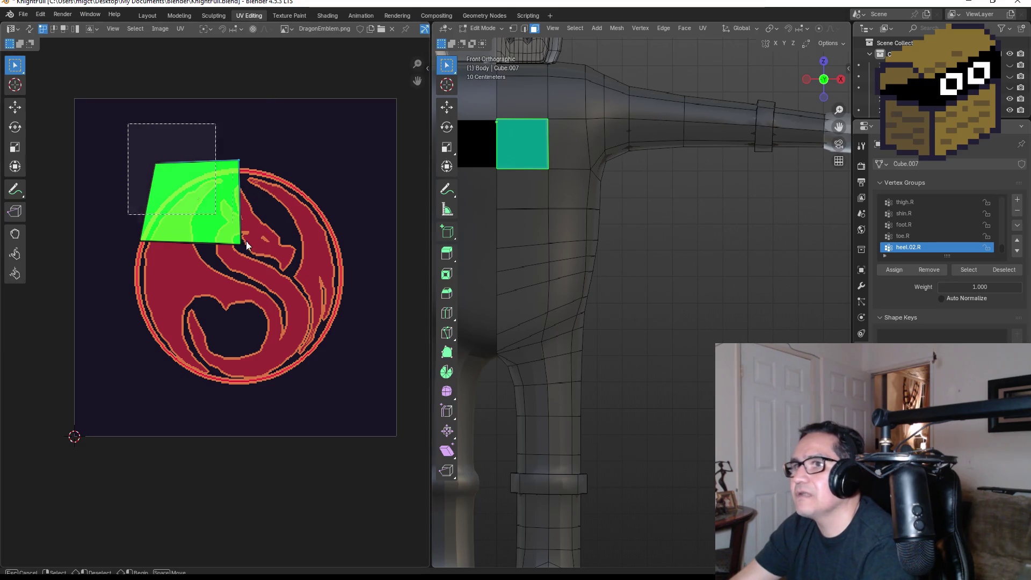
key("s")
left_click(377, 350)
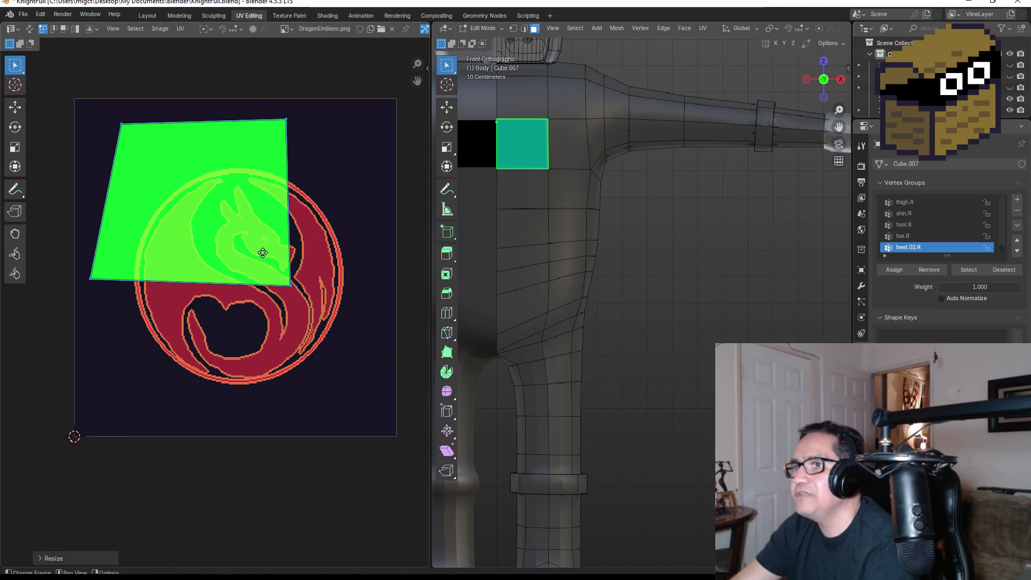
key("g")
left_click(303, 324)
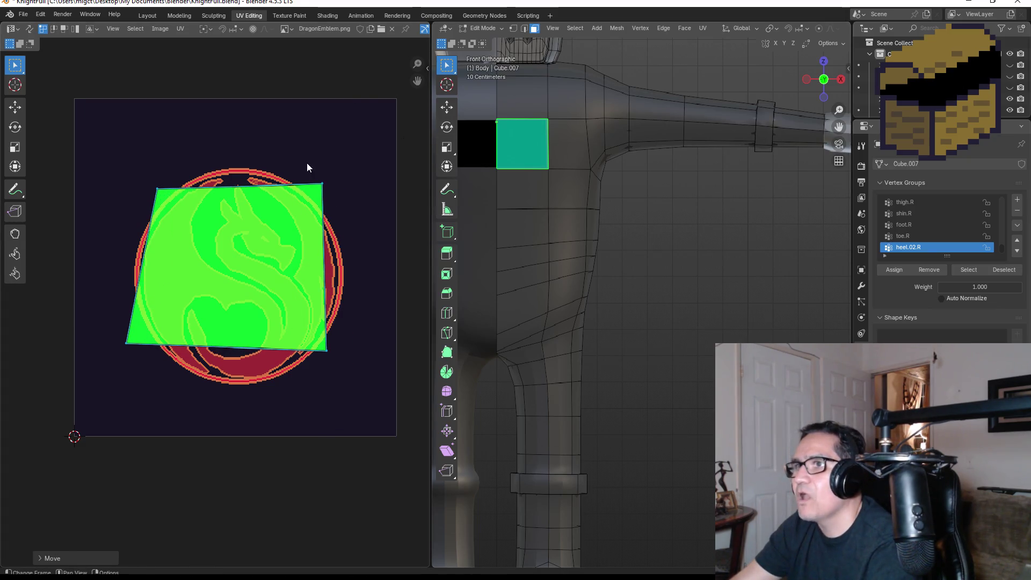
Move the island's top and bottom UV corners outward across the emblem image
left_click(323, 183)
key("g")
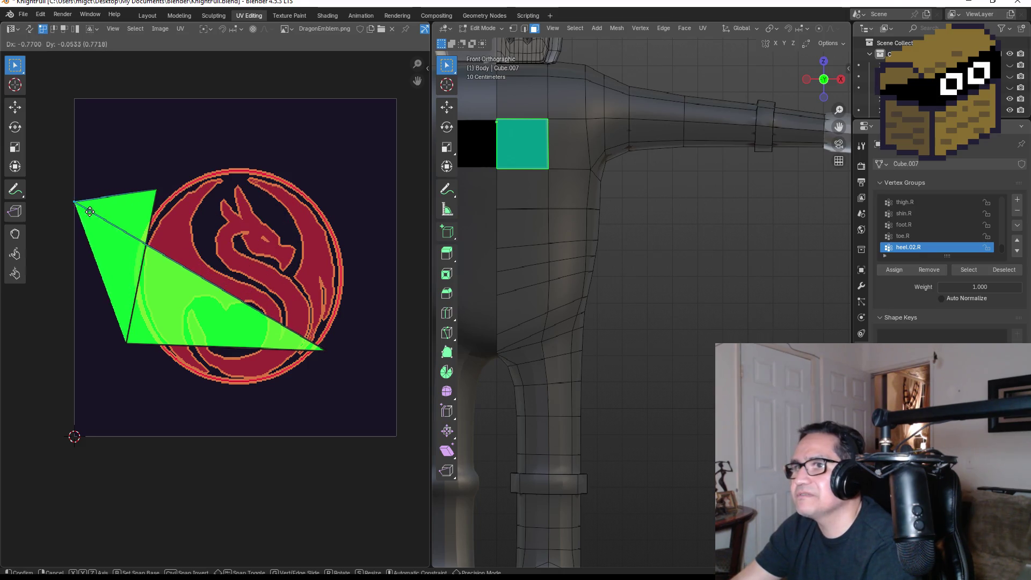
left_click(87, 216)
left_click(143, 183)
key("g")
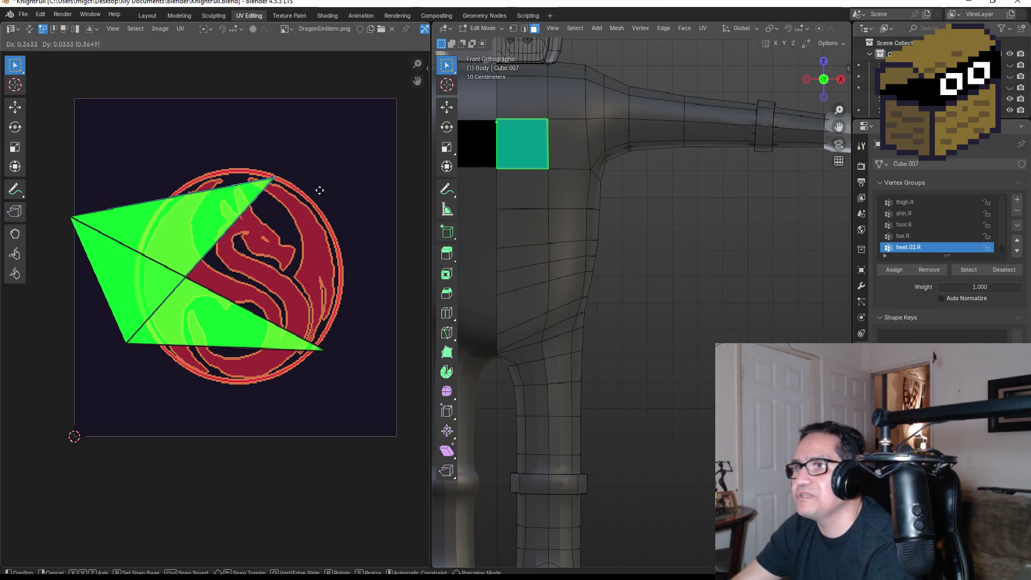
left_click(356, 192)
left_click_drag(290, 331, 363, 388)
key("g")
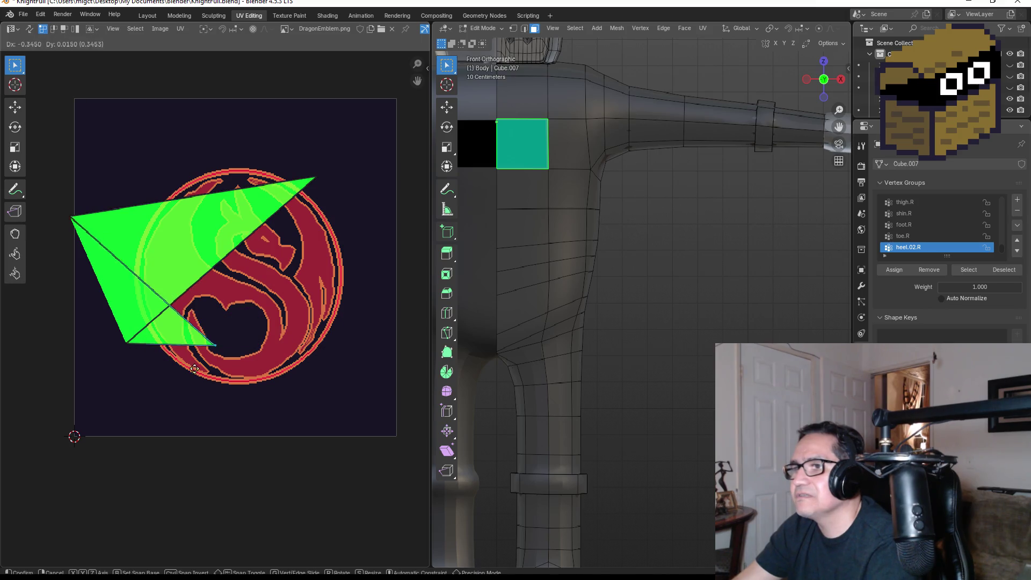
left_click(118, 339)
key("g")
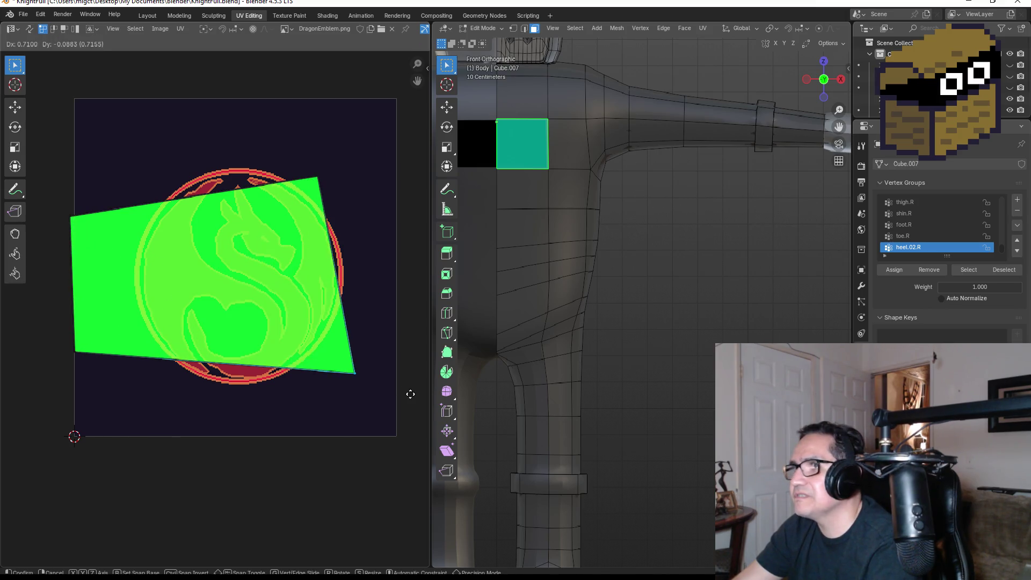
left_click(413, 396)
Return the 3D view to front view and reselect the emblem chest face to show its UVs
scroll(291, 327, "down", 1)
scroll(566, 152, "up", 3)
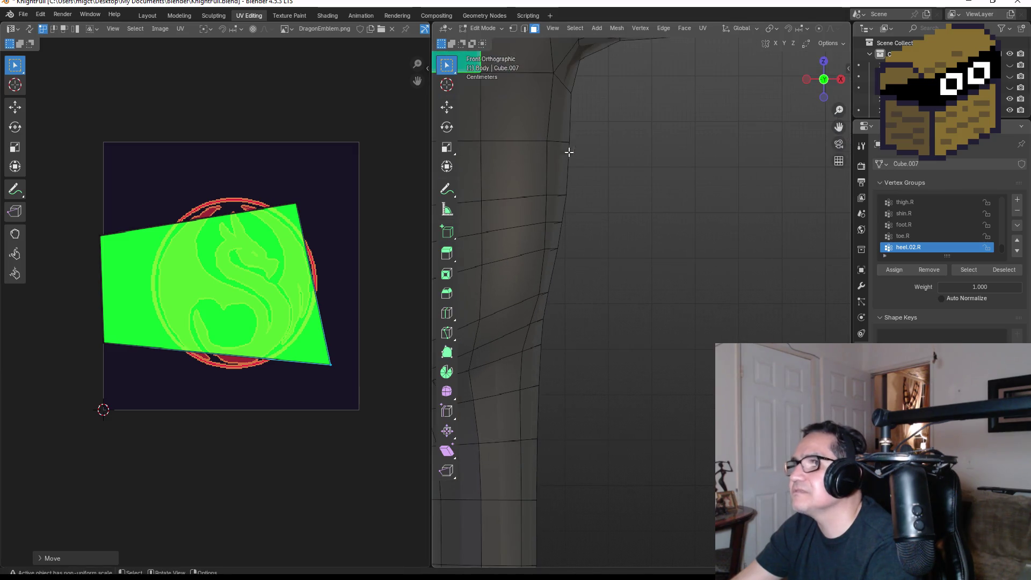
mouse_move(566, 152)
middle_mouse_down()
mouse_move(617, 152)
mouse_move(715, 243)
mouse_move(639, 152)
middle_mouse_up()
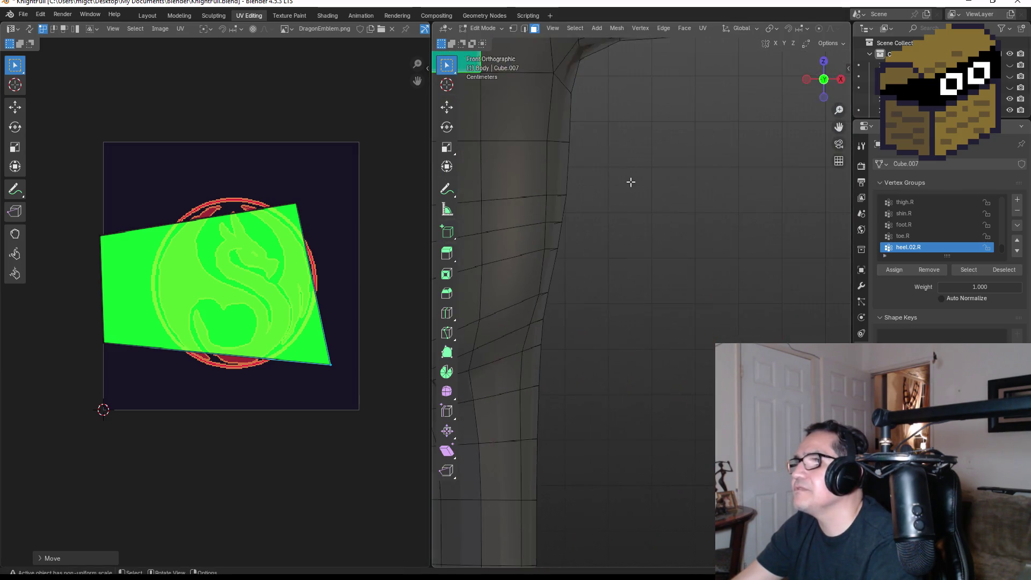
key("KP_1")
scroll(658, 184, "down", 4)
scroll(621, 245, "up", 1)
left_click(627, 234)
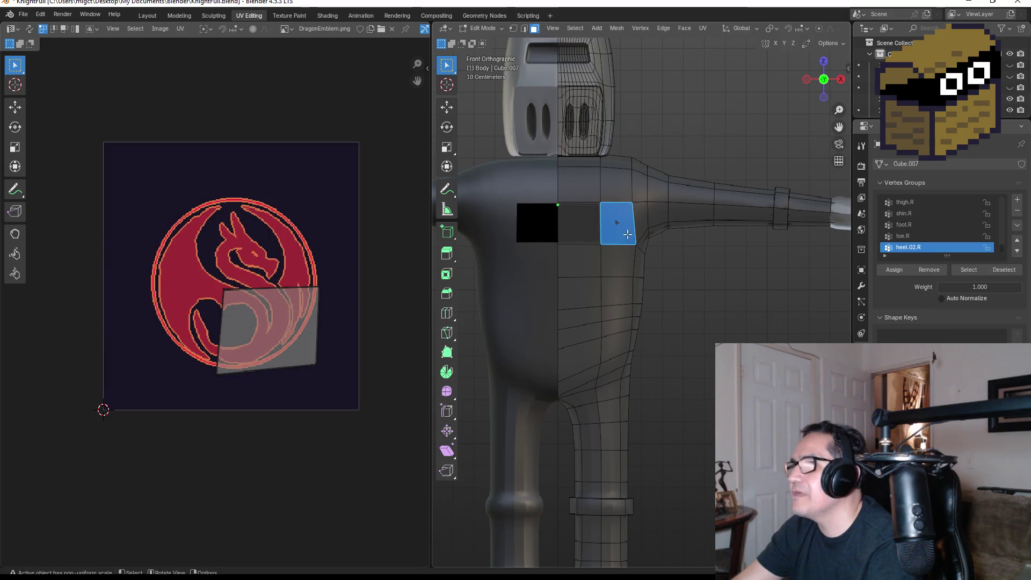
left_click(576, 224)
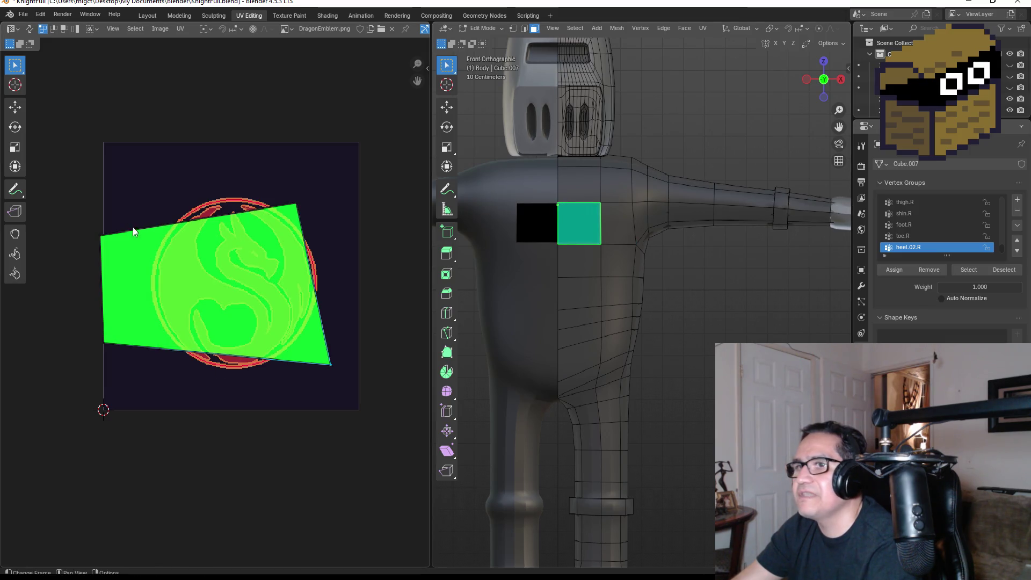
Adjust the top-left, bottom-left, bottom-right and top-right UV corners around the emblem
left_click_drag(102, 237, 179, 197)
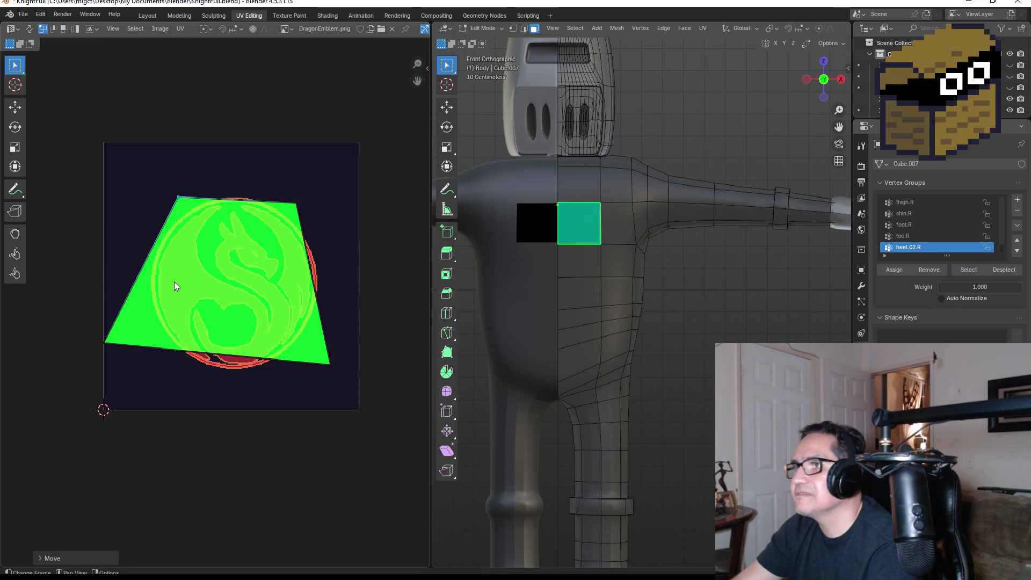
left_click_drag(105, 342, 157, 344)
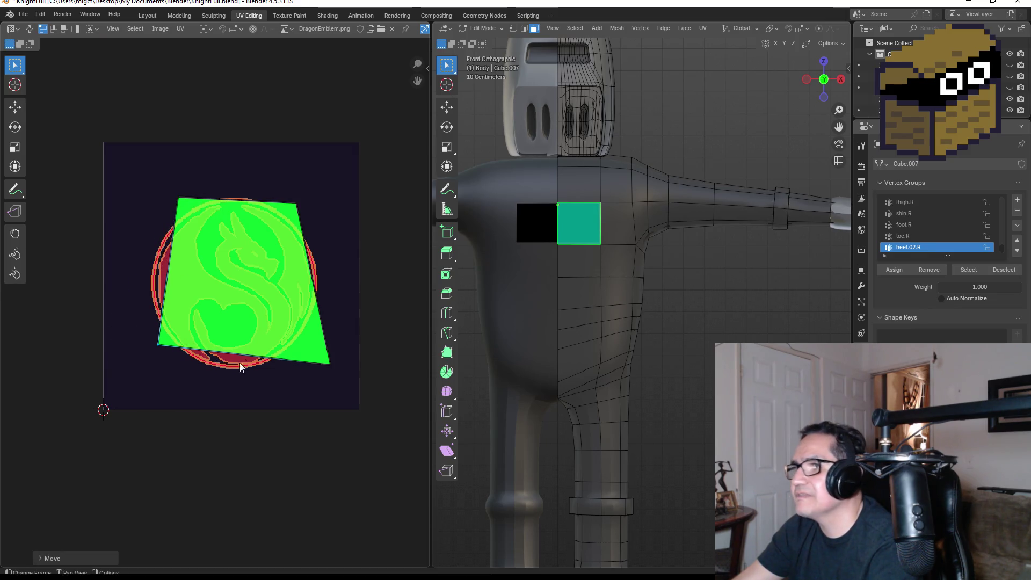
scroll(285, 266, "up", 1)
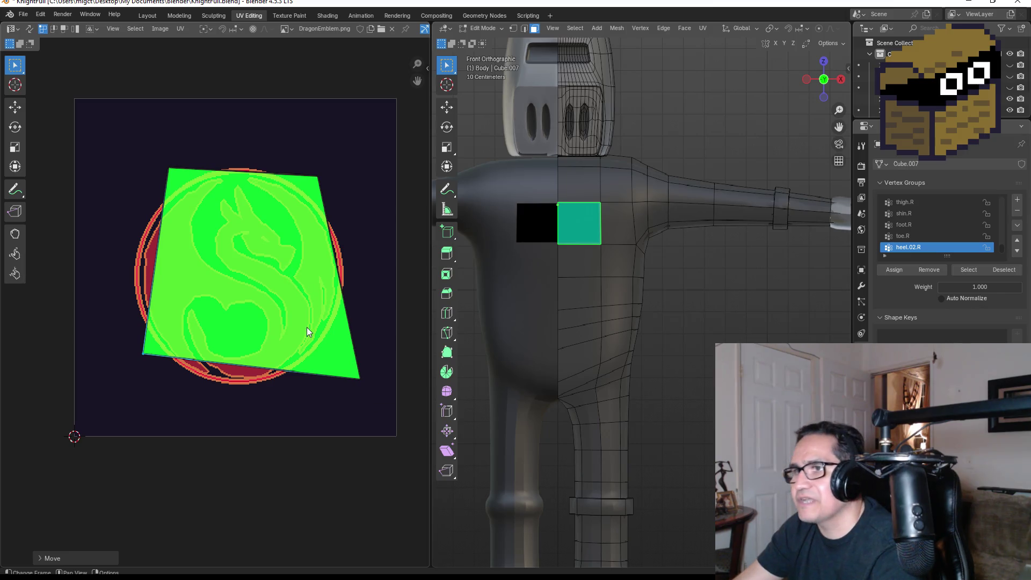
left_click_drag(307, 326, 401, 410)
mouse_move(359, 379)
left_mouse_down()
mouse_move(345, 363)
mouse_move(337, 371)
left_mouse_up()
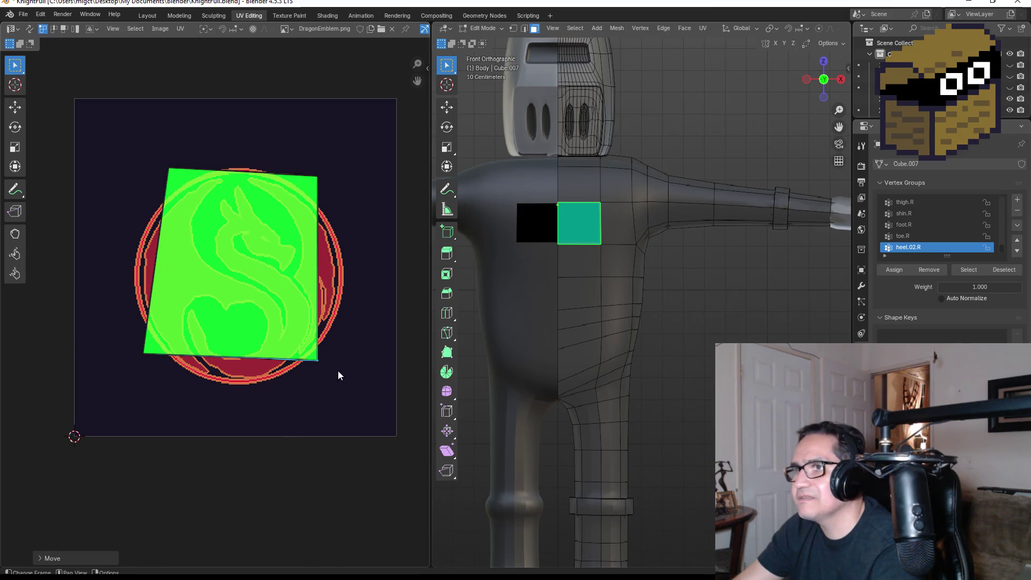
left_click(298, 177)
key("g")
left_click(353, 189)
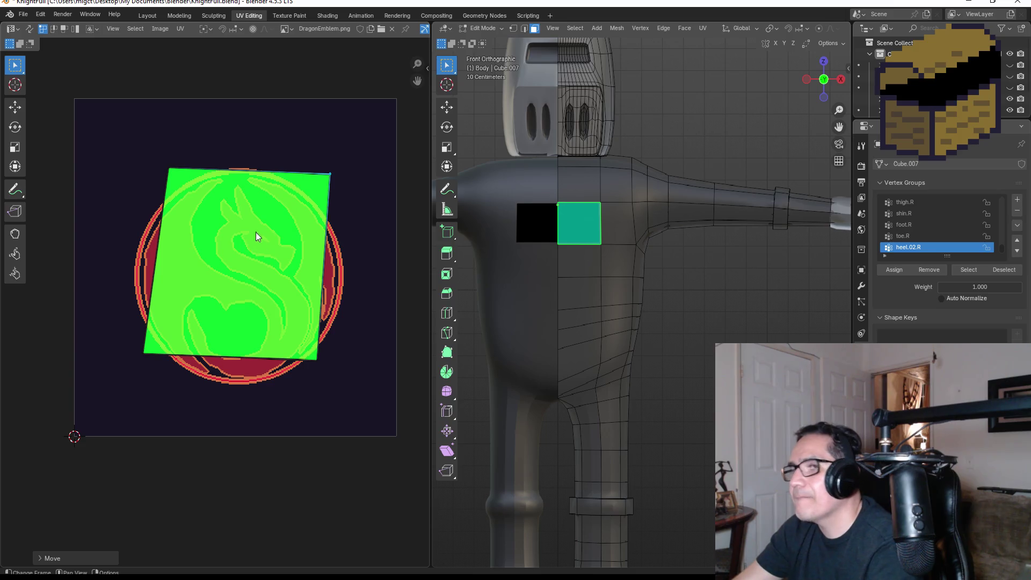
Reposition the island's top-left, left and top corners
left_click_drag(160, 156, 205, 188)
key("g")
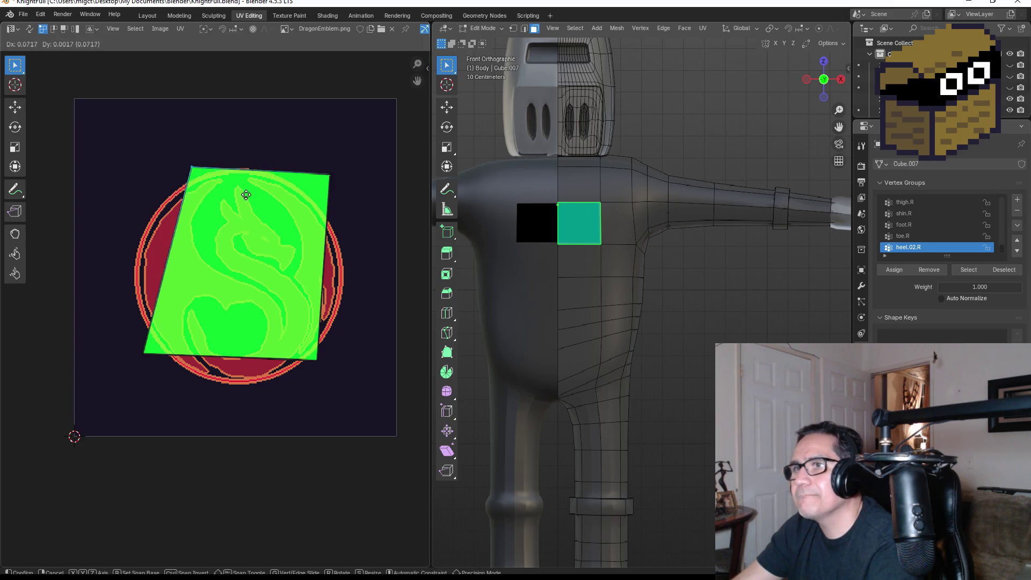
left_click(343, 452)
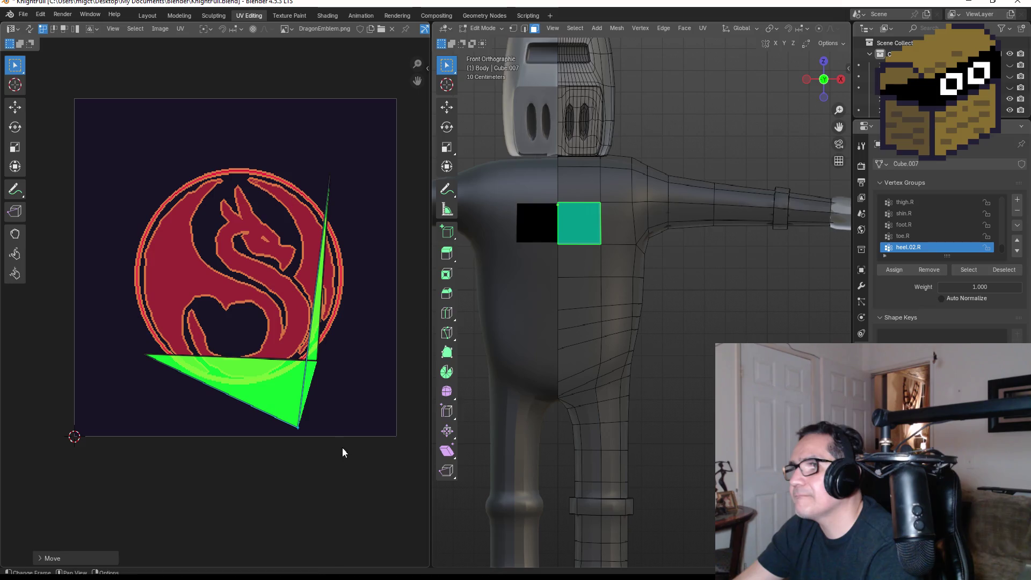
left_click(148, 354)
key("g")
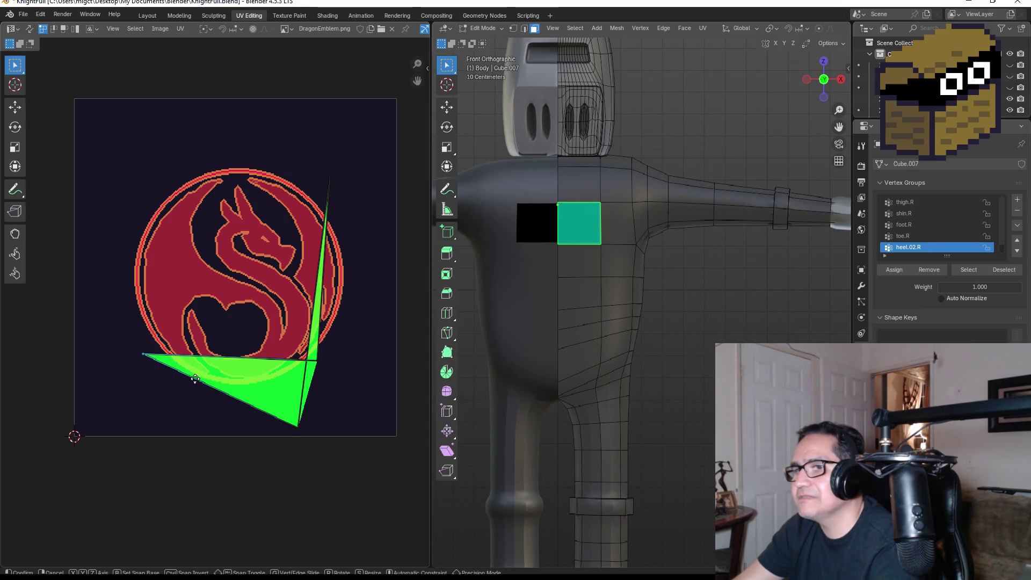
left_click(239, 183)
left_click_drag(306, 167, 352, 197)
key("g")
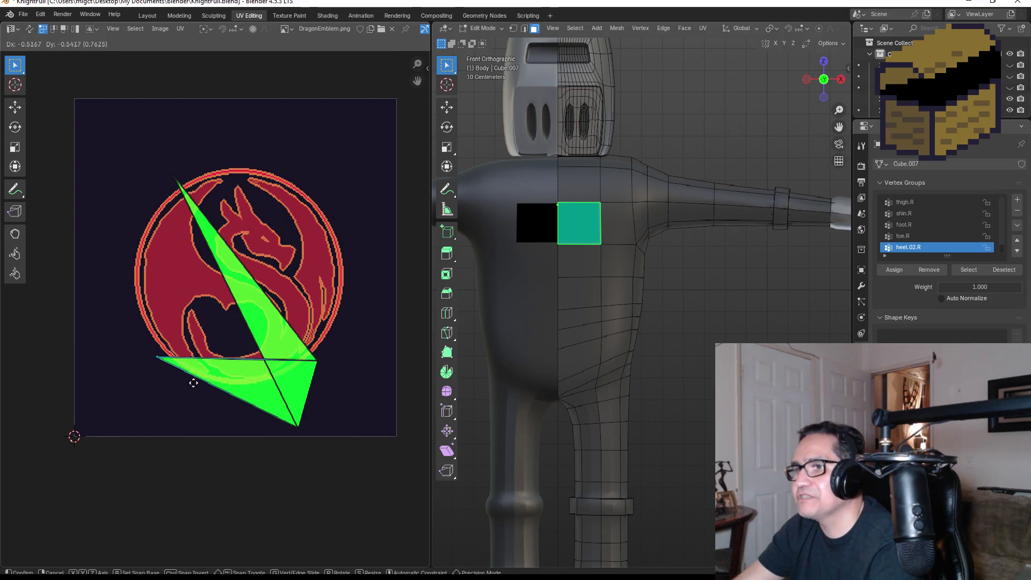
left_click(378, 389)
Place the last corners at the emblem's top right and lower left, then reselect the face to check the island
left_click(331, 346)
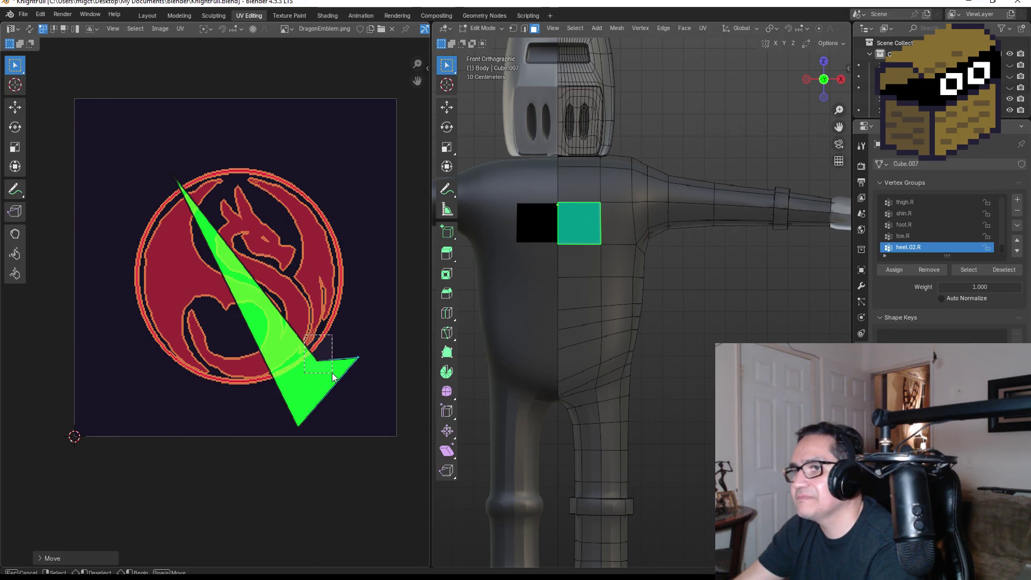
key("g")
left_click(356, 185)
left_click(311, 432)
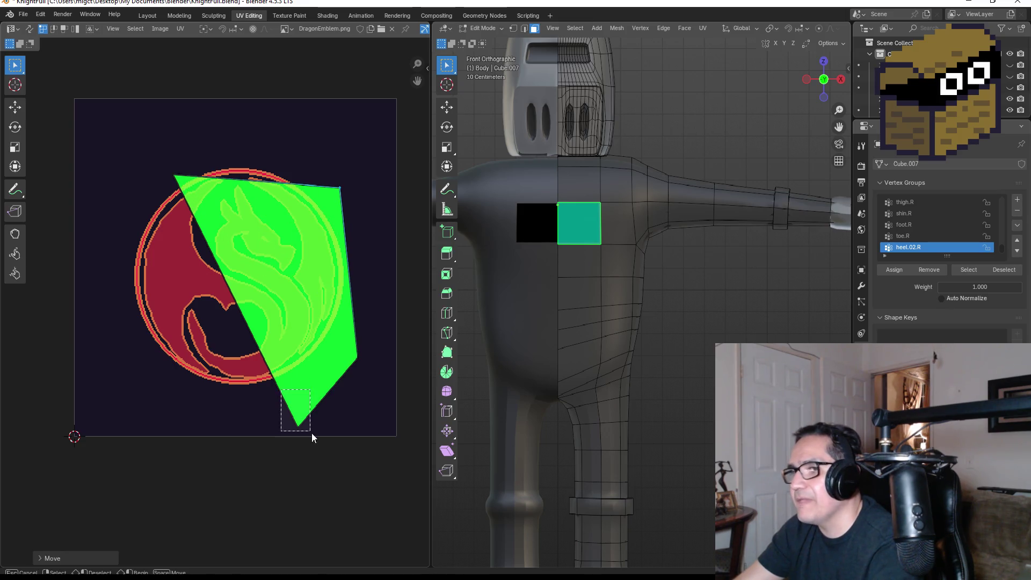
key("g")
left_click(100, 357)
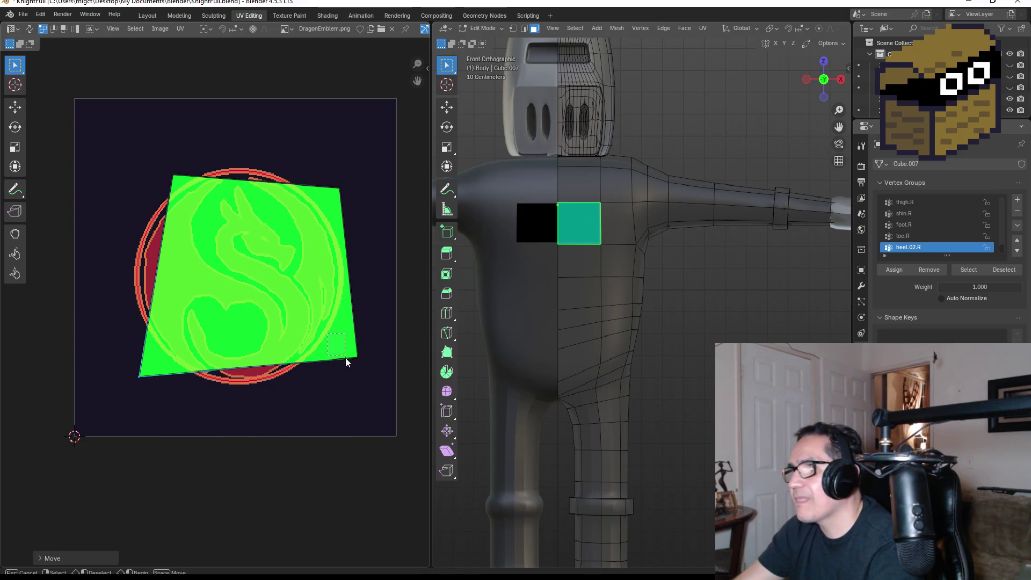
left_click(743, 298)
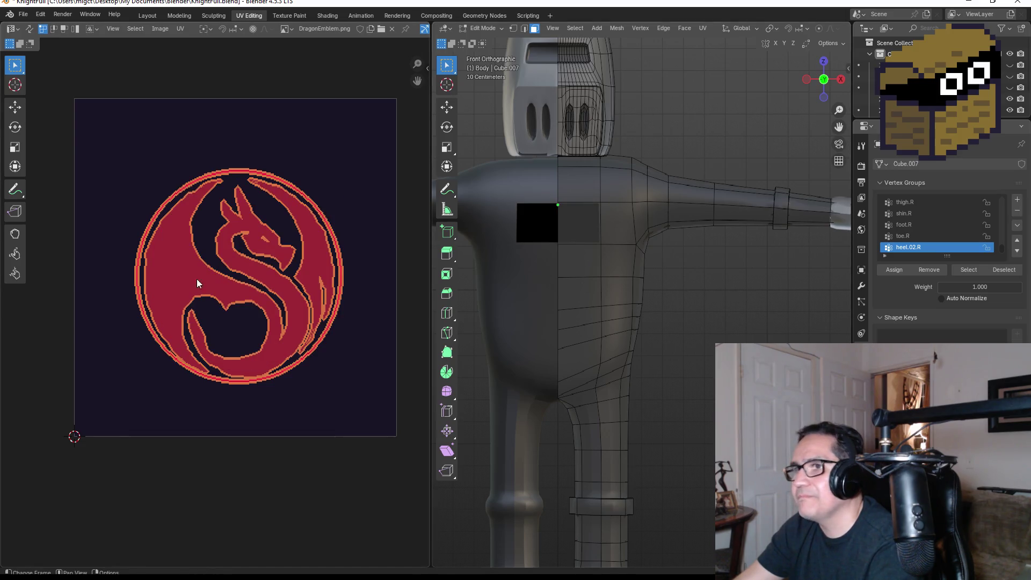
left_click(587, 224)
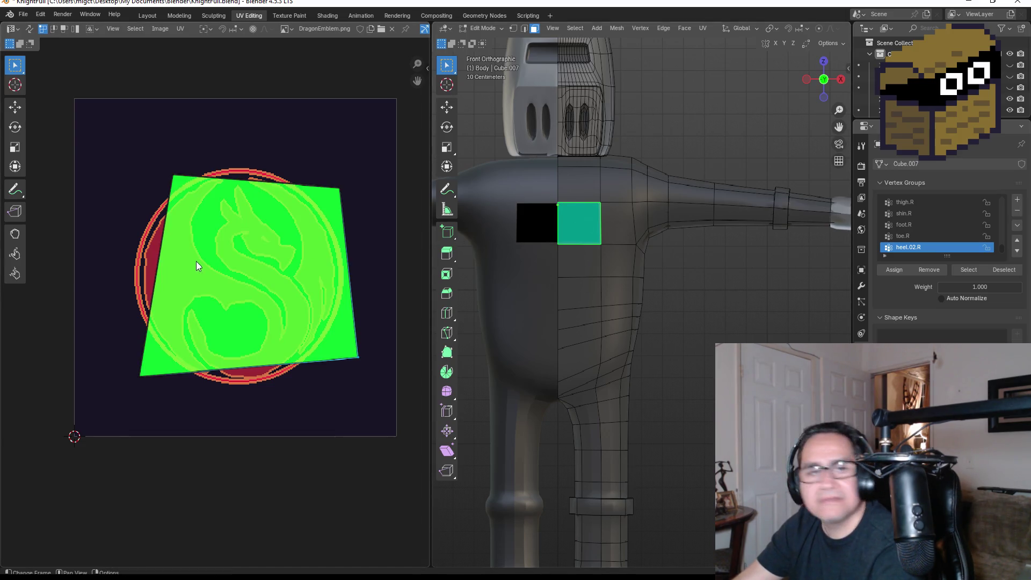
Re-unwrap the chest face with Unwrap and rotate its UV island
right_click(203, 223)
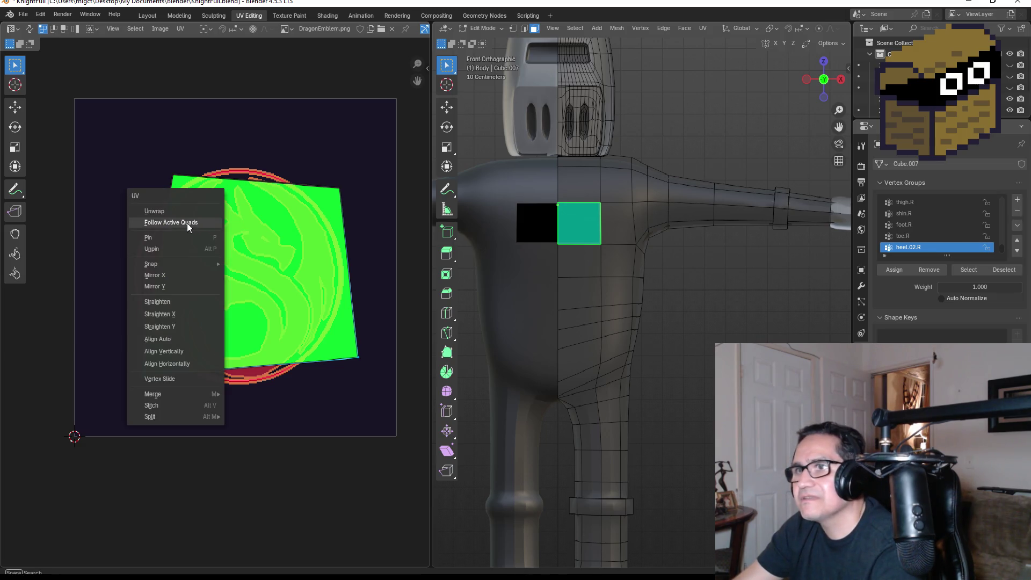
left_click(167, 211)
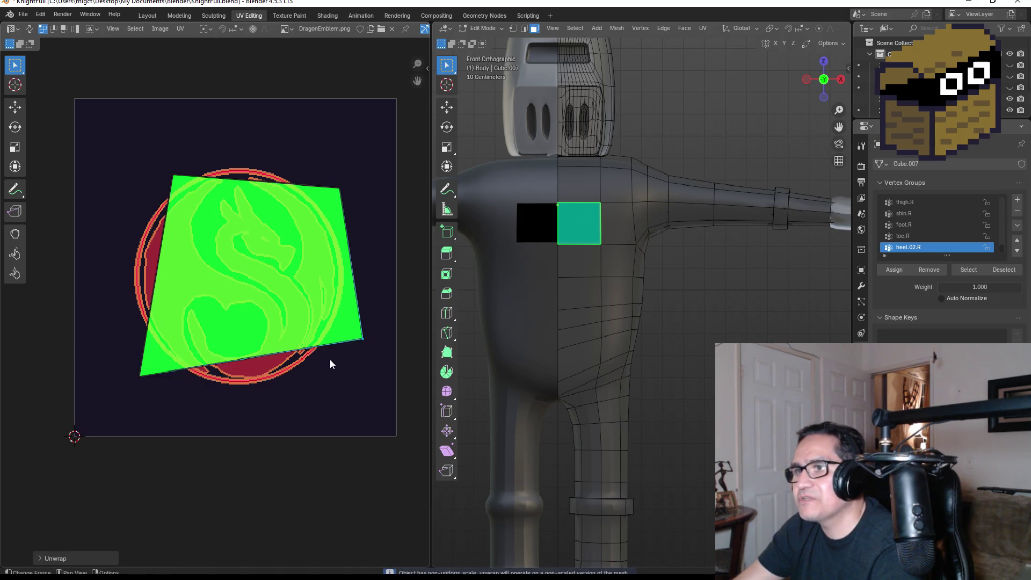
key("r")
key("r")
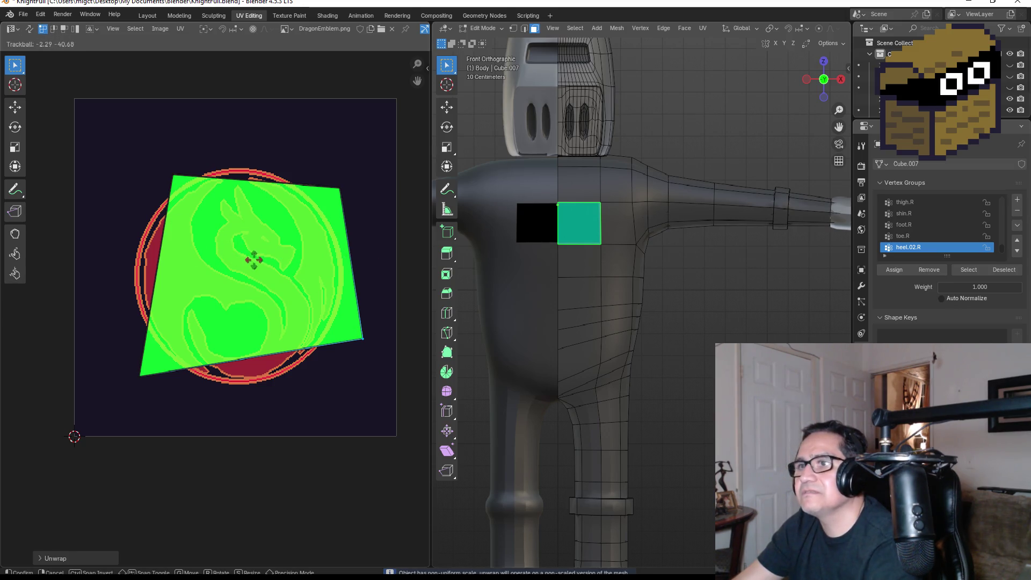
left_click(258, 257)
left_click(269, 249)
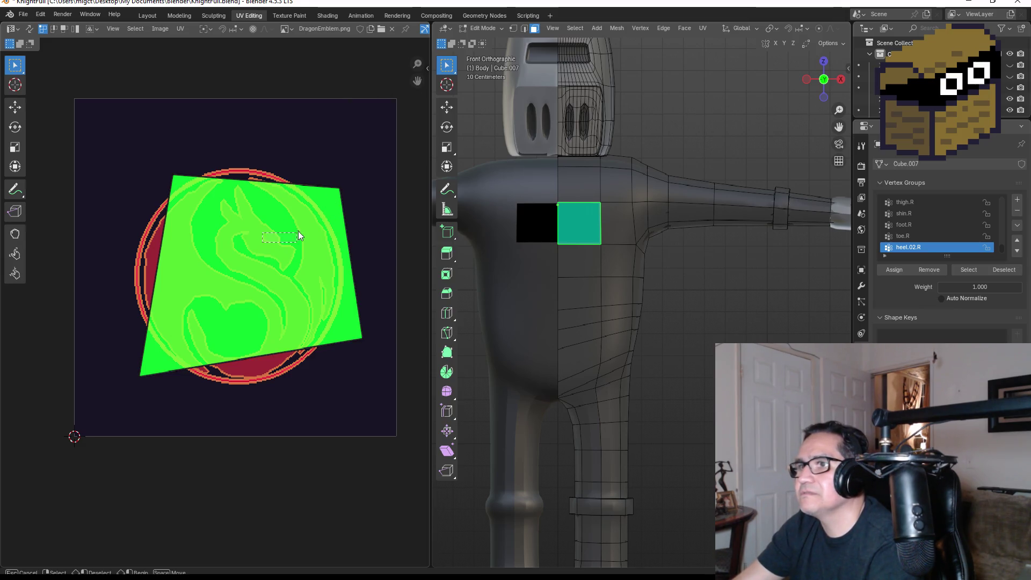
Move the island's corners, undoing a distorted move
left_click_drag(151, 166, 202, 200)
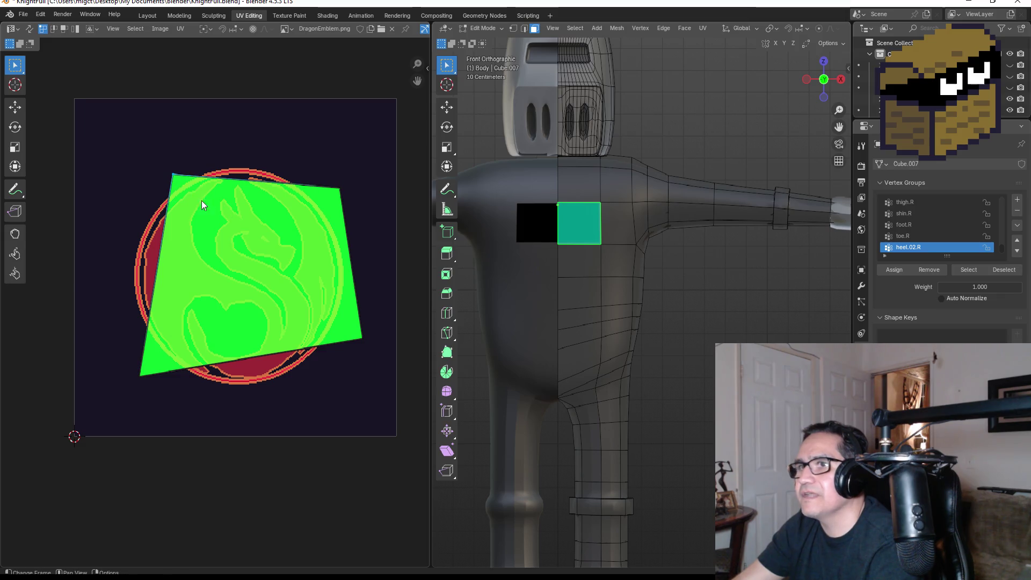
key("g")
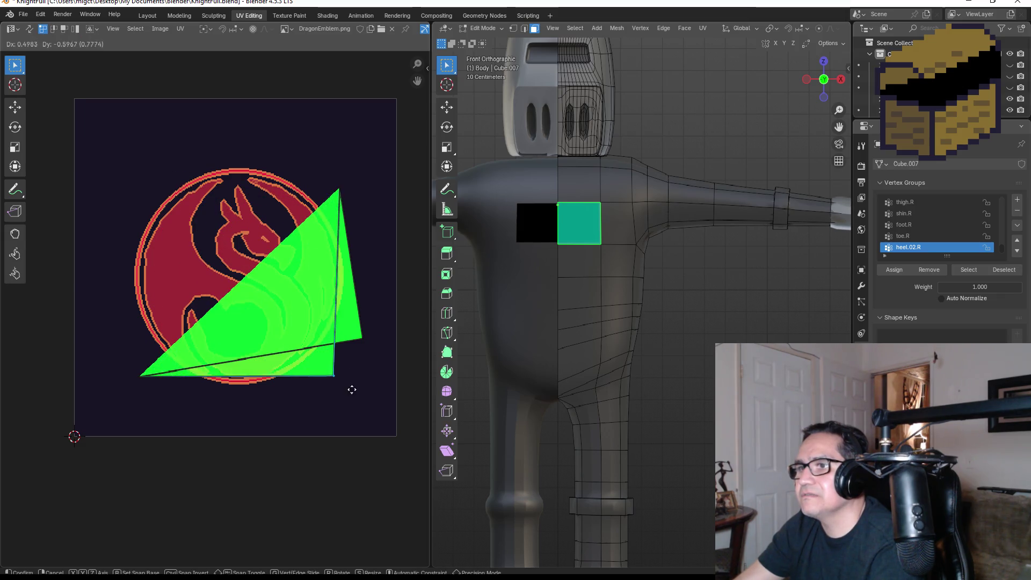
left_click(349, 433)
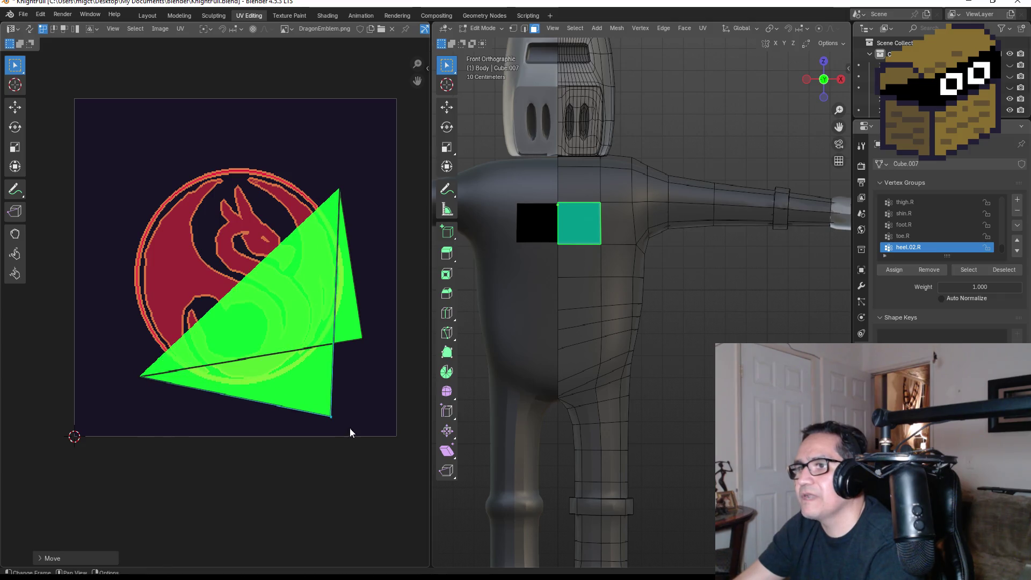
key("ctrl+z")
key("ctrl+z")
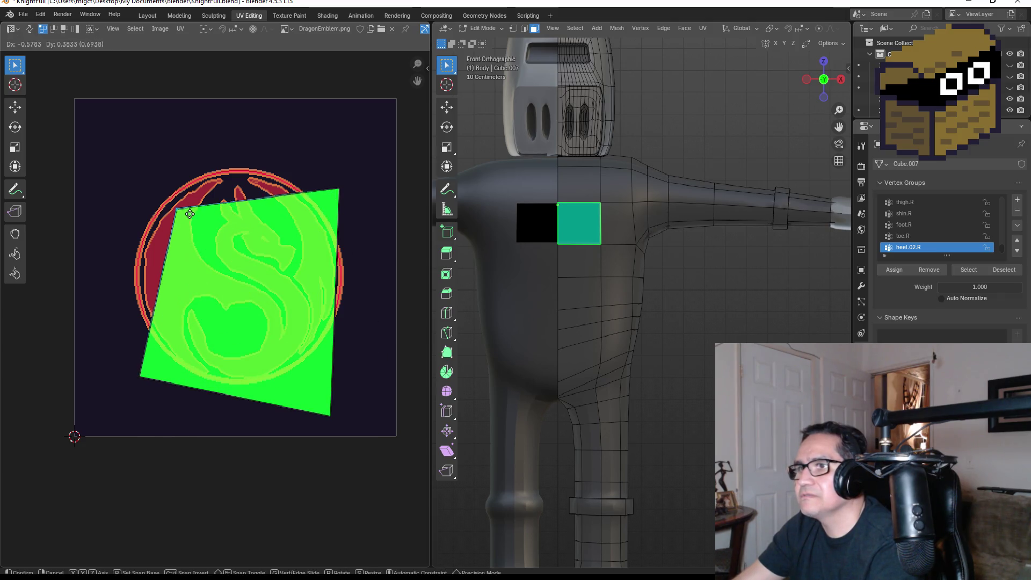
key("g")
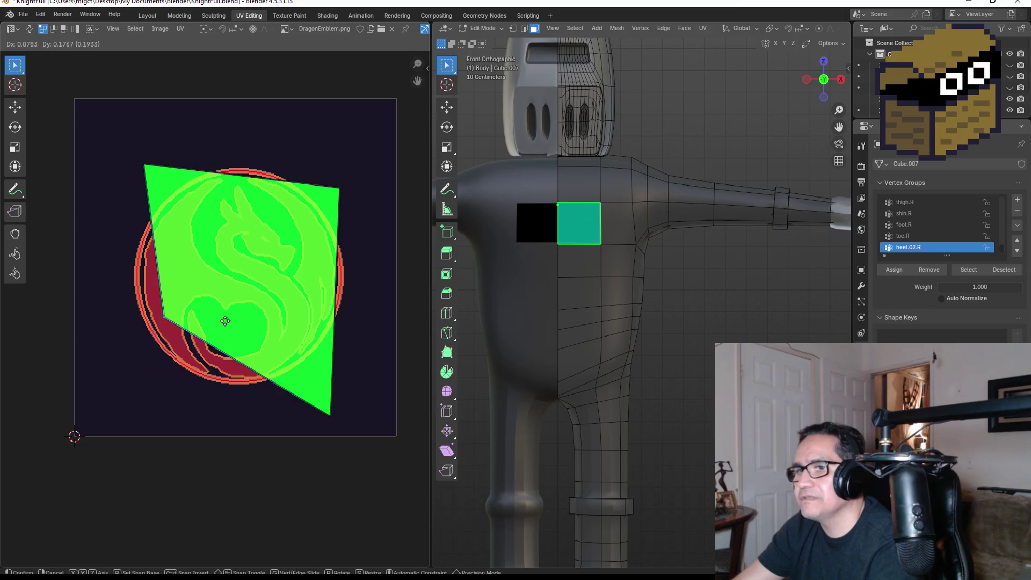
left_click(397, 150)
left_click_drag(271, 343, 360, 436)
key("g")
left_click(191, 369)
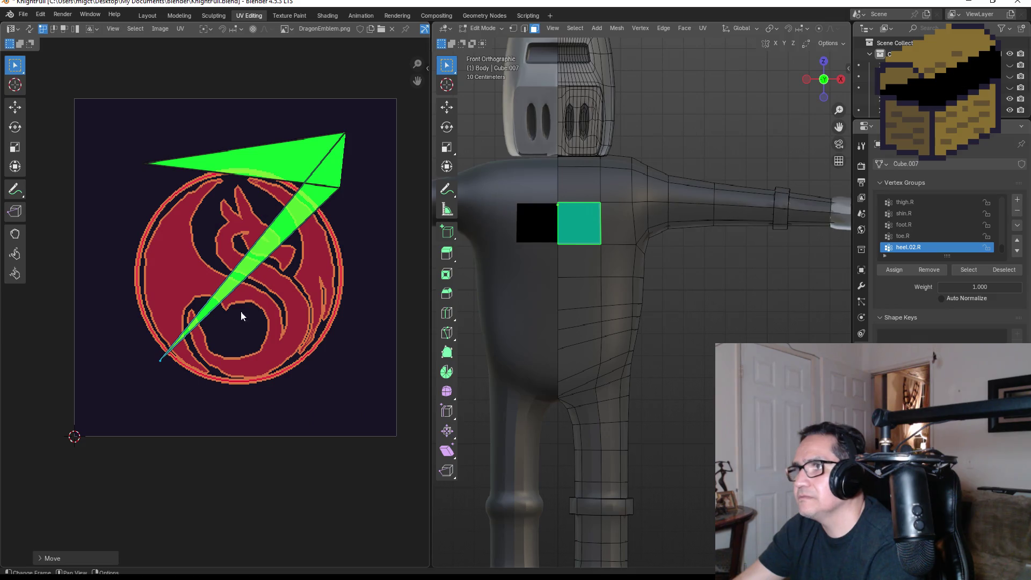
Unwrap the chest face again and reposition its lower corner
key("u")
left_click(275, 198)
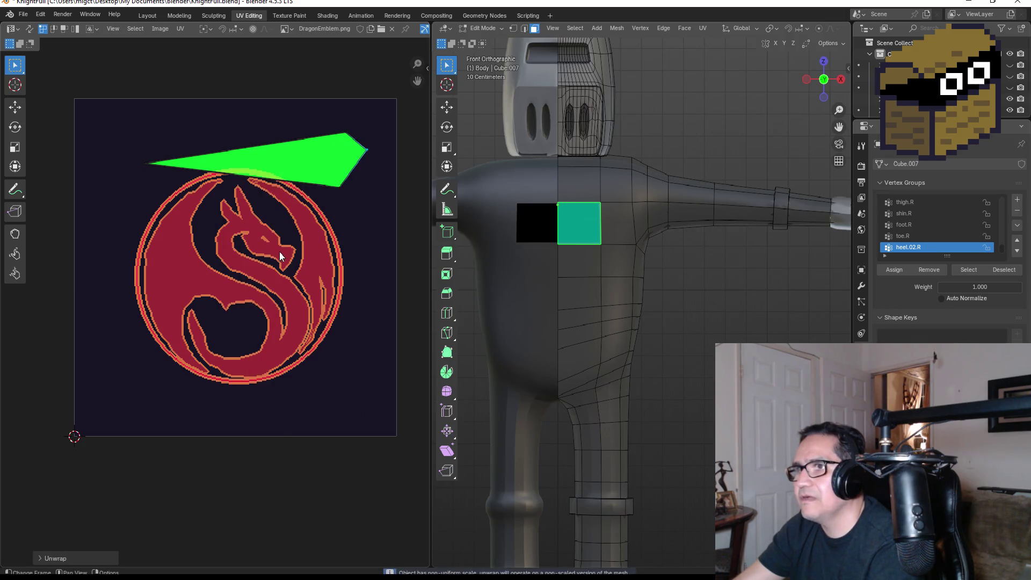
left_click(340, 186)
key("g")
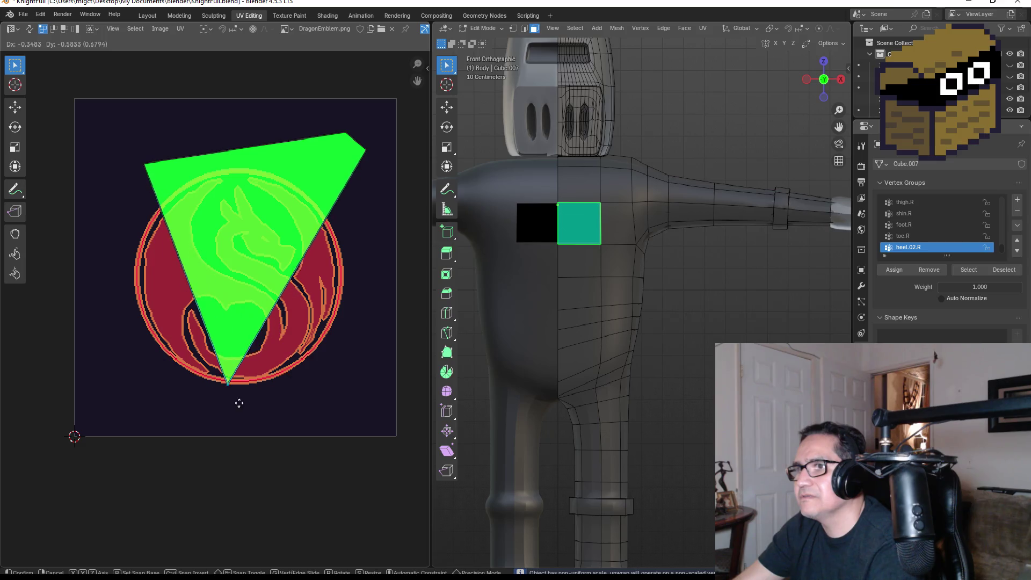
left_click(230, 407)
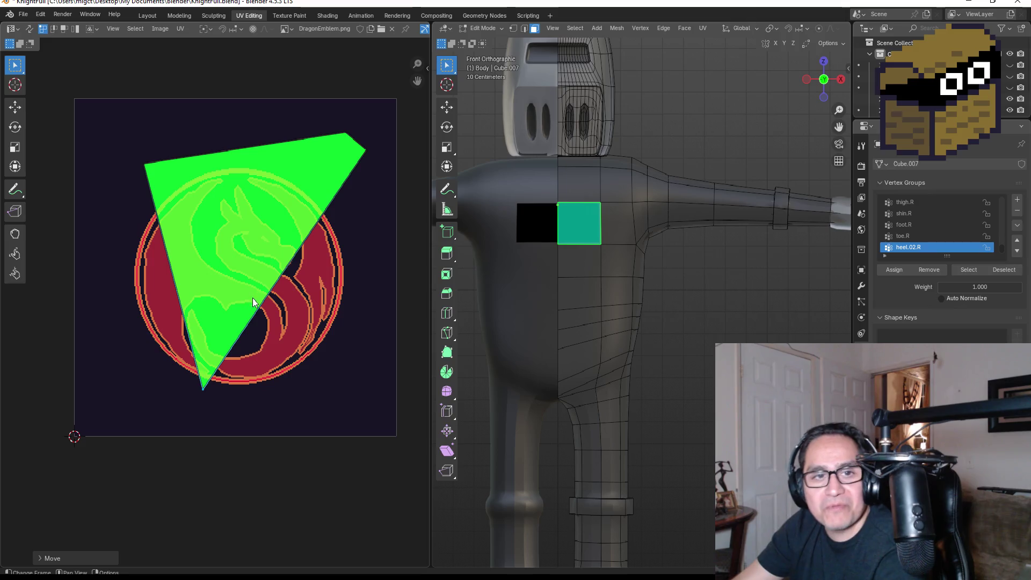
Move the upper-right UV corner to the emblem's right edge
left_click(364, 150)
key("g")
left_click(350, 376)
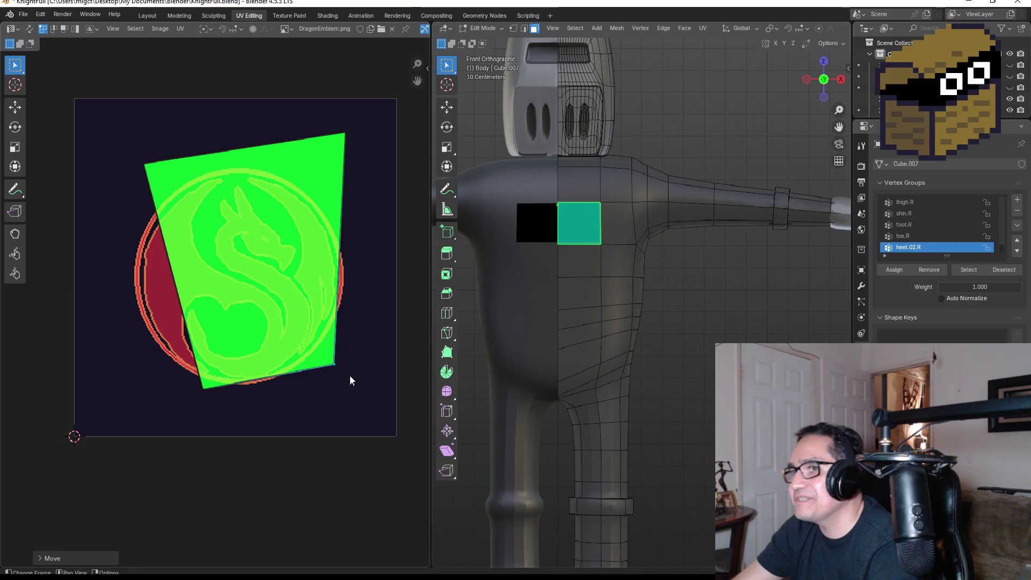
left_click(344, 133)
key("g")
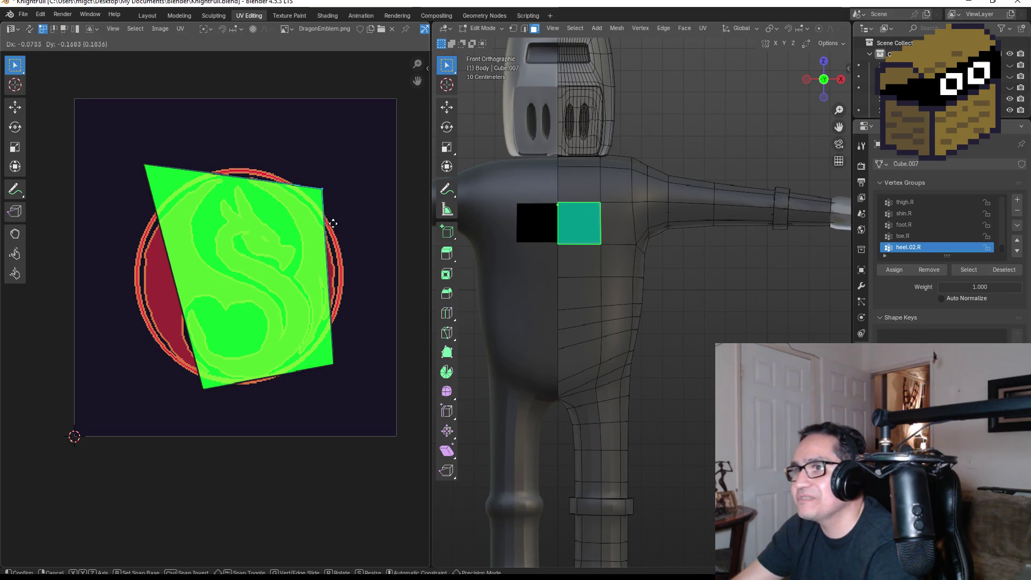
left_click(328, 224)
Place the upper-left and lower-left corners along the emblem's left side
left_click_drag(129, 155, 185, 185)
key("g")
left_click(184, 228)
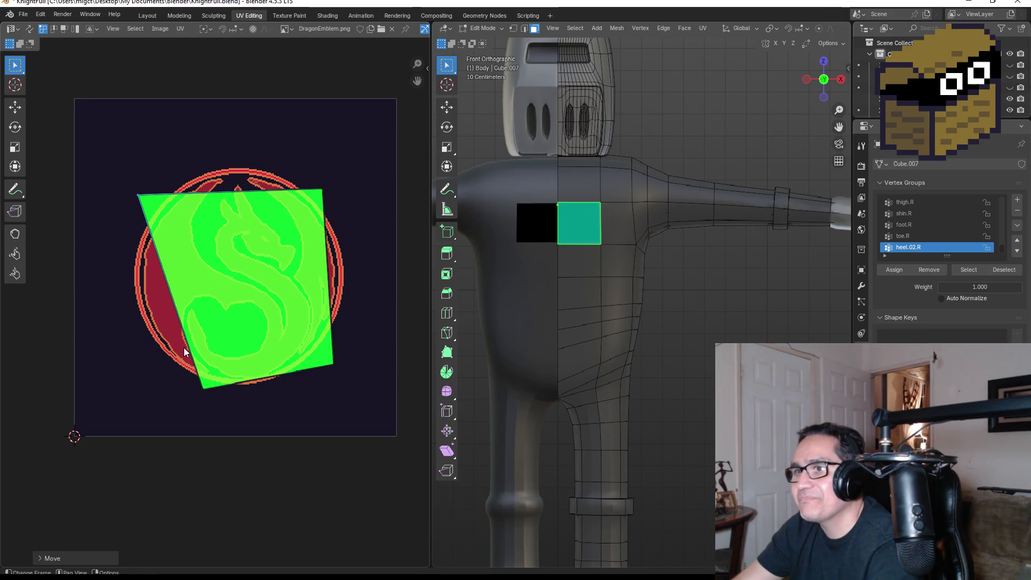
left_click_drag(184, 354, 233, 420)
key("g")
left_click(162, 371)
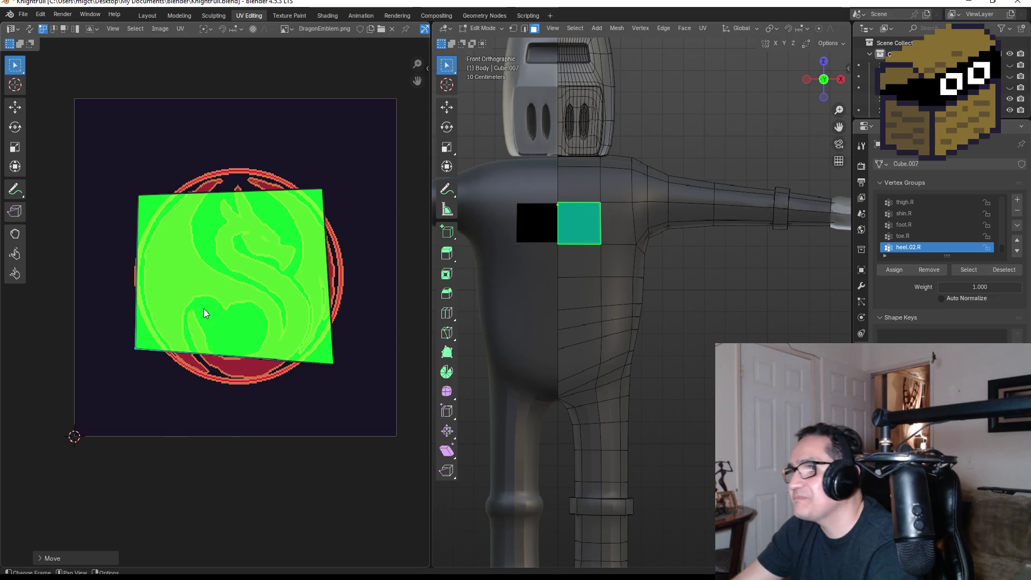
scroll(203, 311, "up", 2)
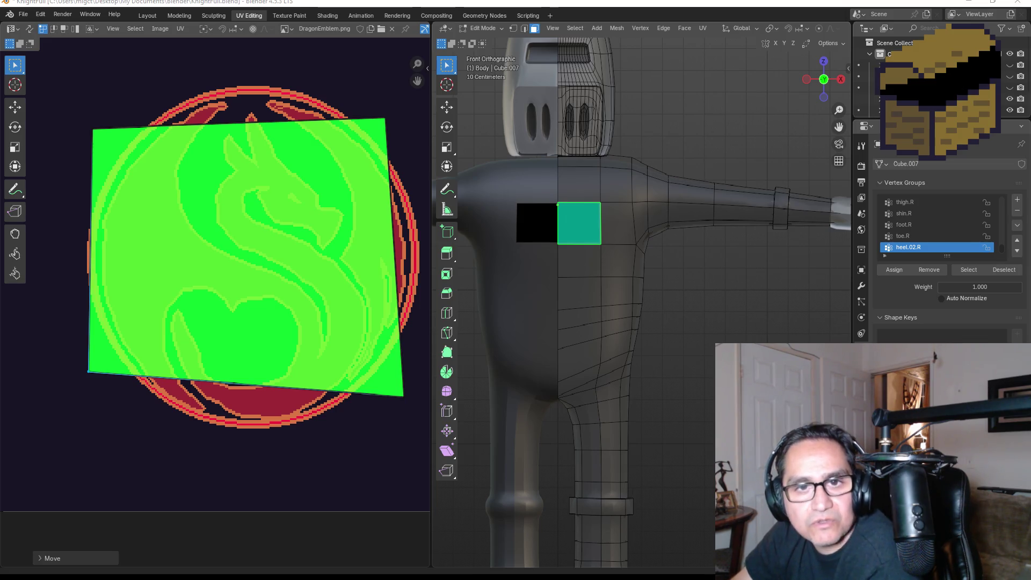
Frame the image, scale the UV island to enclose the whole dragon emblem, and switch to Object Mode
key("Home")
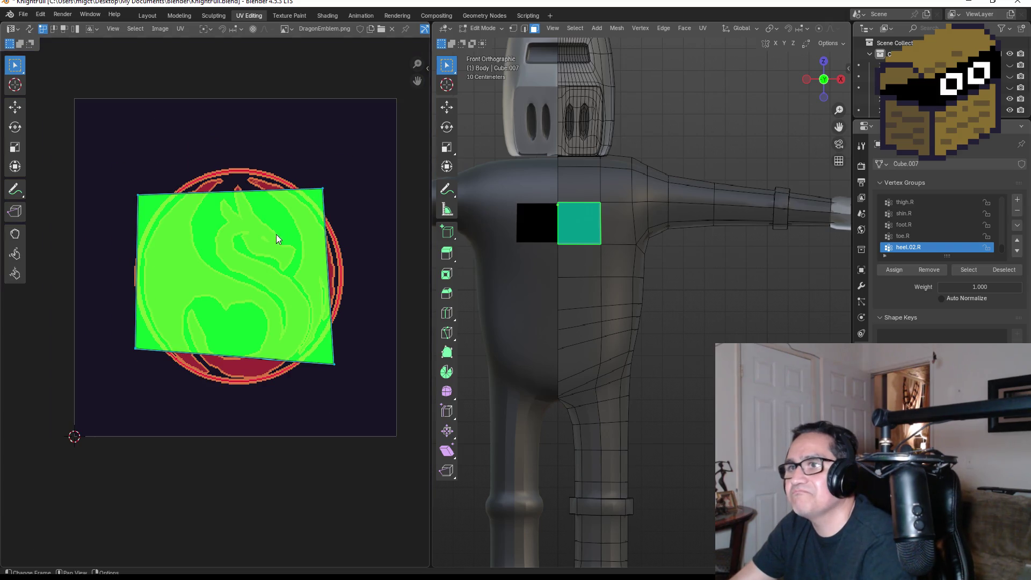
key("s")
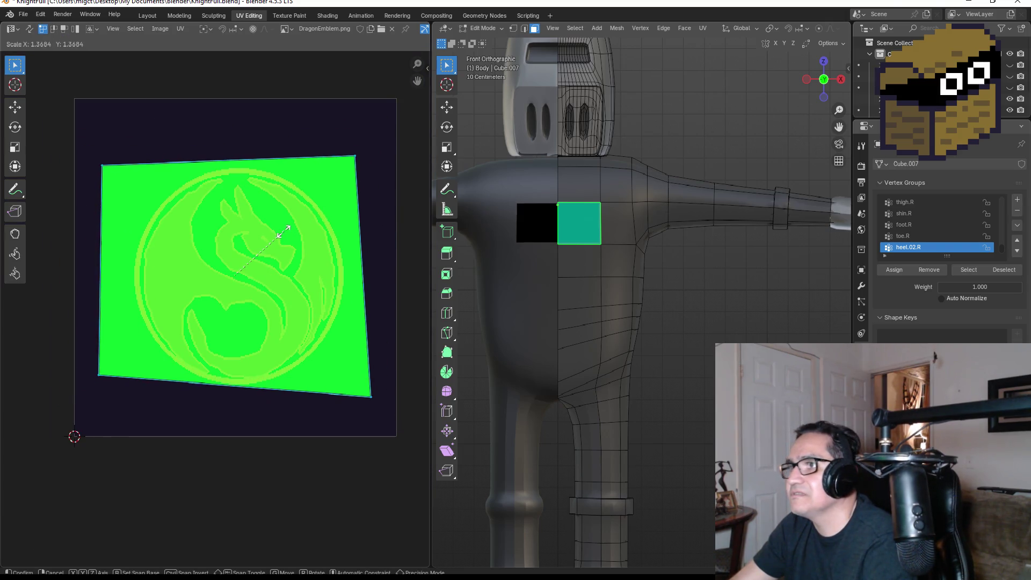
left_click(283, 232)
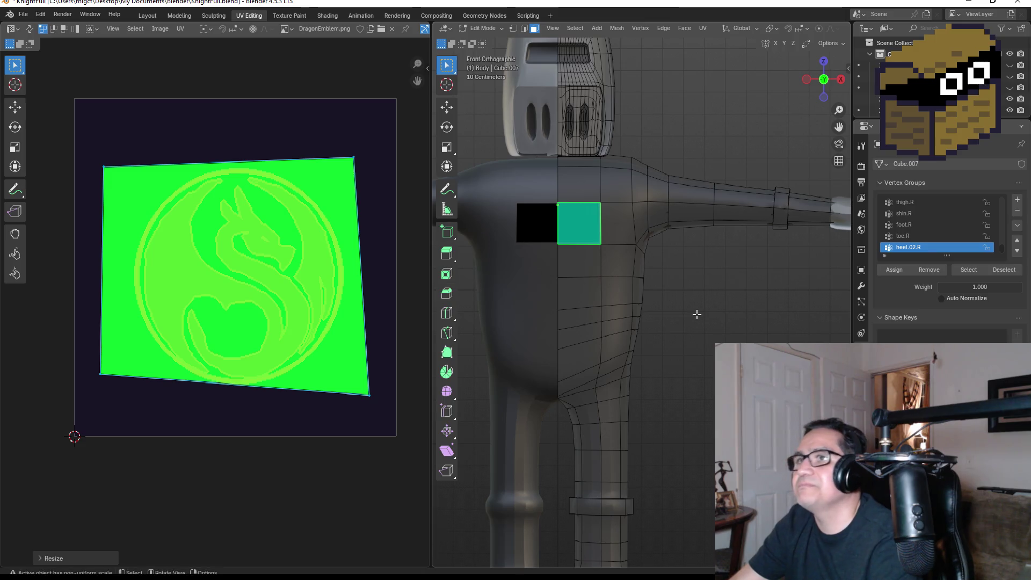
key("Tab")
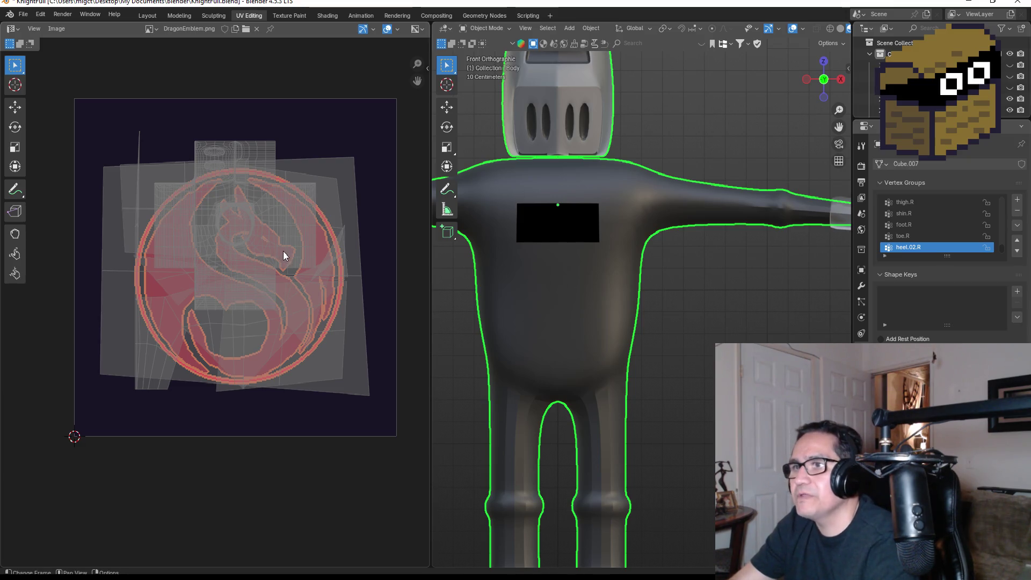
Pan the emblem image view and enter Edit Mode on the knight body
scroll(220, 253, "up", 2)
scroll(226, 256, "down", 2)
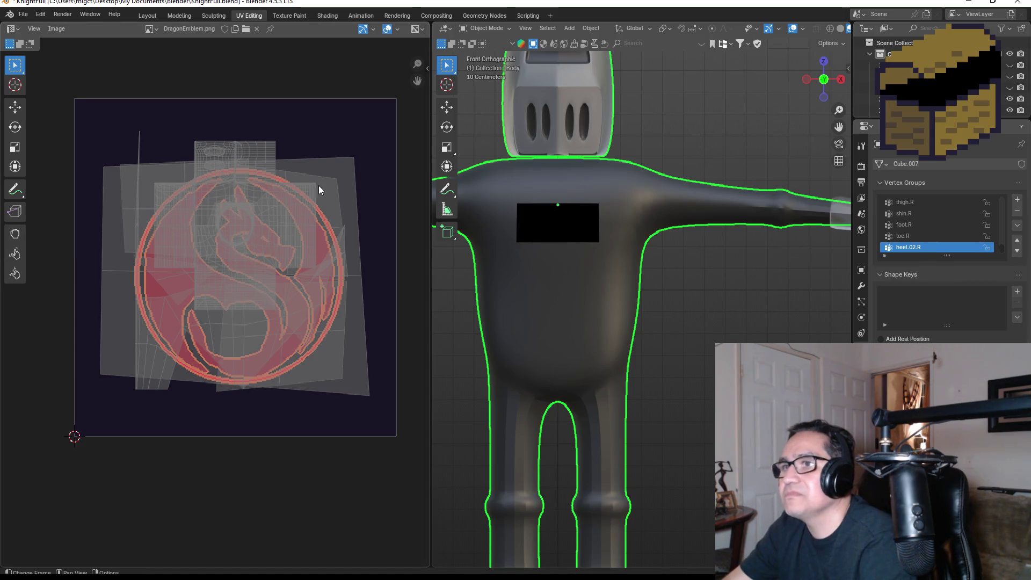
mouse_move(318, 189)
middle_mouse_down()
mouse_move(309, 189)
mouse_move(360, 197)
middle_mouse_up()
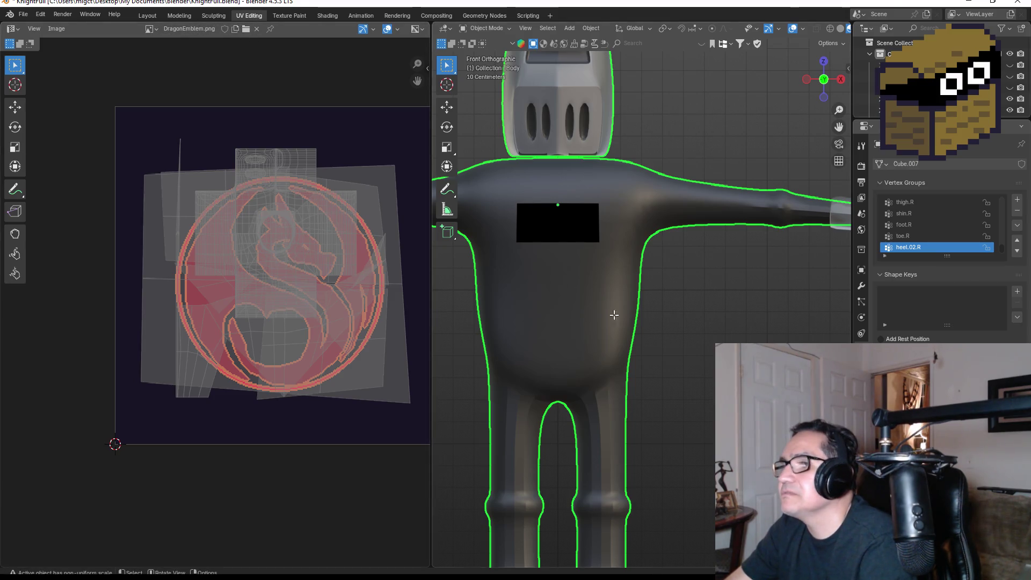
key("Tab")
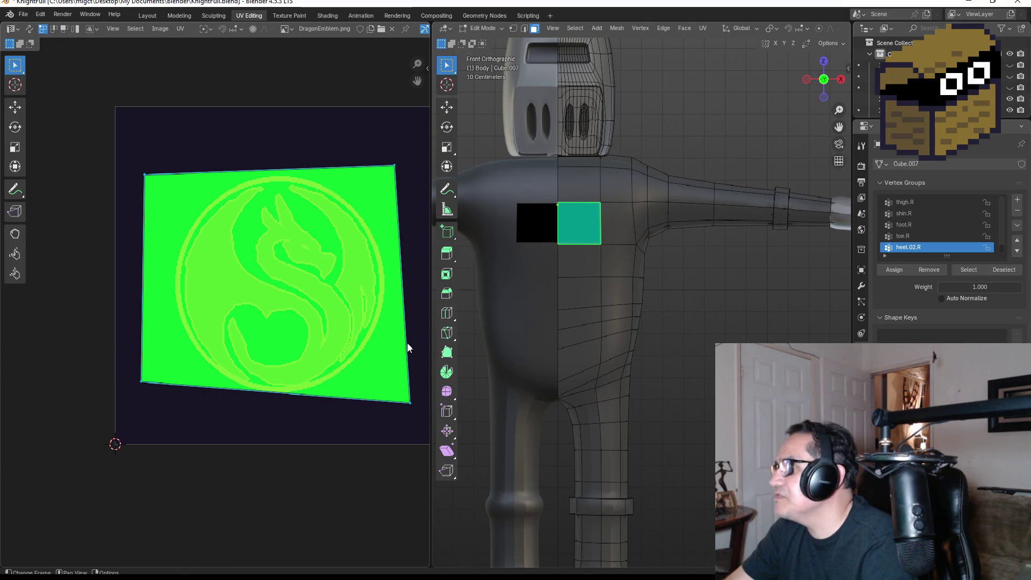
Assign the emblem material to the four selected chest panel faces
left_click(614, 224)
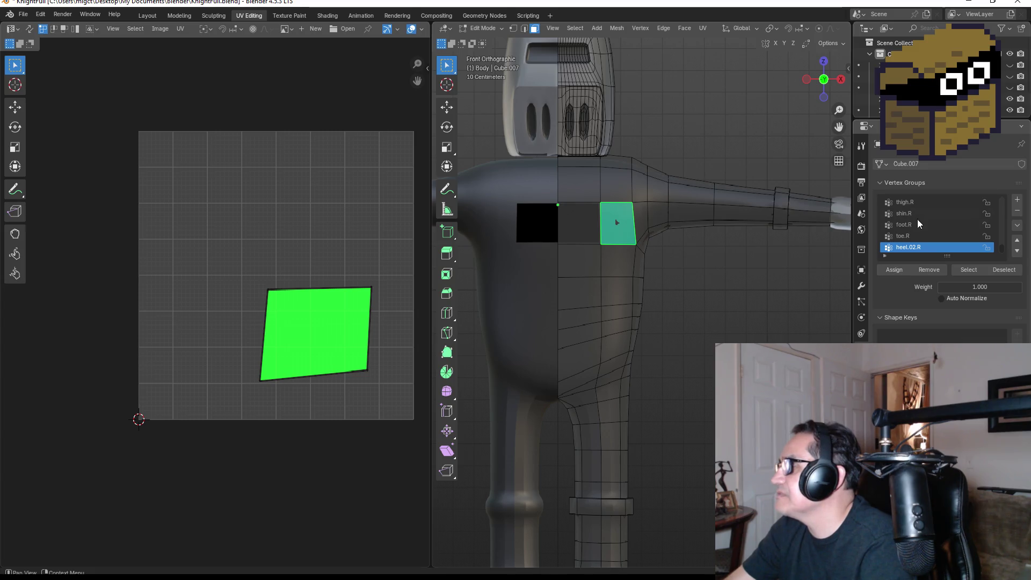
left_click(575, 229)
left_click(580, 279)
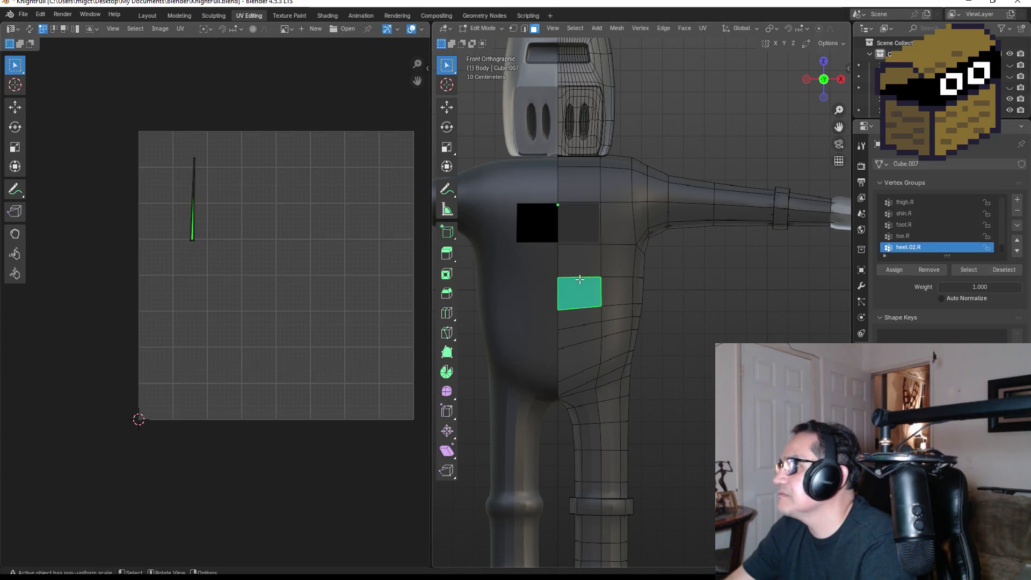
left_click(580, 268)
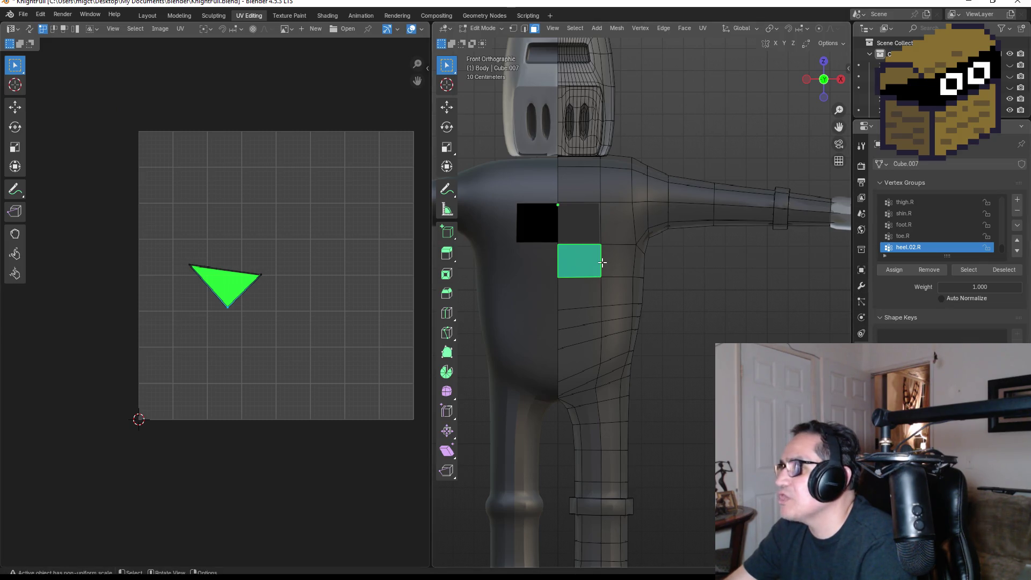
left_click_drag(574, 214, 628, 261, "shift")
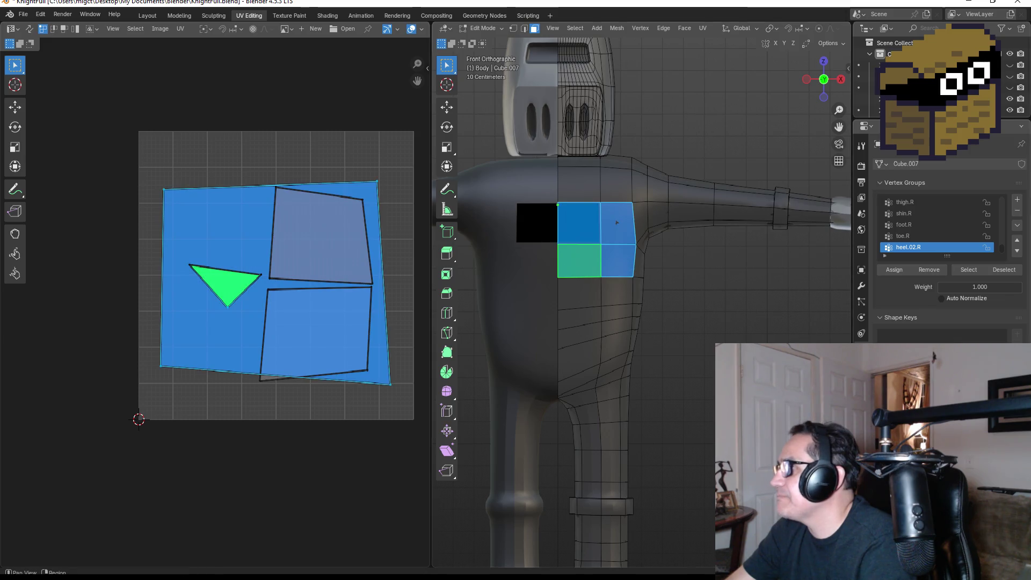
left_click(905, 187)
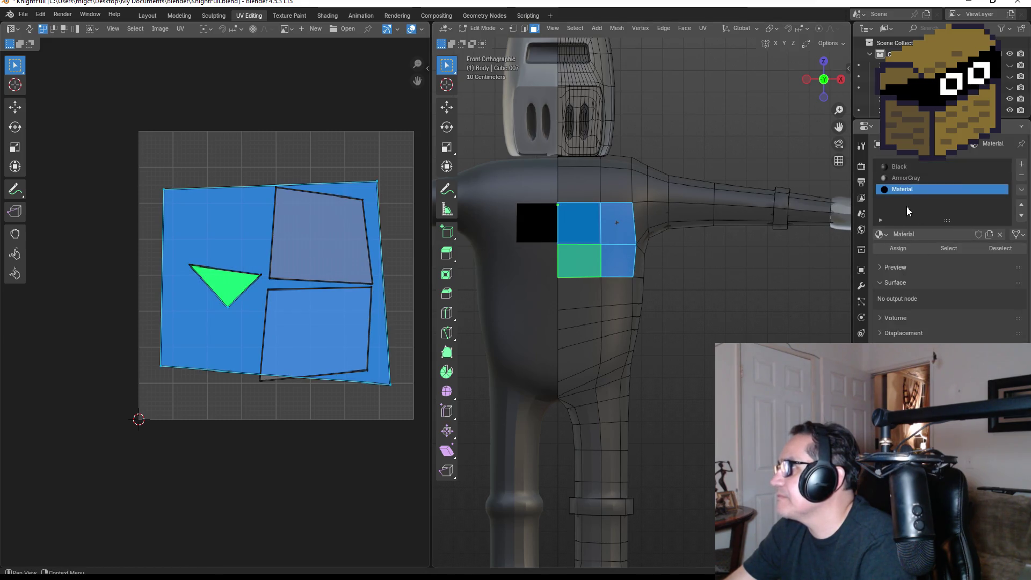
left_click(902, 249)
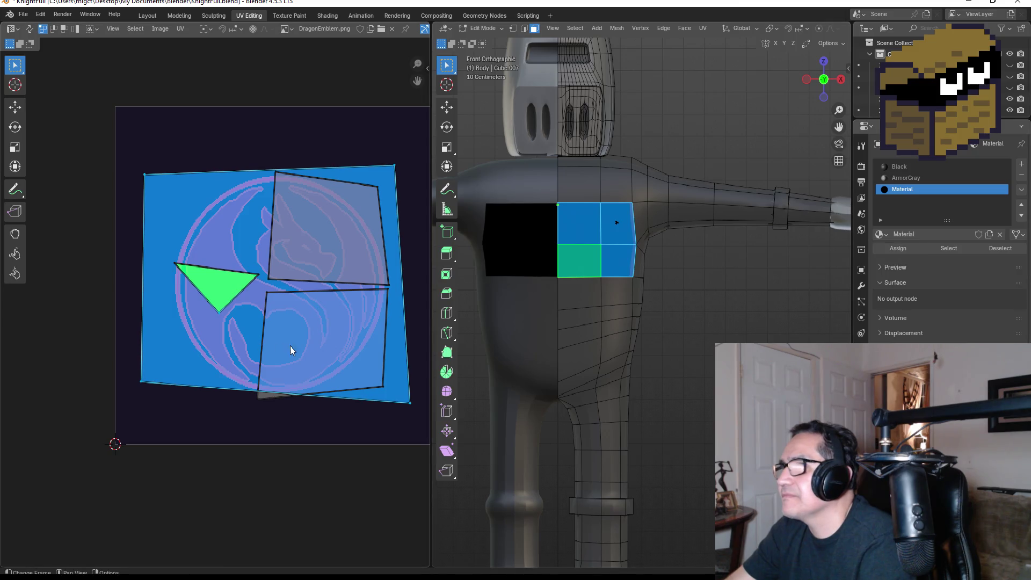
Reassign Black to those faces, then give only the upper-left chest face the emblem material
left_click(207, 292)
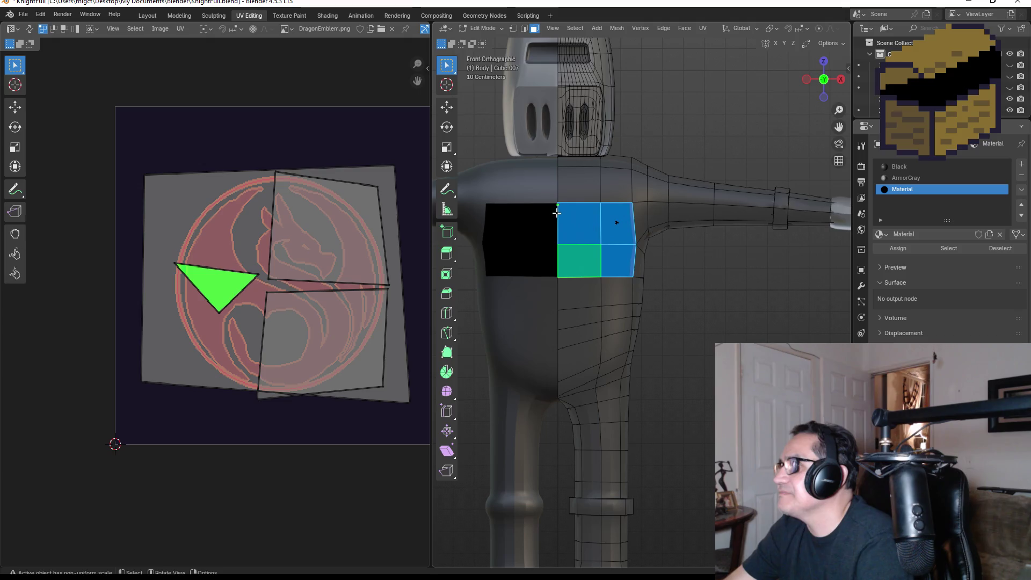
left_click(924, 177)
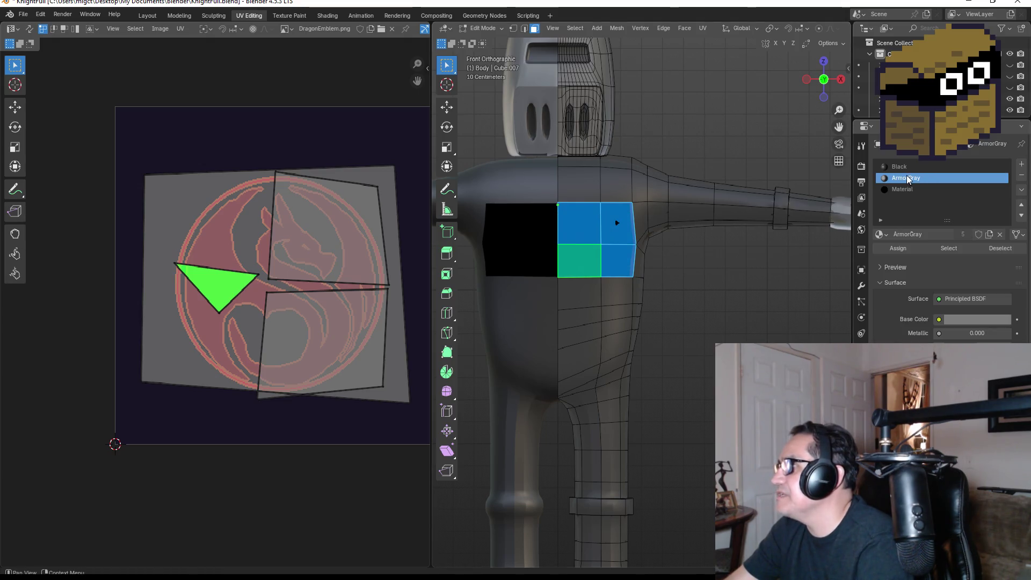
left_click(908, 167)
left_click(907, 248)
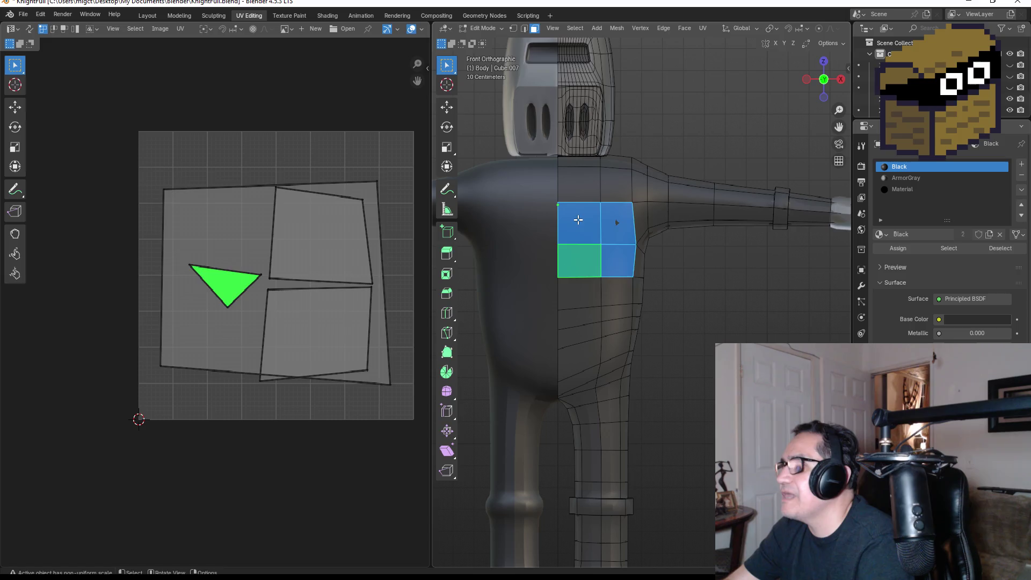
left_click(578, 219)
left_click(913, 191)
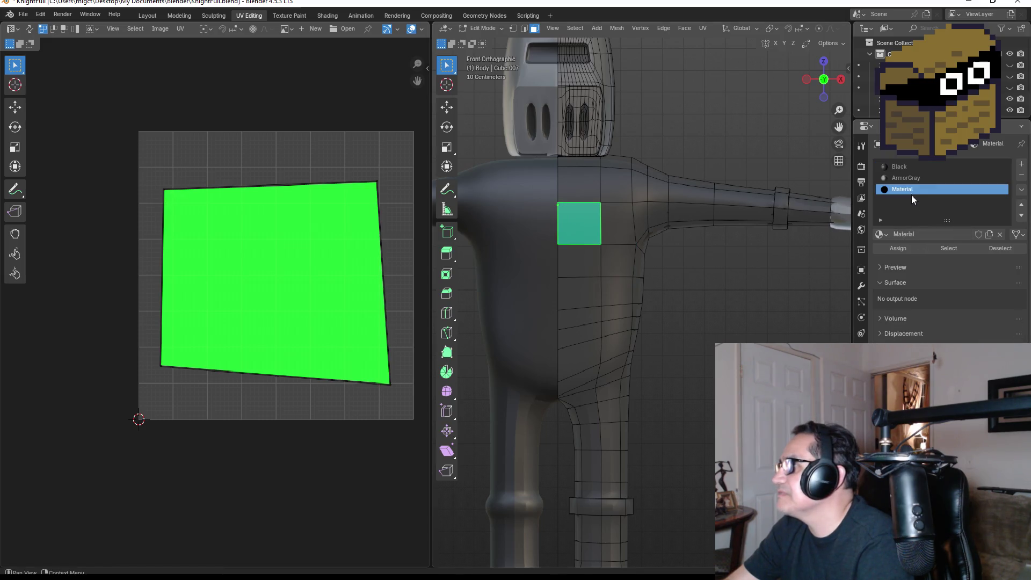
left_click(907, 250)
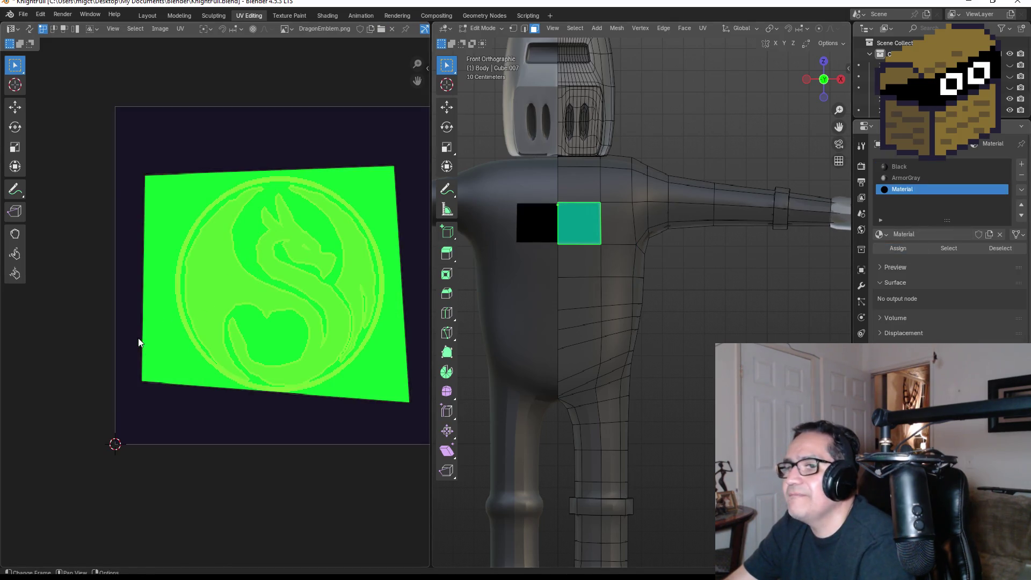
Pull the chest face's lower-left UV corner inward
left_click(181, 393)
key("g")
left_click(235, 369)
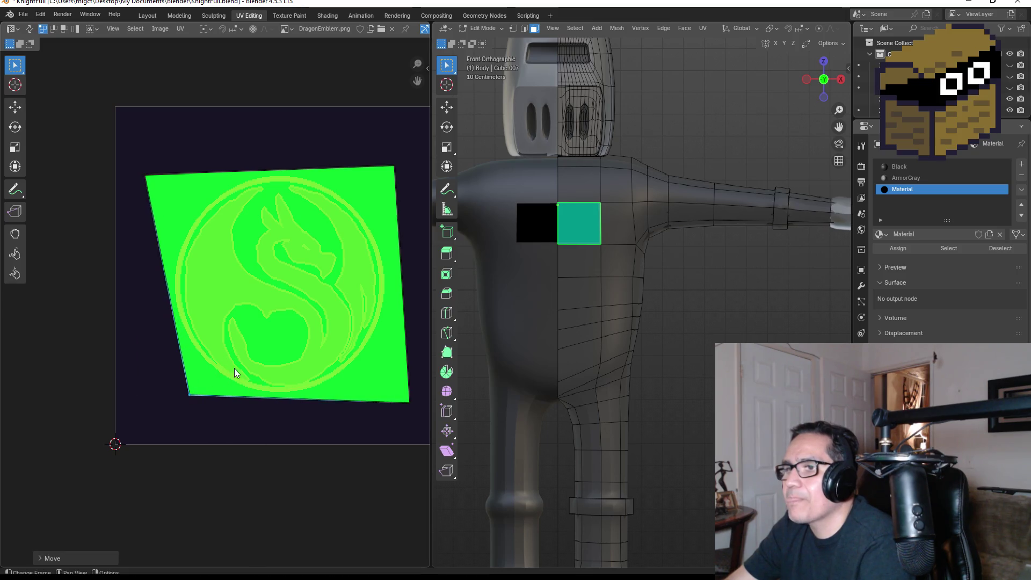
left_click(189, 393)
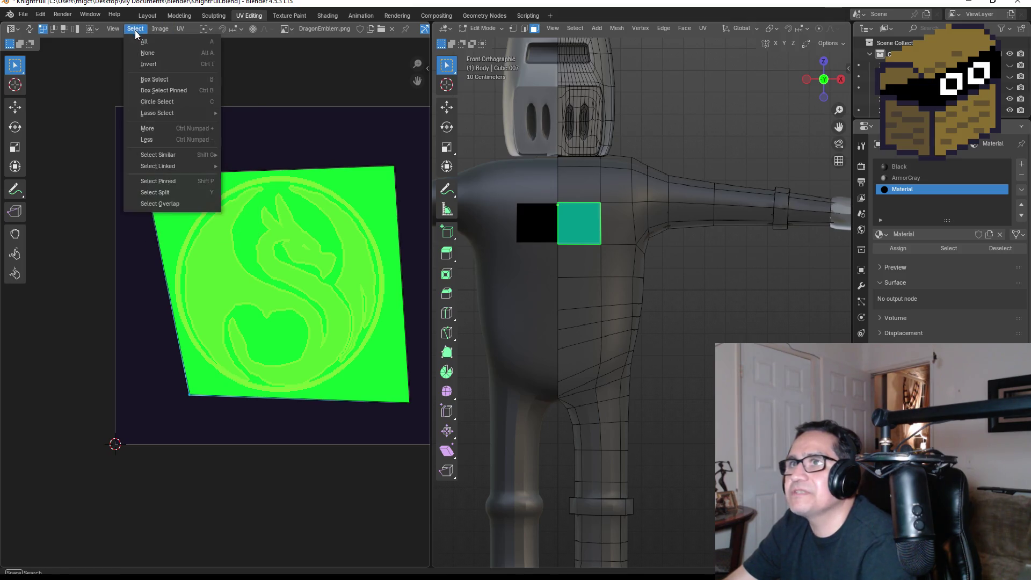
Box-select all corners of the emblem UV face
left_click(144, 42)
left_click(136, 28)
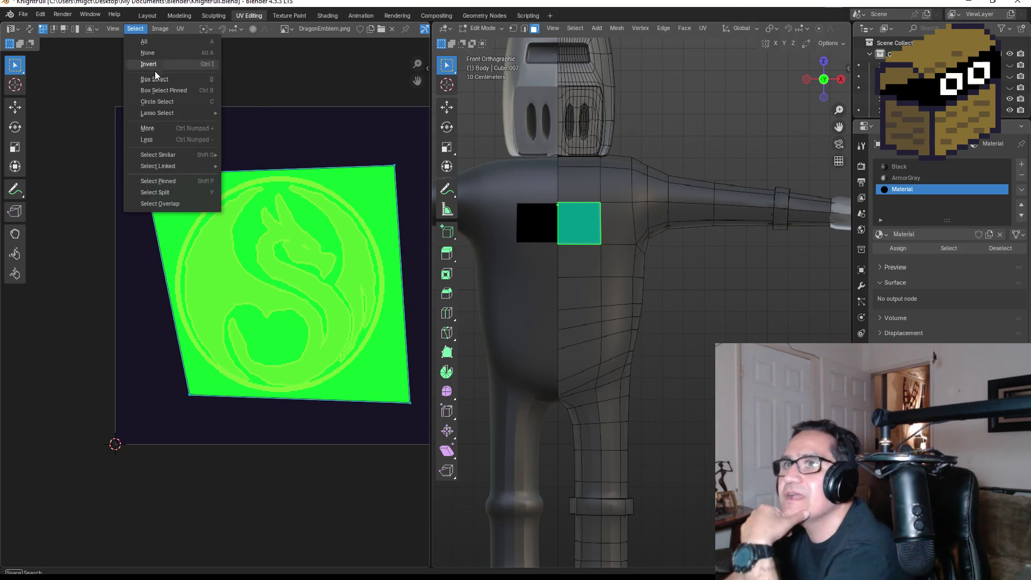
left_click(176, 80)
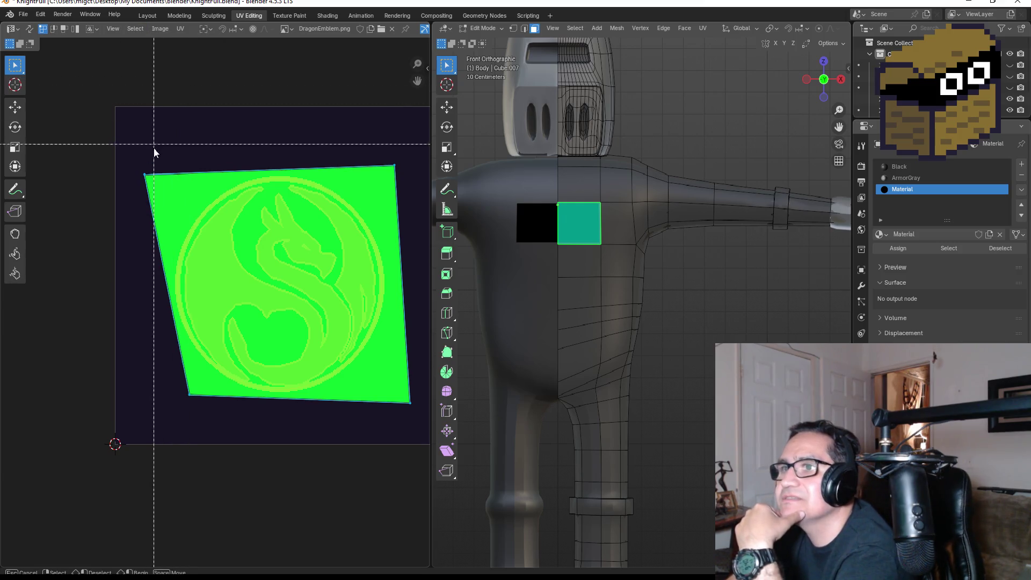
mouse_move(144, 166)
left_mouse_down()
mouse_move(267, 304)
mouse_move(404, 418)
mouse_move(420, 414)
left_mouse_up()
left_click(131, 29)
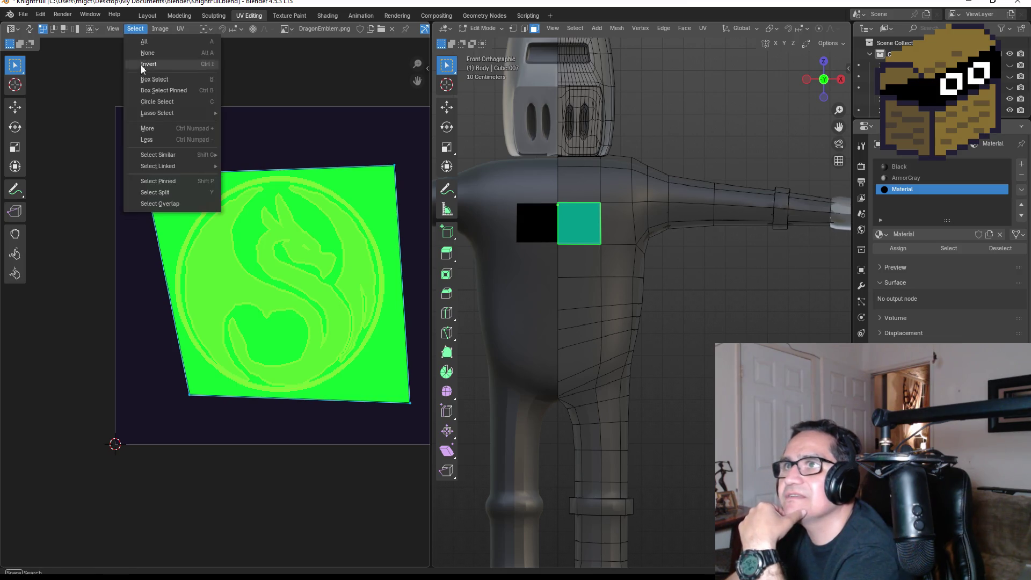
Flip the DragonEmblem.png image horizontally and select the right chest face
left_click(114, 33)
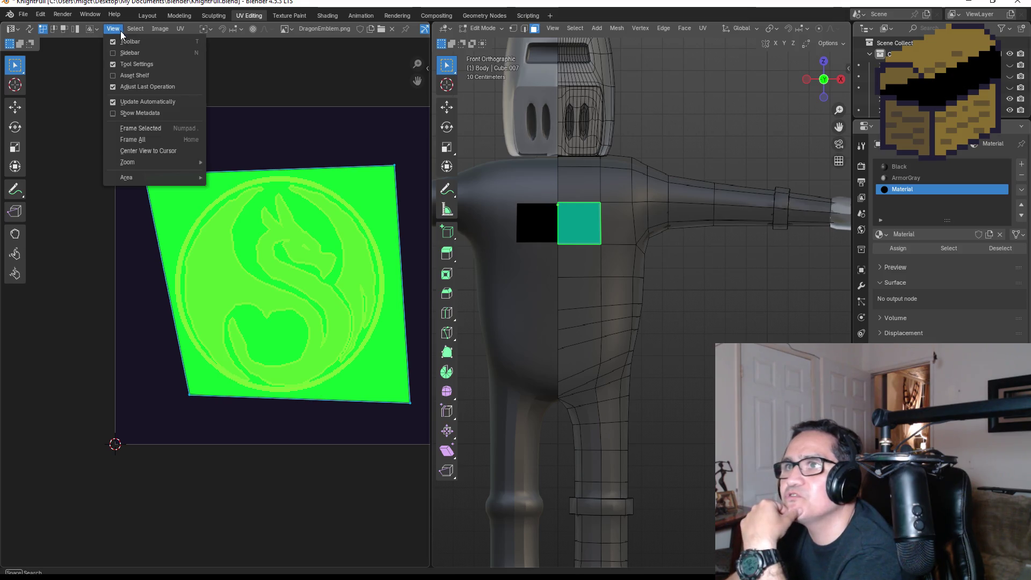
mouse_move(158, 30)
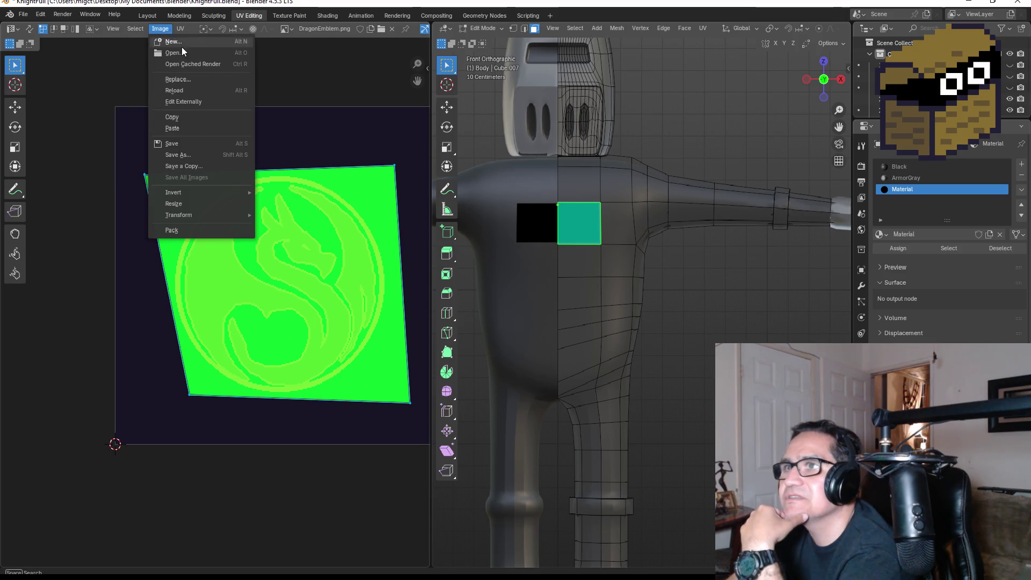
mouse_move(208, 192)
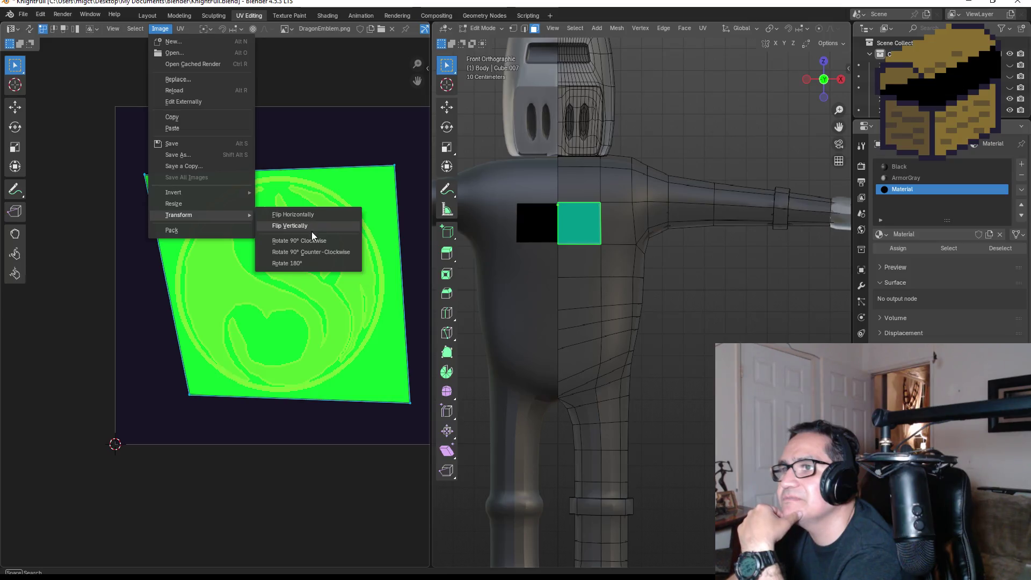
left_click(308, 211)
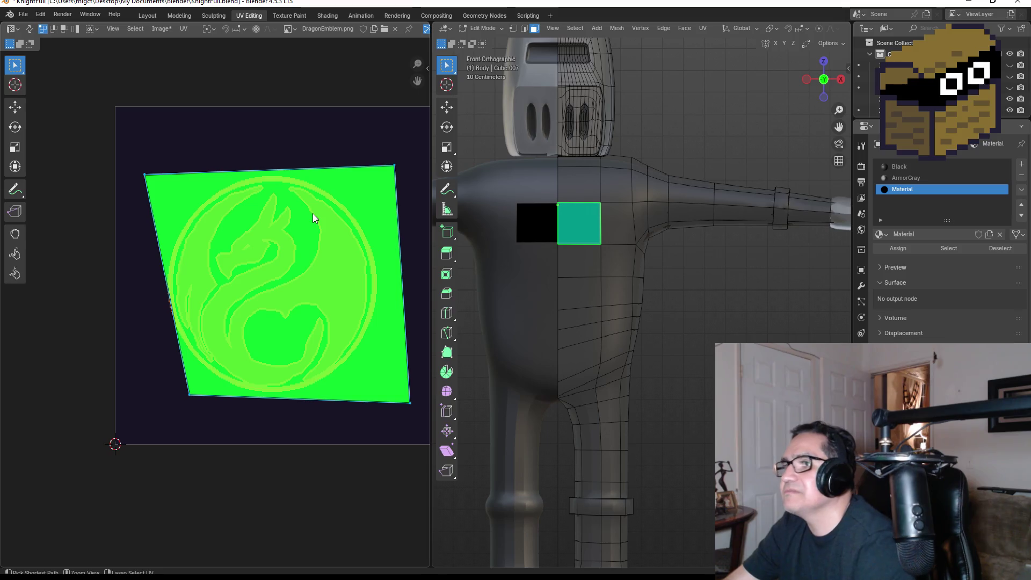
left_click(619, 225)
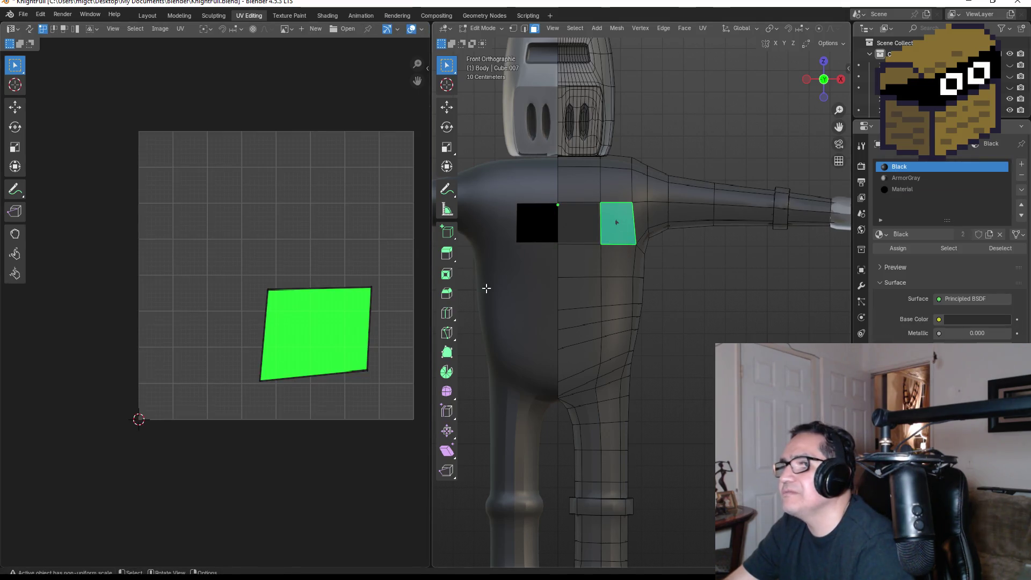
Reselect the chest face and flip the DragonEmblem image back horizontally
left_click(581, 221)
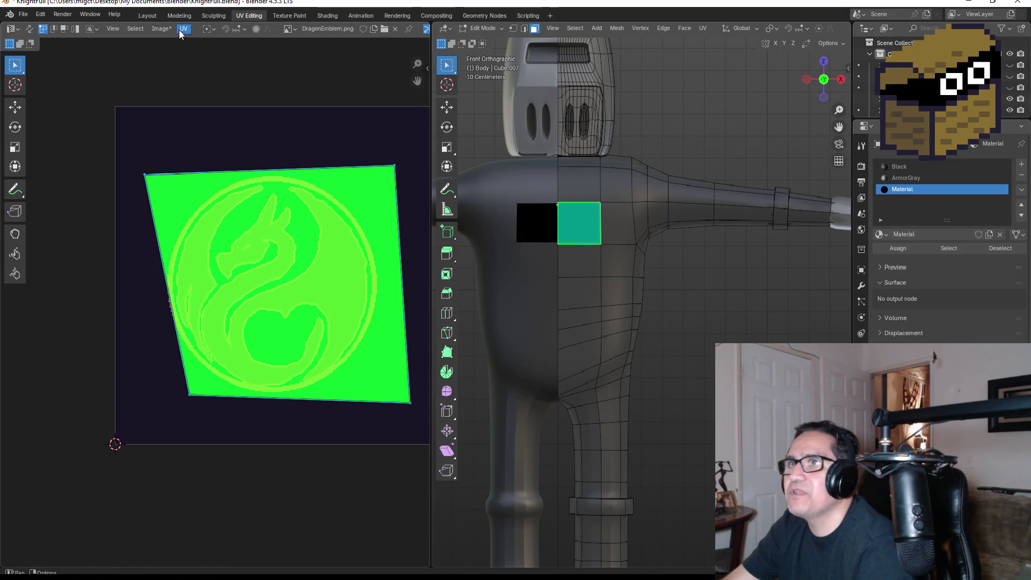
left_click(164, 29)
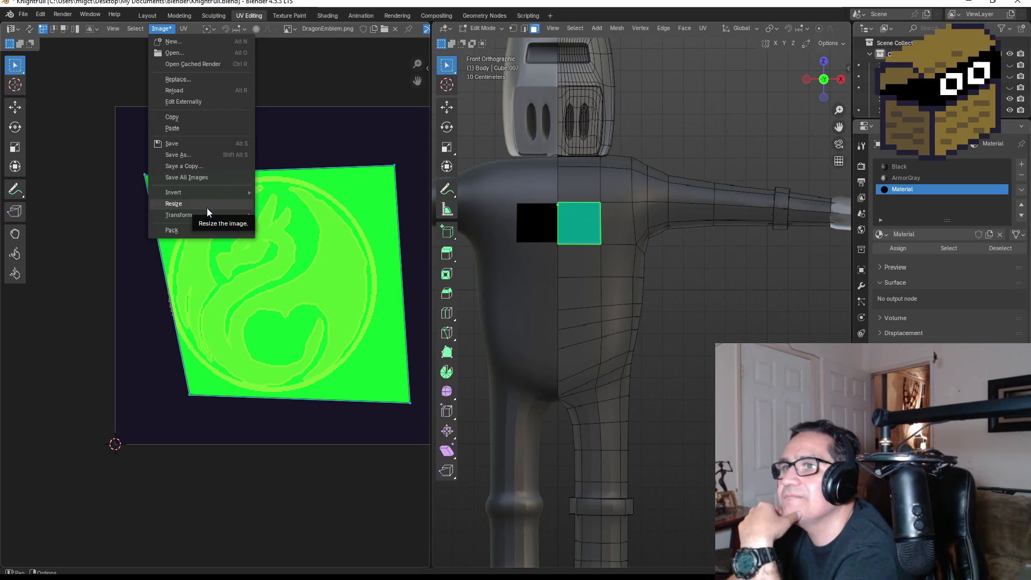
mouse_move(207, 216)
left_click(290, 215)
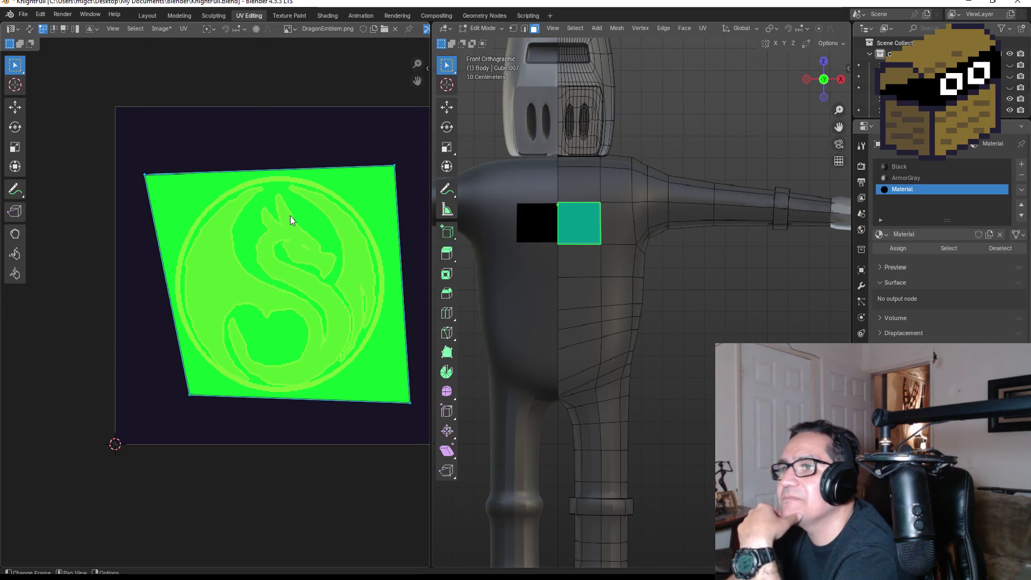
Deselect the UV island and move its top-left corner to the right over the emblem
left_click(133, 26)
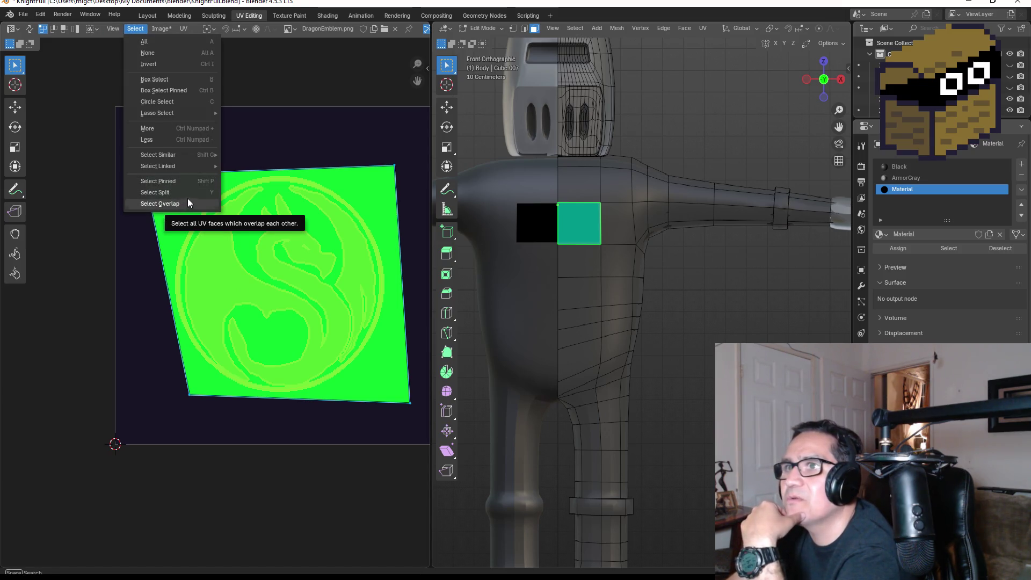
mouse_move(185, 34)
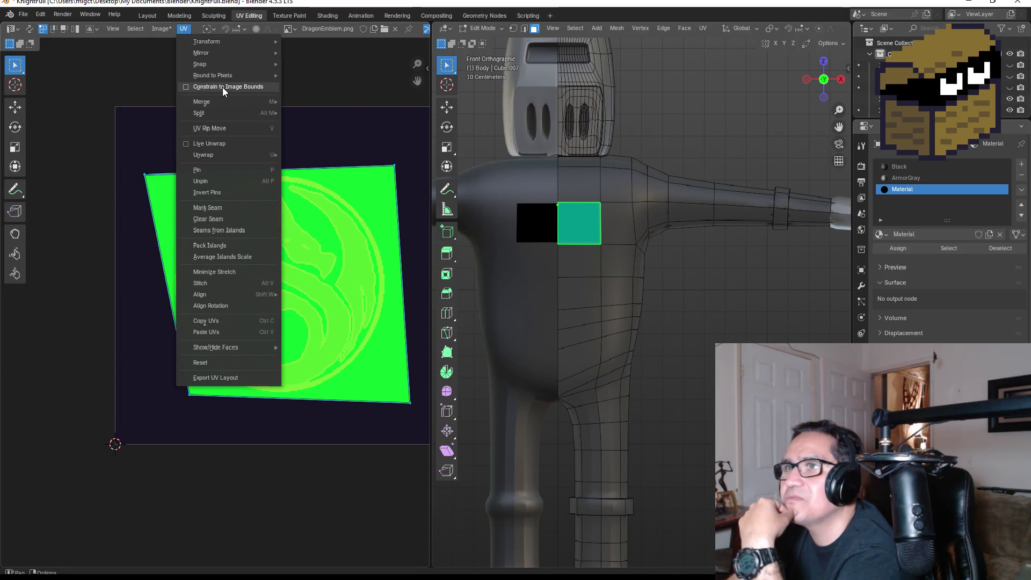
mouse_move(234, 110)
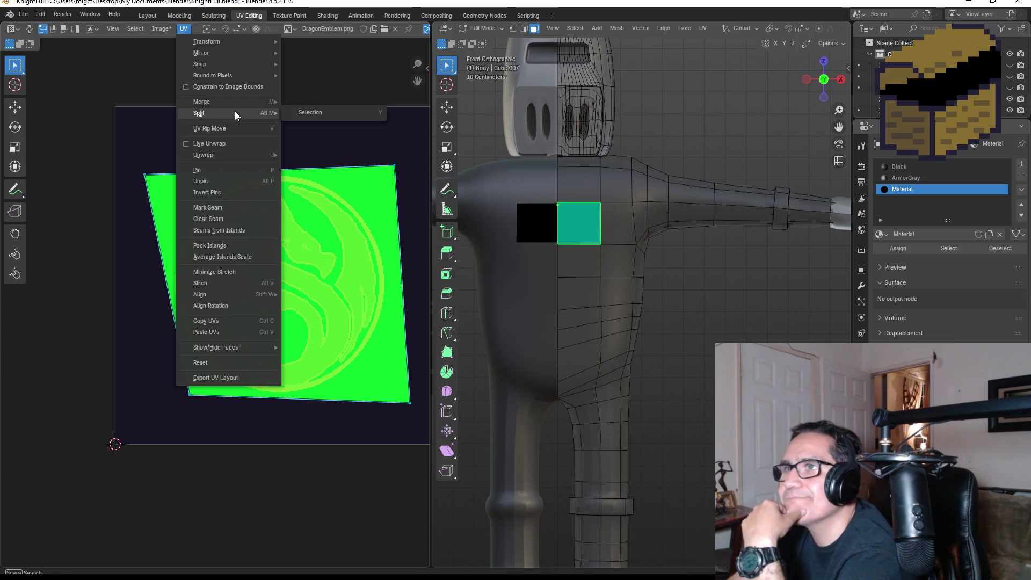
left_click(365, 208)
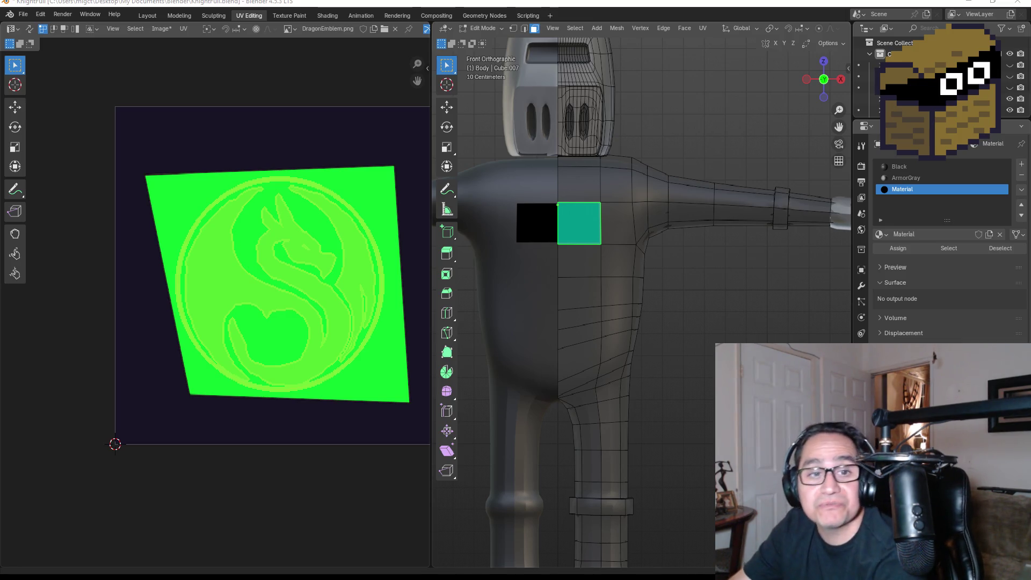
left_click_drag(138, 168, 177, 197)
key("g")
left_click(215, 197)
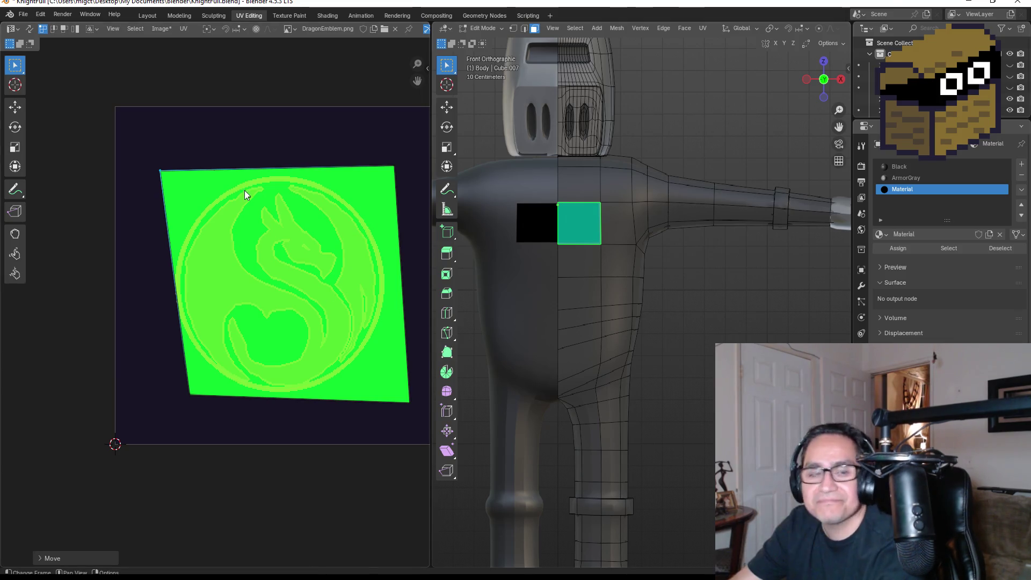
left_click(213, 15)
Delete the DragonEmblem image texture node from the emblem material in Shading
left_click(286, 18)
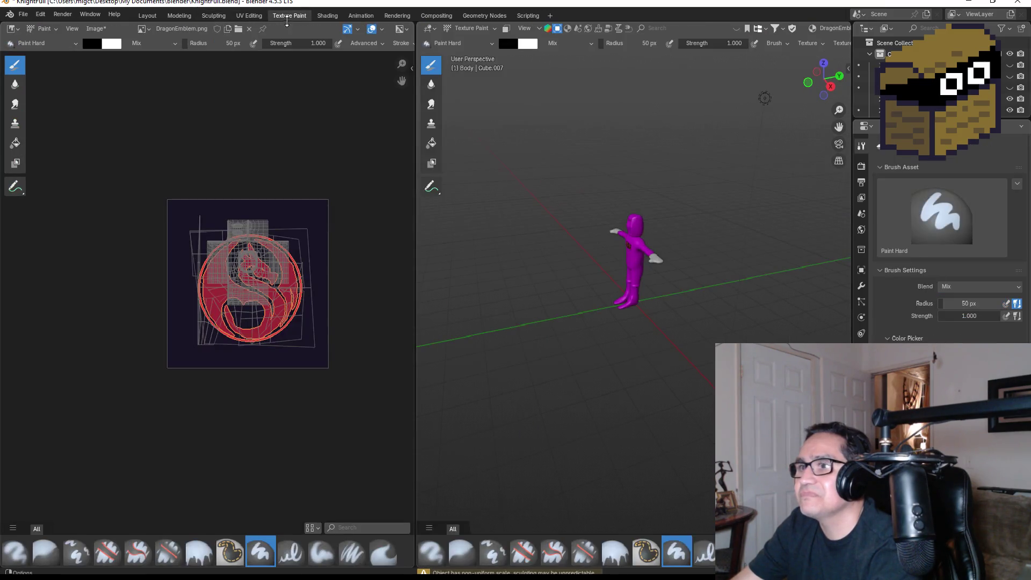
left_click(321, 15)
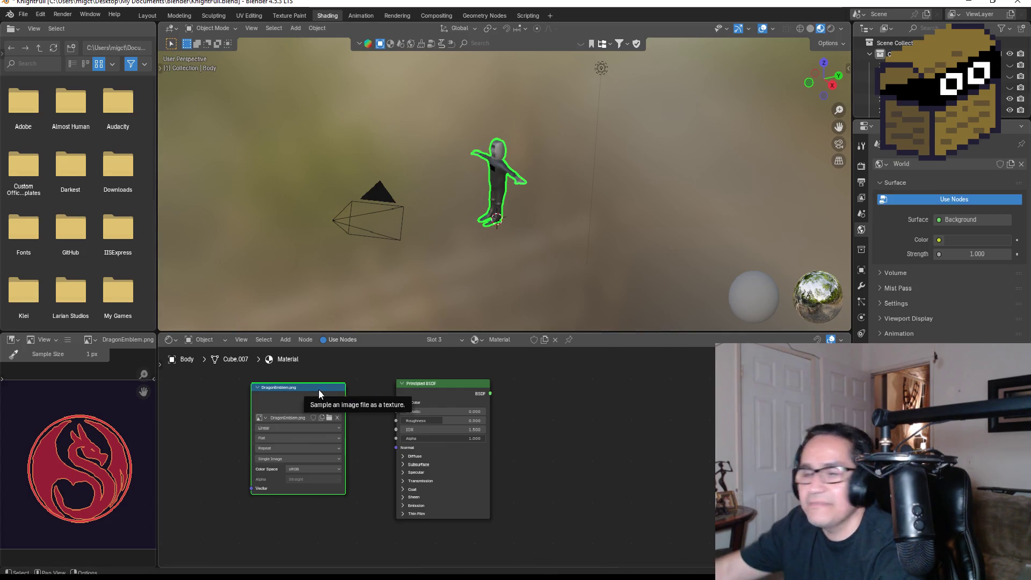
key("x")
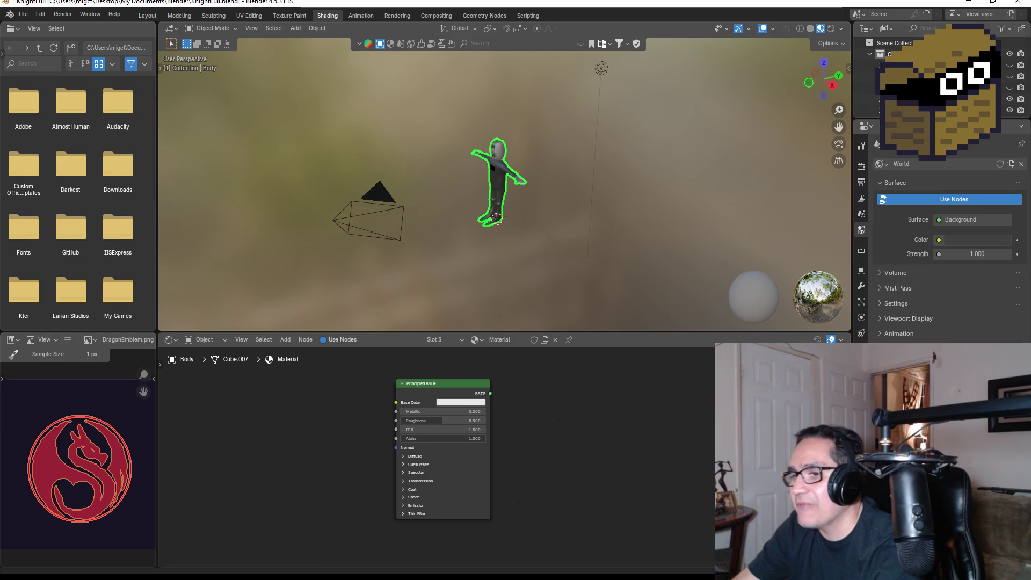
In the pixel editor, erase the emblem's dark background to transparency and save DragonEmblem.png
key("alt+Tab")
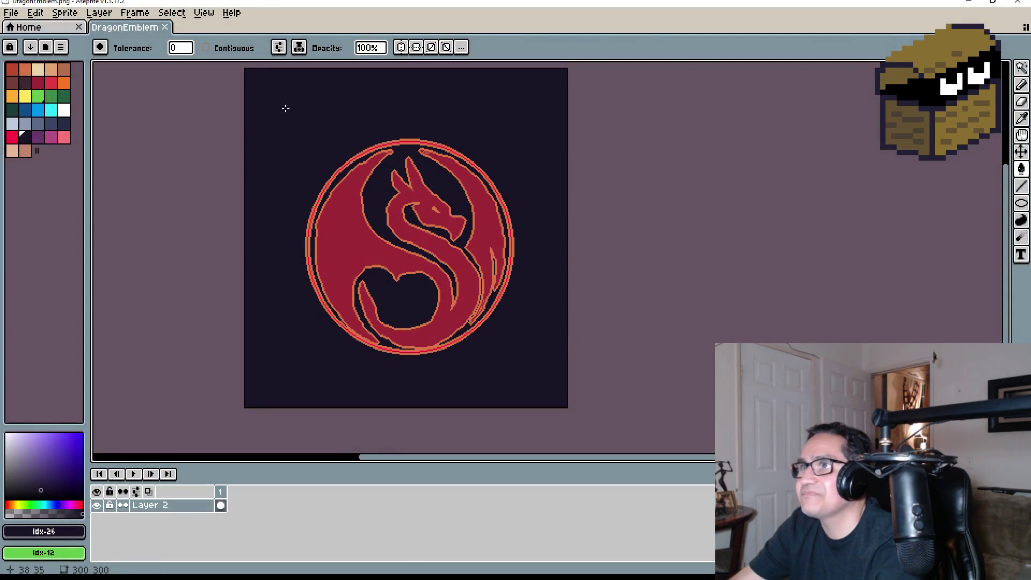
left_click(286, 110)
key("Delete")
key("ctrl+shift+i")
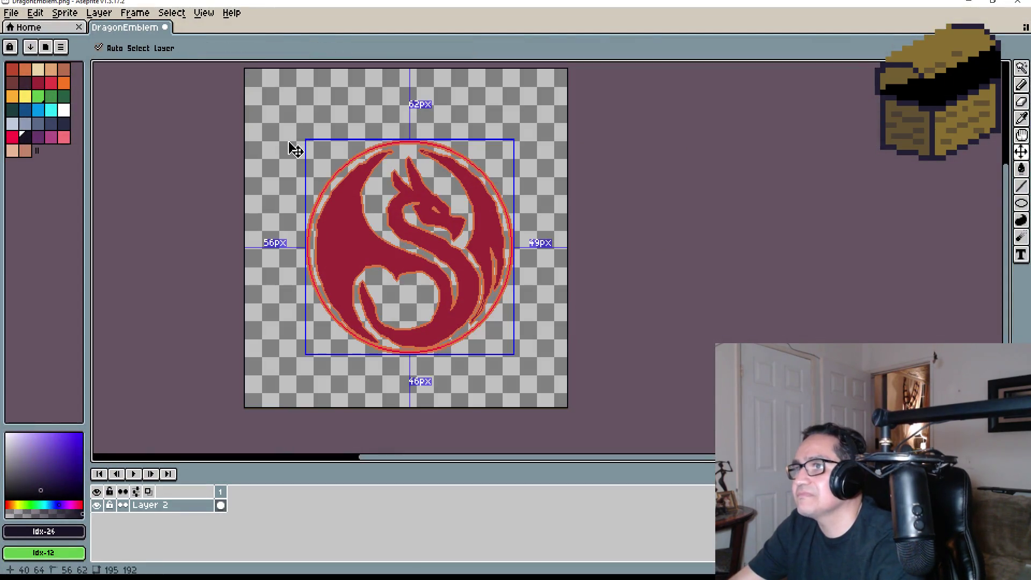
key("ctrl+d")
left_click(13, 13)
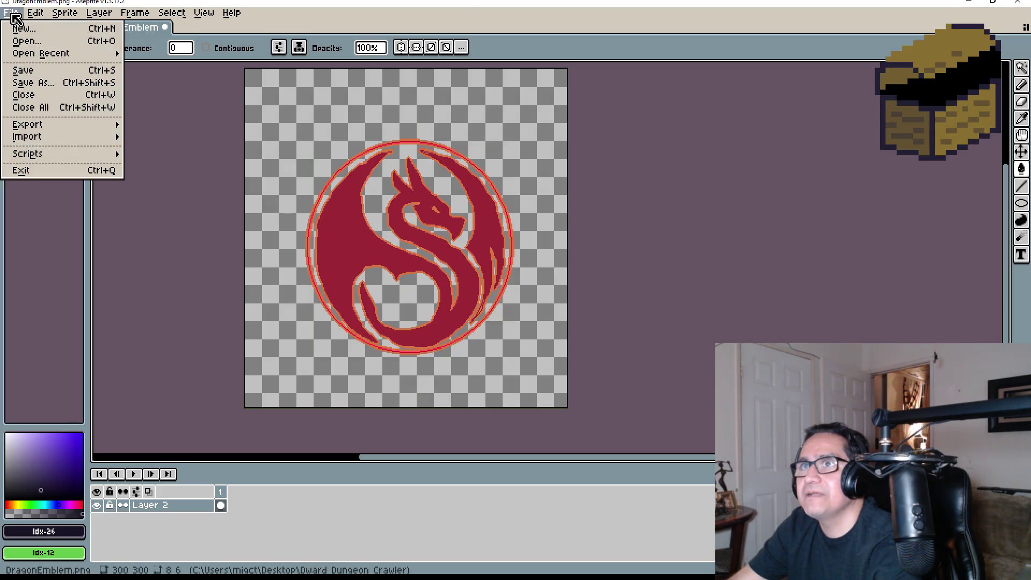
left_click(47, 72)
left_click(973, 3)
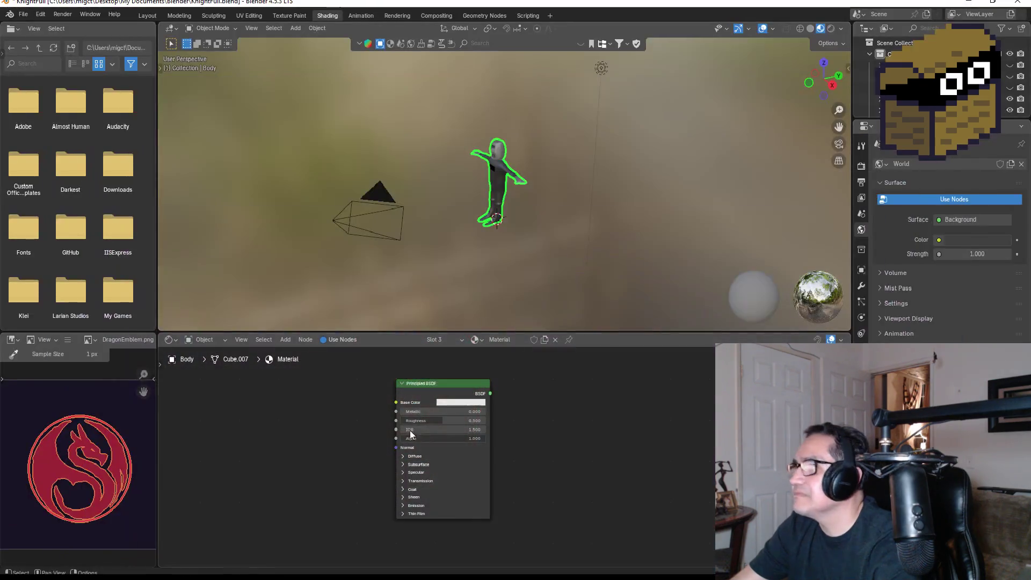
Import DragonEmblem.png from its folder as an image texture node linked to Base Color
key("alt+Tab")
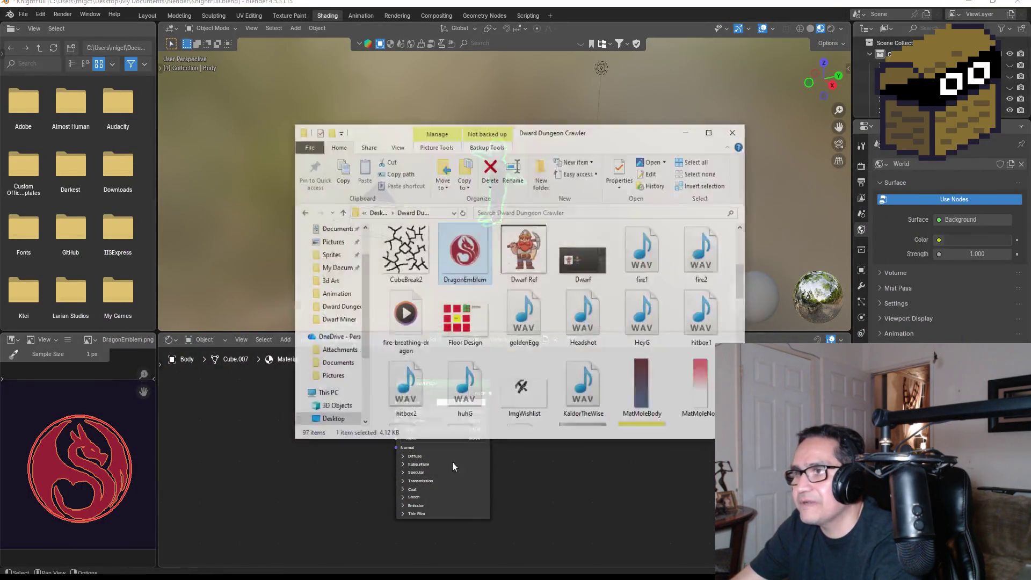
left_click_drag(485, 231, 209, 539)
left_click_drag(271, 471, 298, 469)
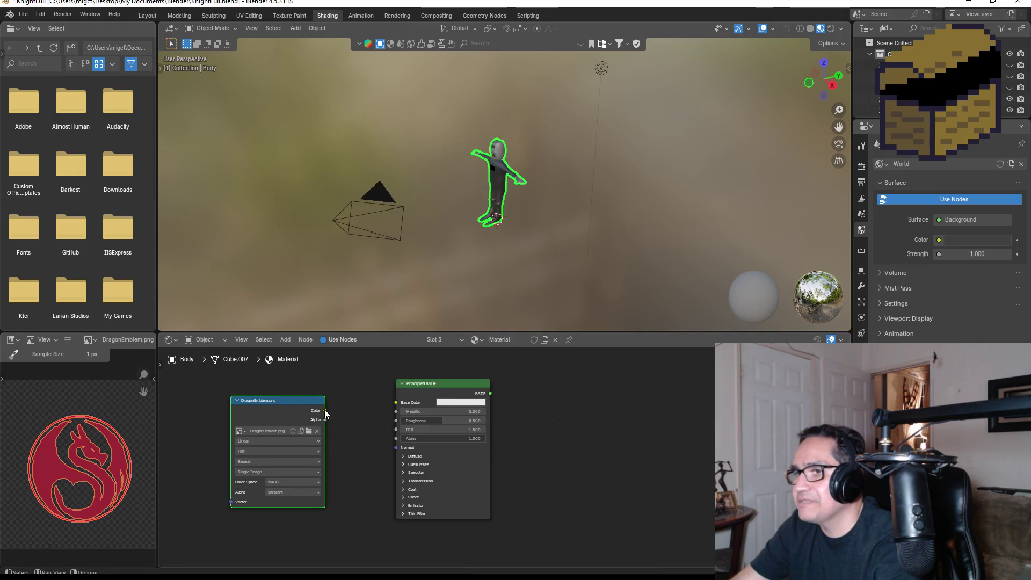
left_click_drag(396, 399, 395, 399)
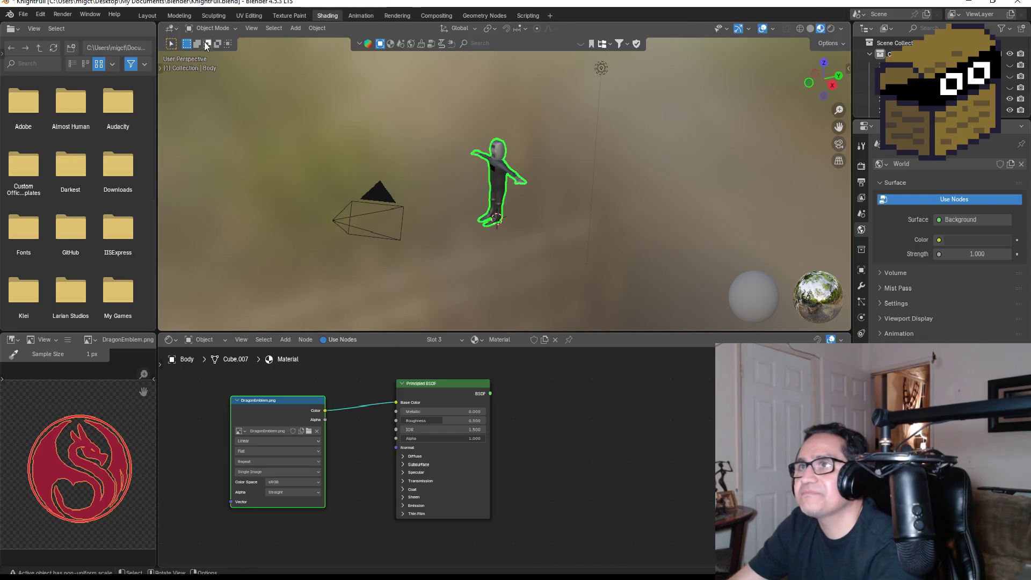
left_click(146, 16)
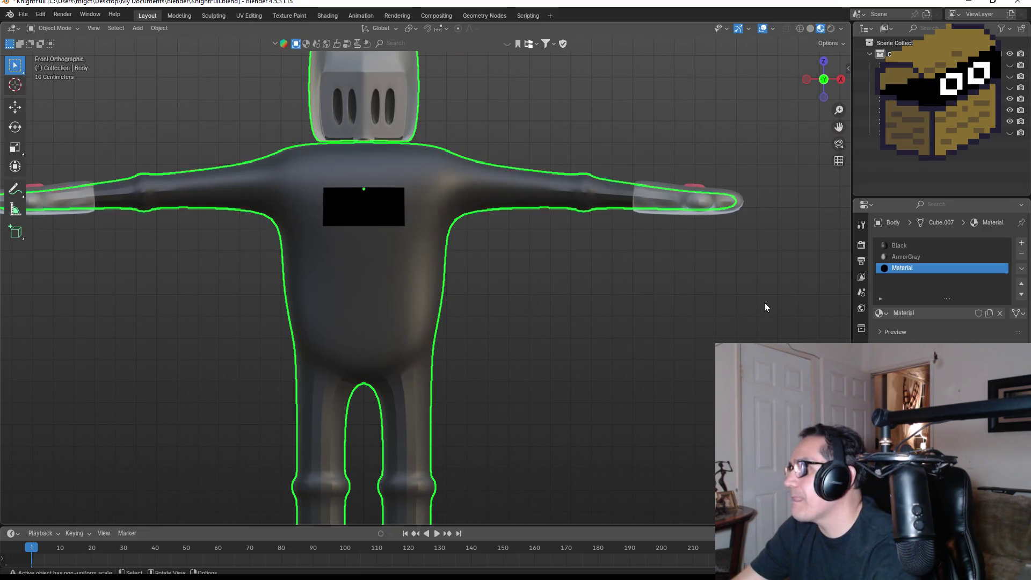
In Edit Mode, assign ArmorGray and then the emblem material to the black chest face
key("Tab")
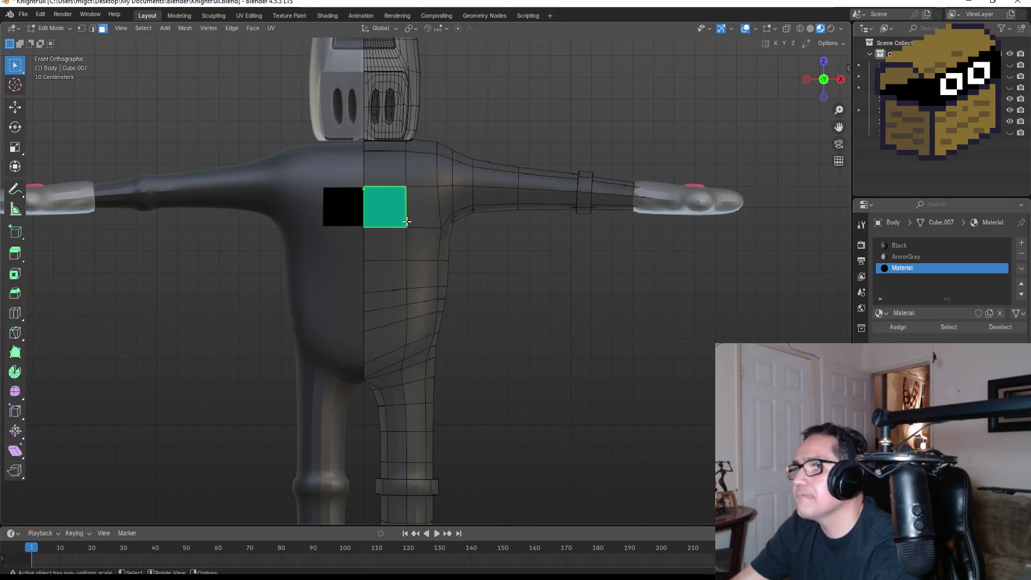
left_click(901, 256)
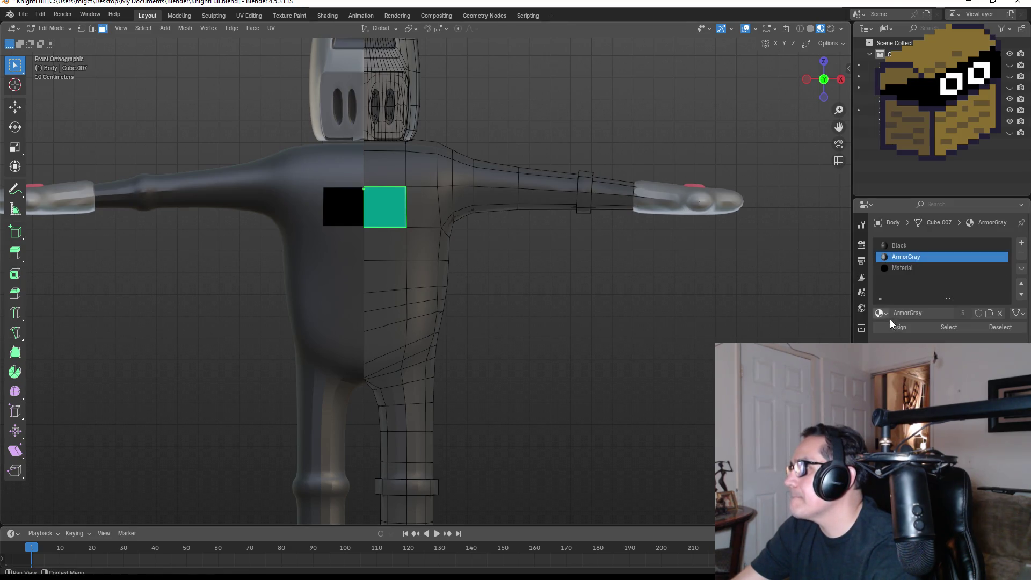
left_click(901, 326)
left_click(901, 268)
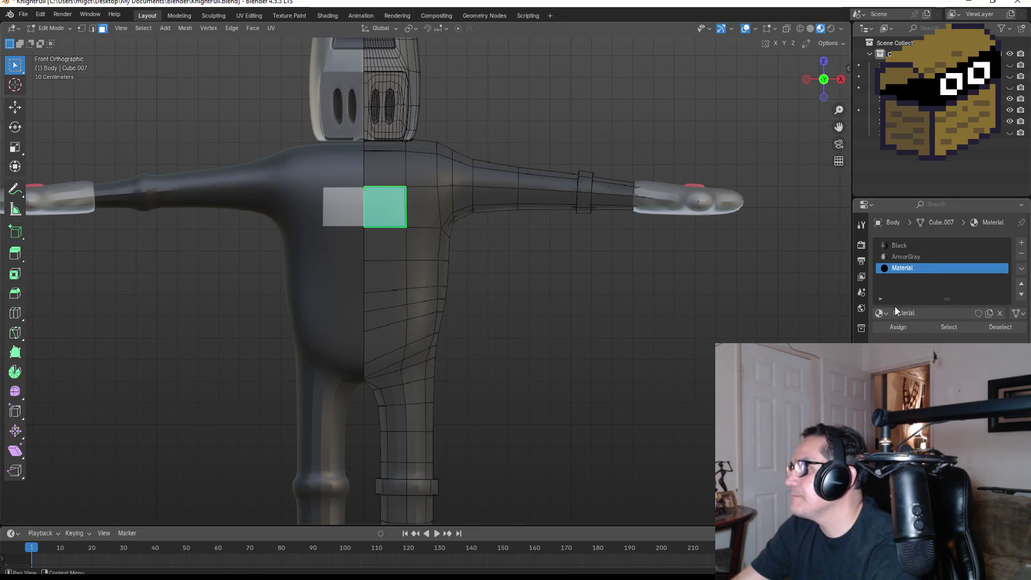
left_click(900, 327)
Assign the emblem material to four chest faces, then select the two upper ones
left_click(433, 226)
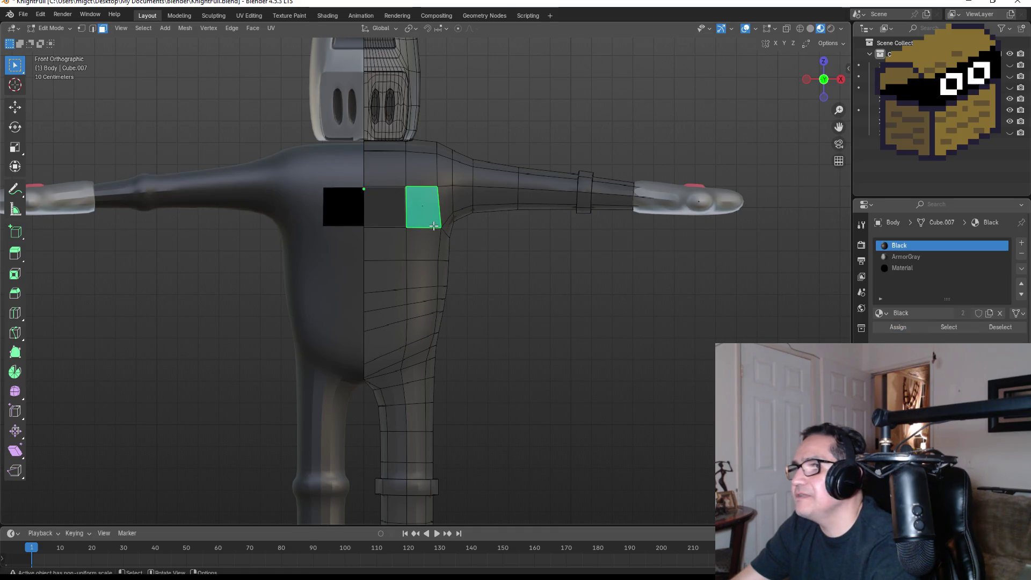
left_click_drag(378, 205, 432, 259, "shift")
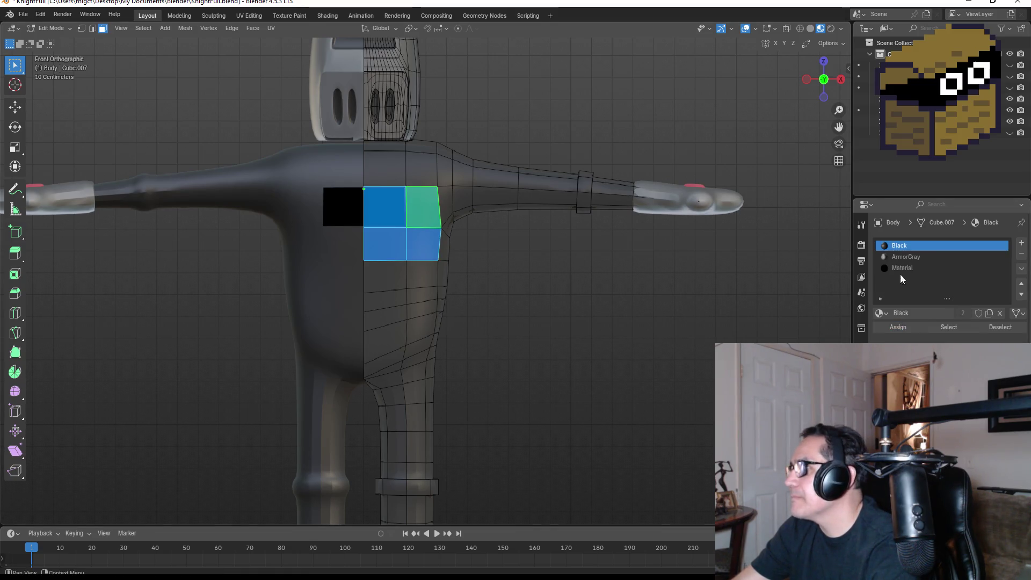
left_click(901, 268)
left_click(900, 326)
left_click(519, 290)
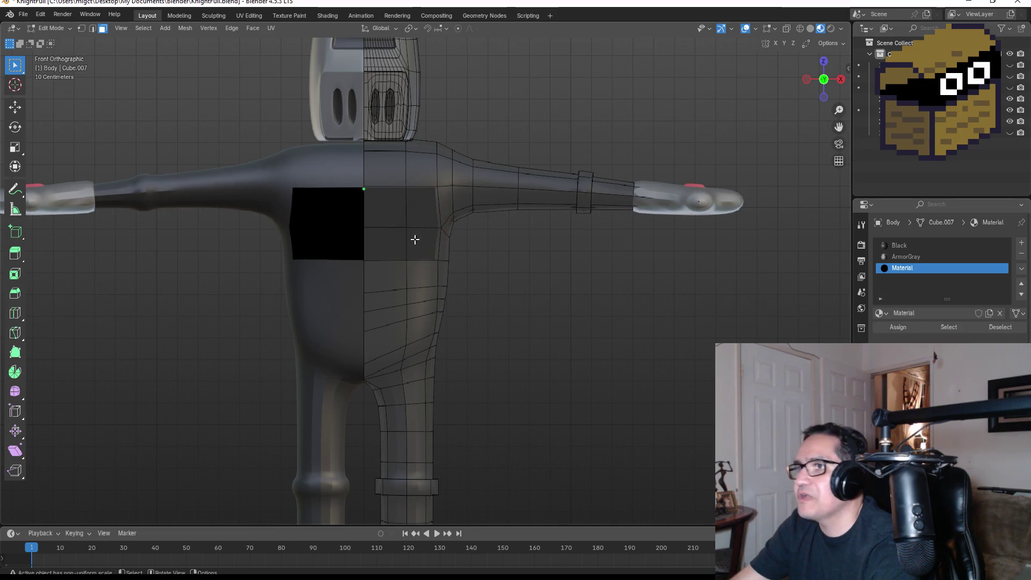
left_click_drag(376, 196, 410, 212)
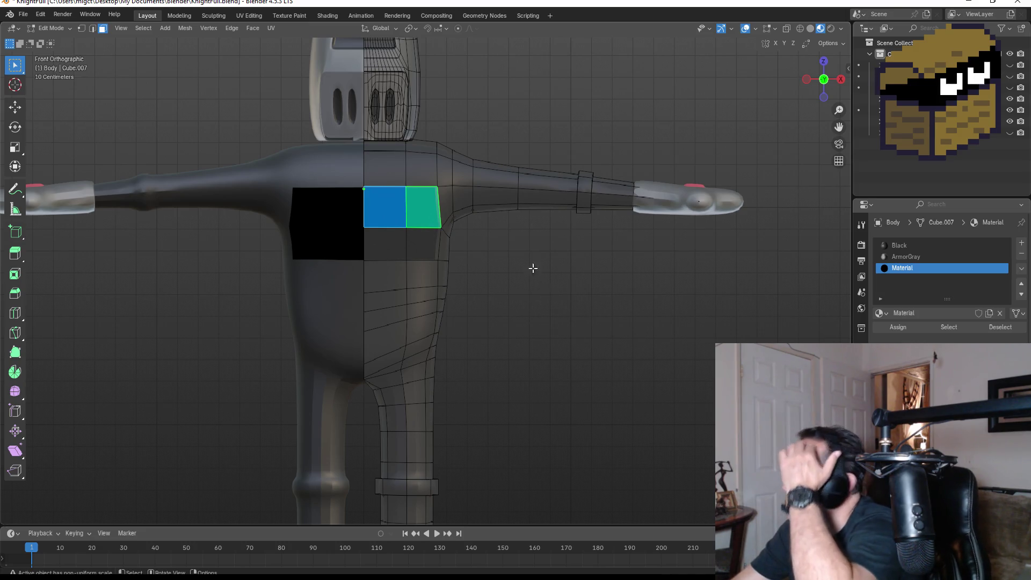
left_click(248, 15)
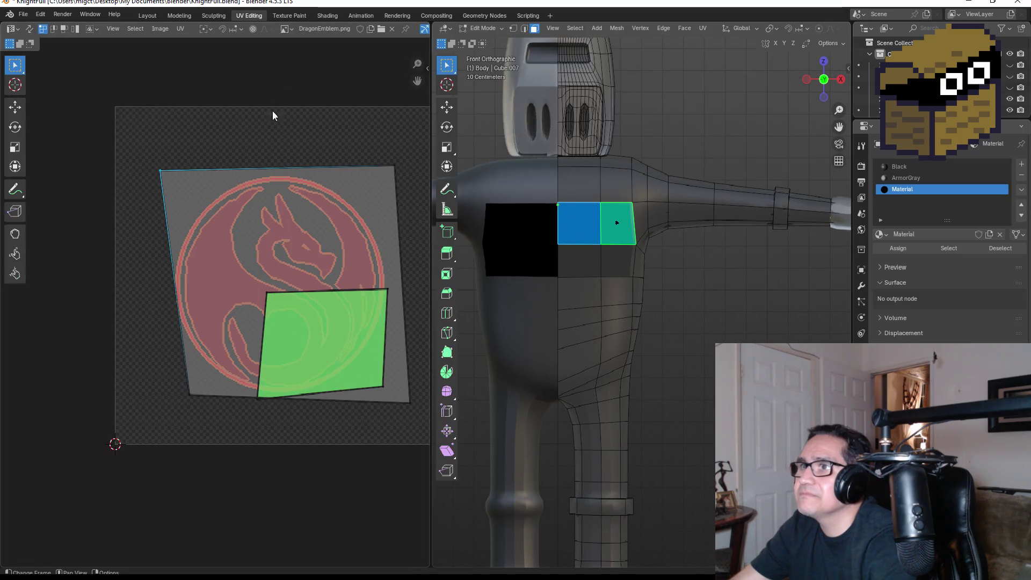
Reposition the upper inner chest face's bottom-right and top-right UV corners over the emblem
left_click(563, 229)
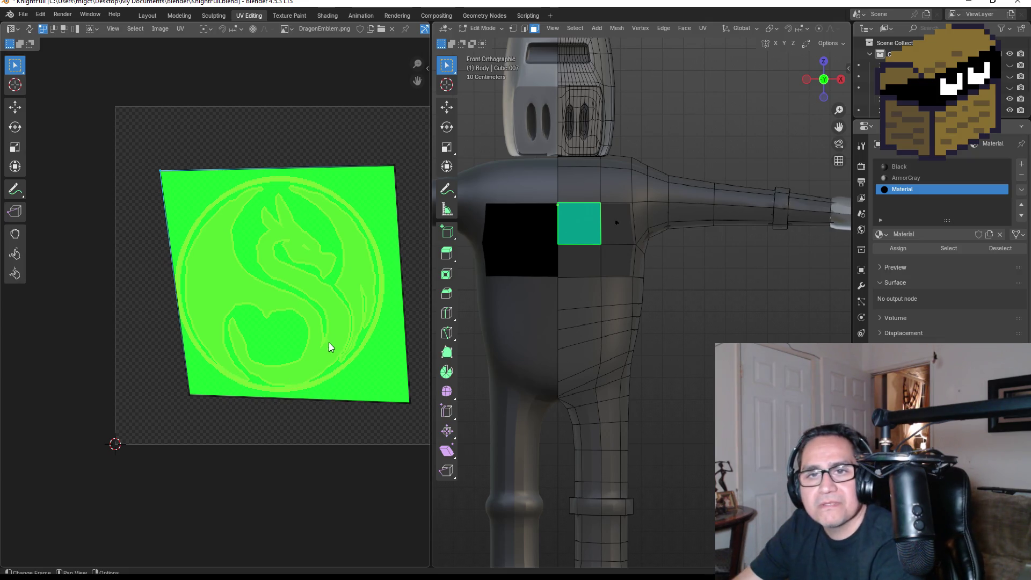
left_click_drag(357, 400, 421, 419)
key("g")
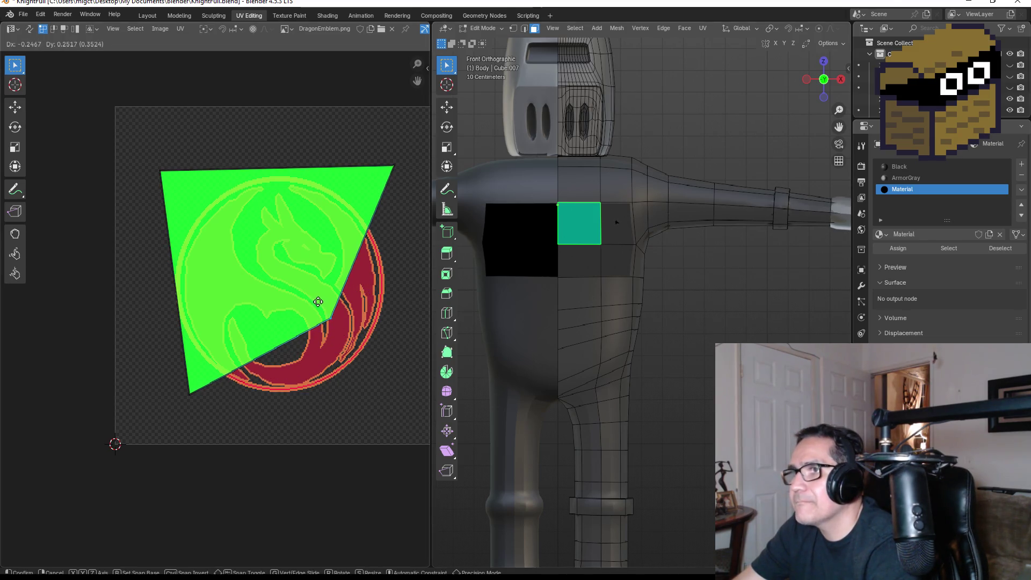
left_click(316, 295)
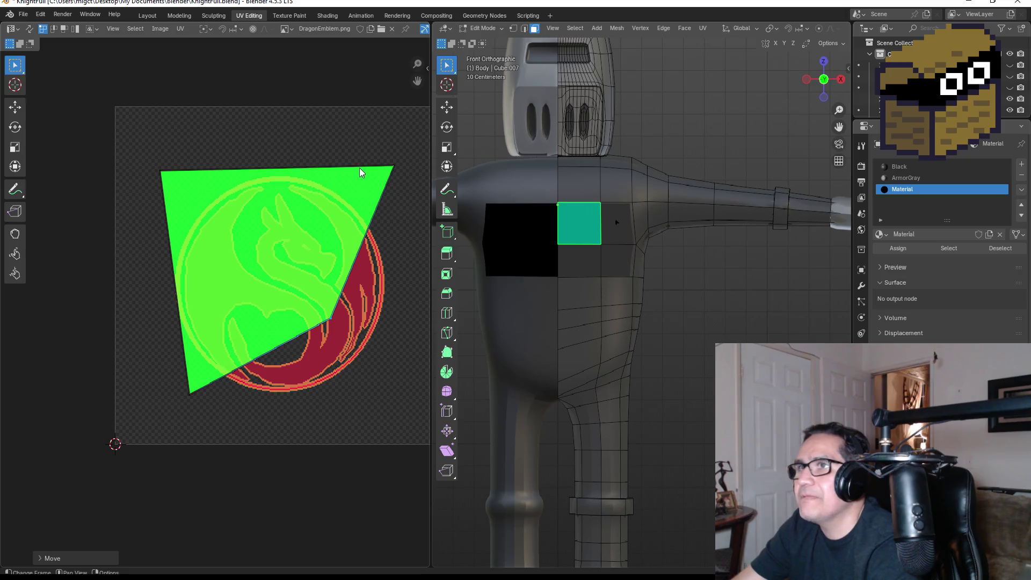
left_click_drag(372, 150, 398, 186)
key("g")
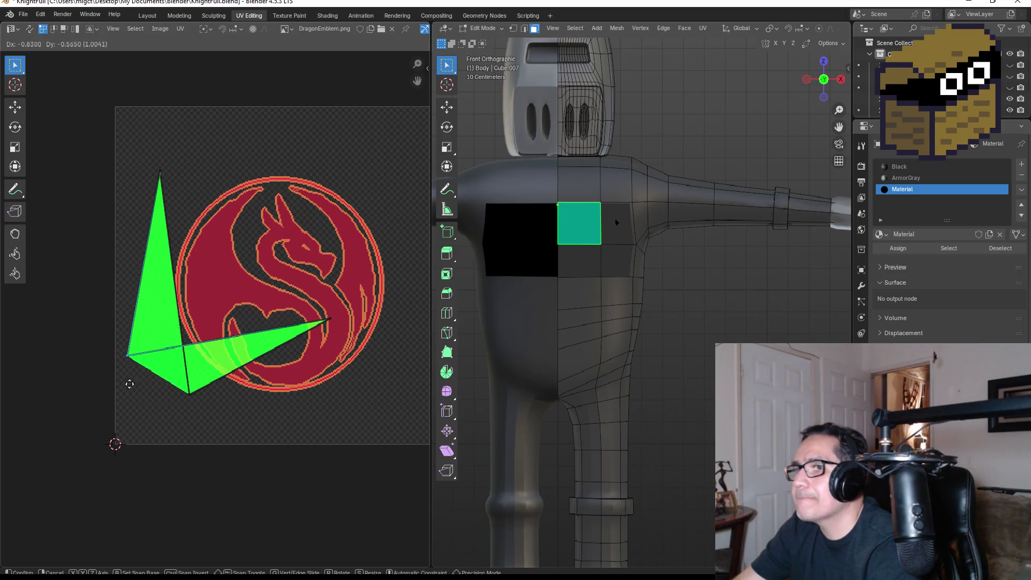
left_click(131, 428)
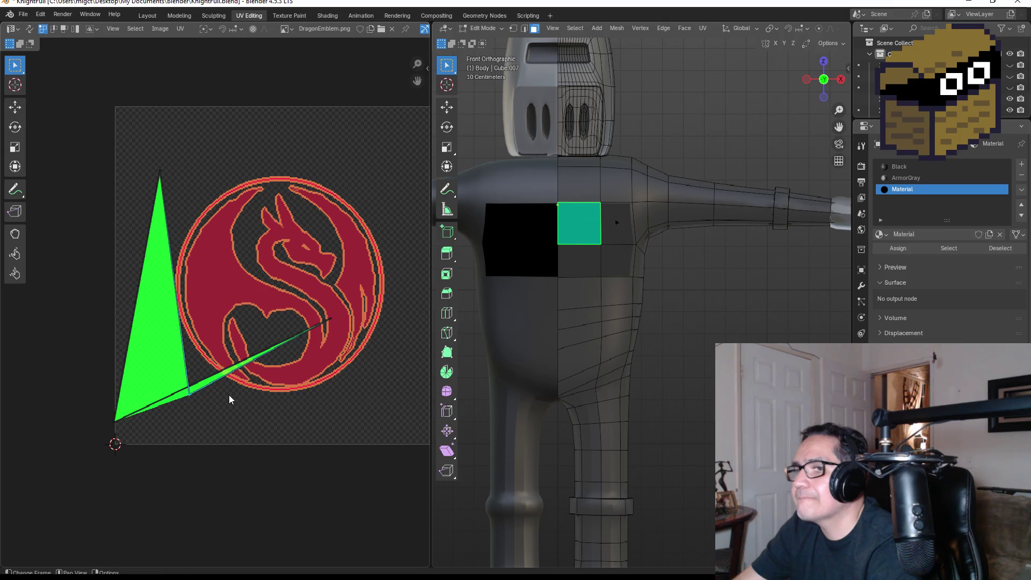
Place the remaining UV corners at the emblem's upper right, lower right and bottom left
key("g")
left_click(375, 166)
left_click(337, 319)
key("g")
left_click(377, 386)
key("b")
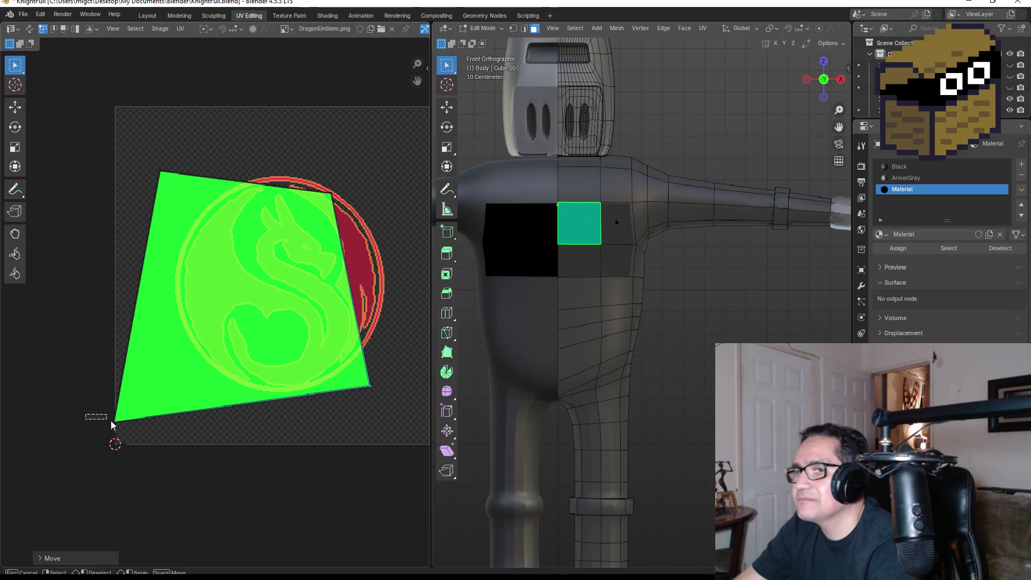
left_click_drag(91, 414, 142, 443)
key("g")
left_click(258, 388)
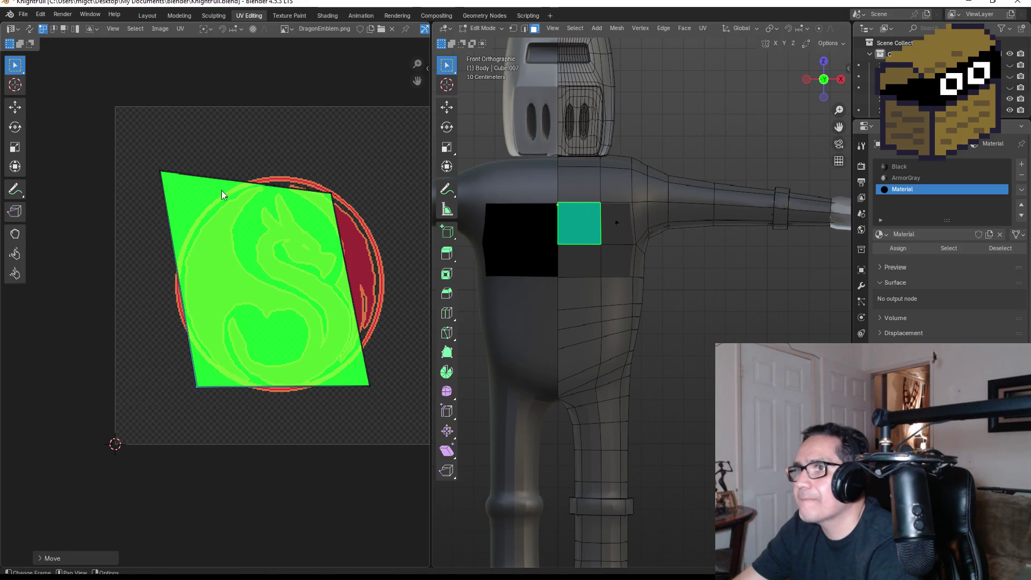
scroll(231, 198, "up", 2)
left_click(601, 245)
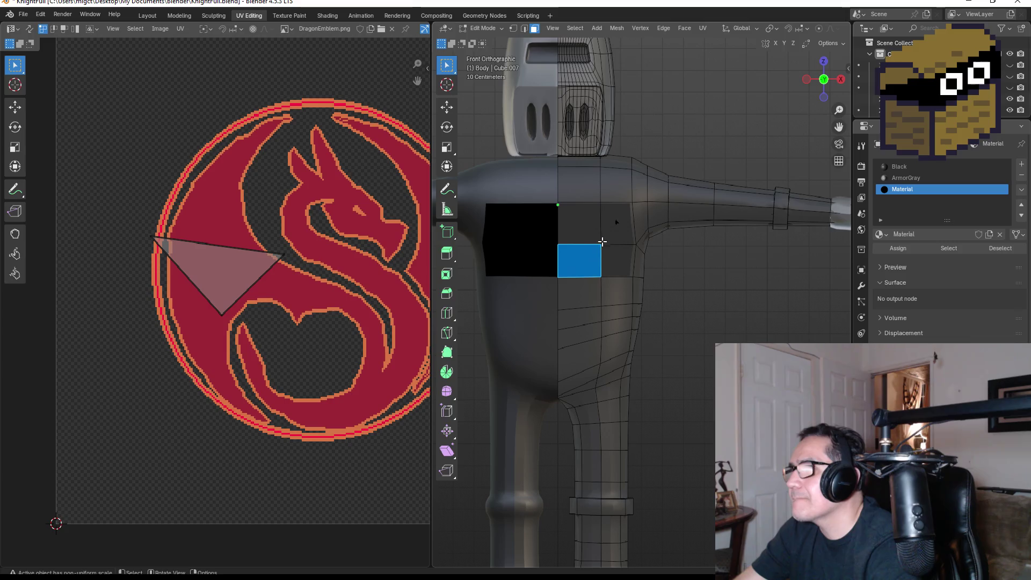
Move the UV triangle's right corner up, then select the face with the triangular UV
left_click(282, 253)
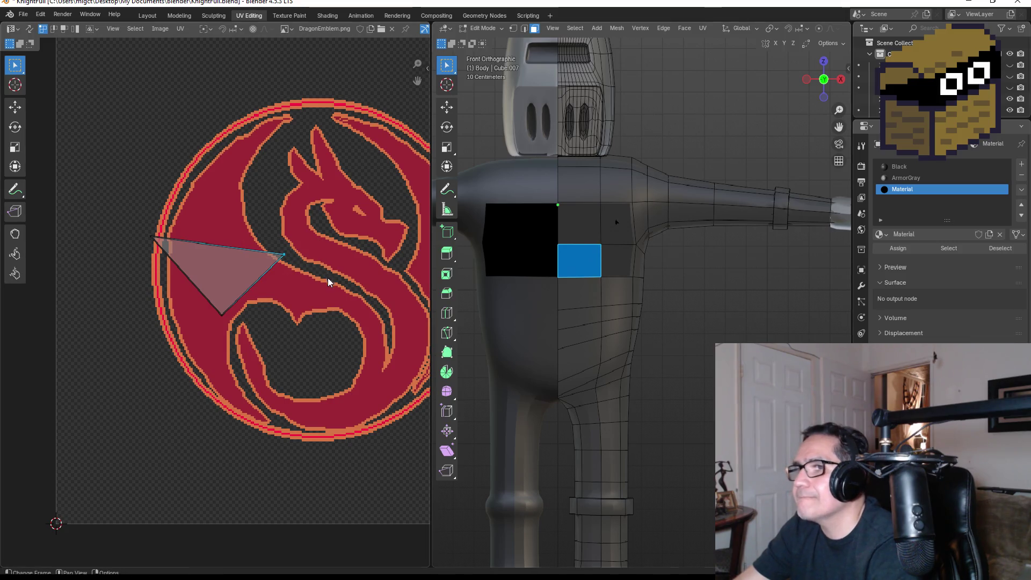
key("g")
left_click(379, 184)
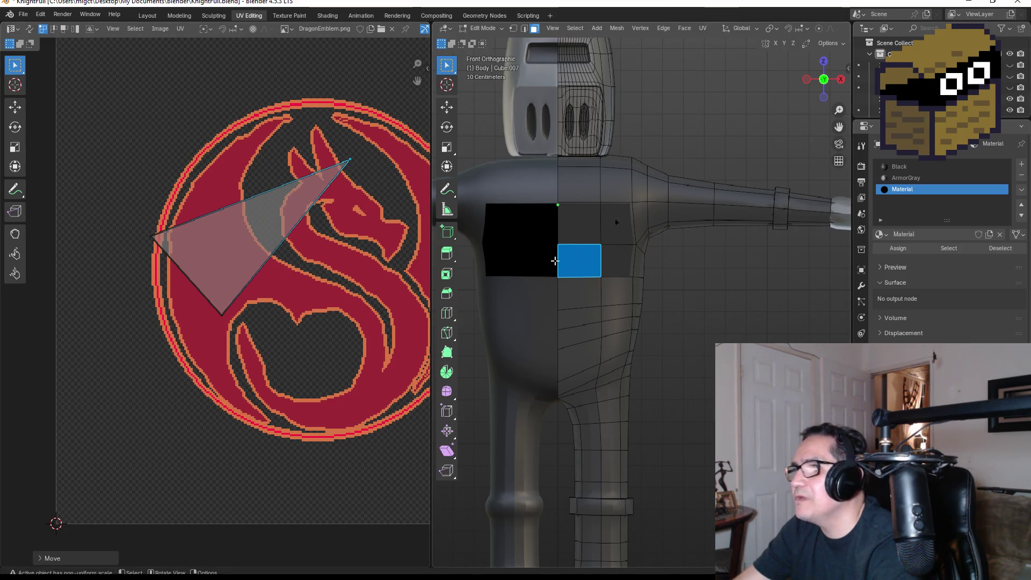
left_click(604, 228)
left_click(622, 269)
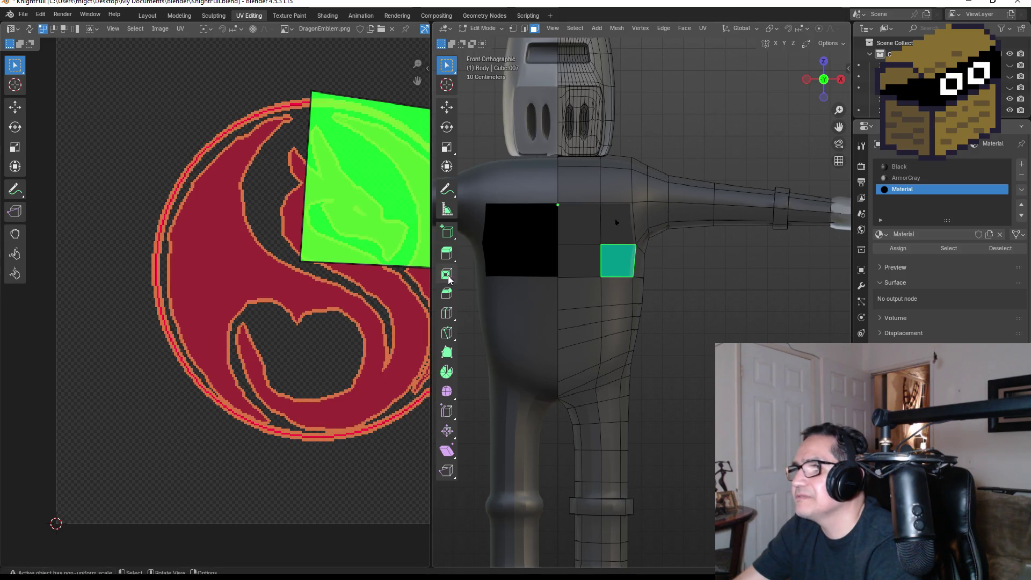
left_click(563, 263)
Pull the triangle's bottom and top-right corners inward and rotate it along the emblem's left edge
left_click_drag(237, 330, 209, 424)
mouse_move(350, 152)
left_mouse_down()
mouse_move(239, 303)
mouse_move(236, 326)
left_mouse_up()
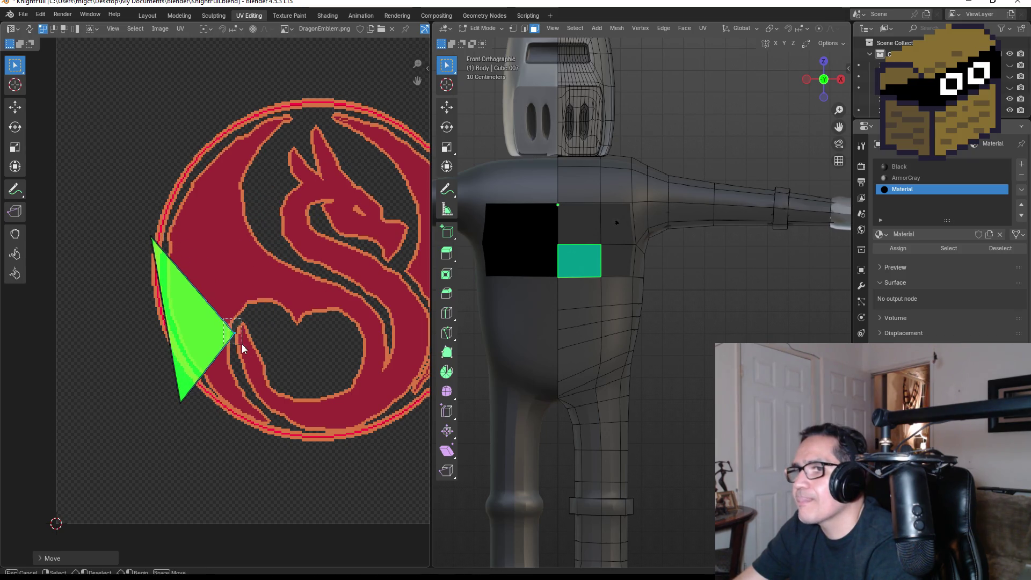
key("r")
left_click(270, 286)
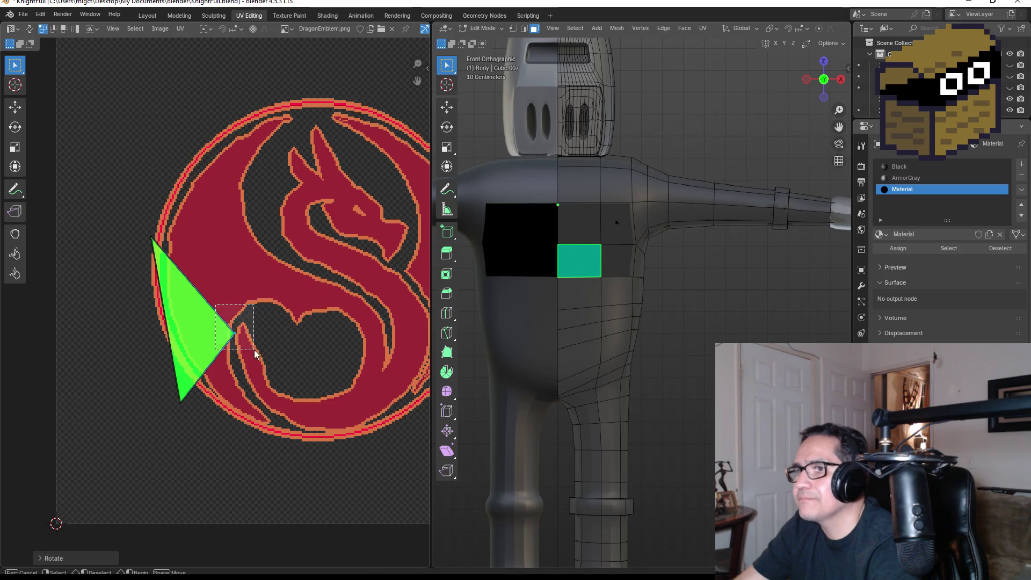
key("r")
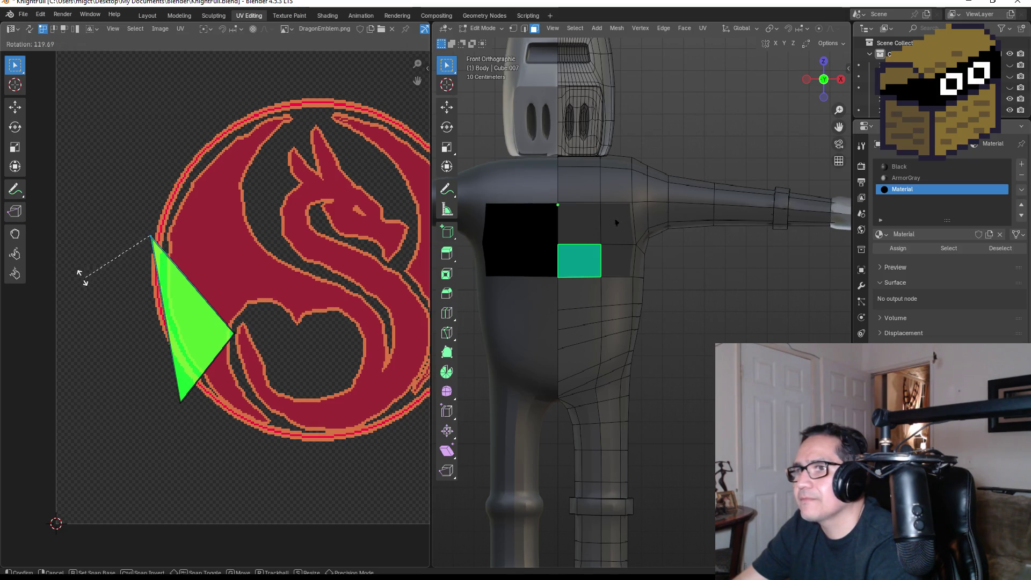
left_click(82, 277)
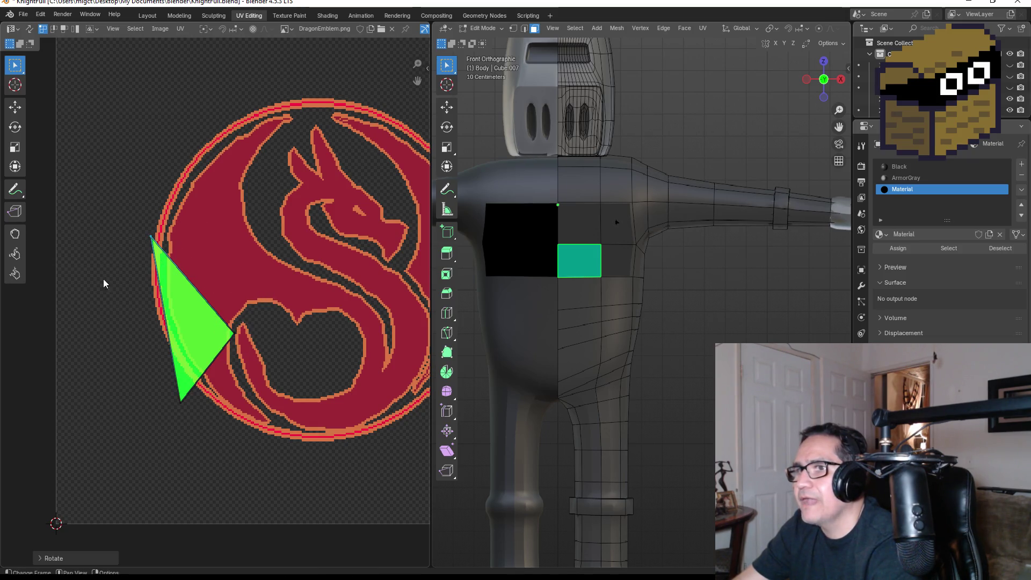
left_click(569, 232)
scroll(328, 163, "down", 2)
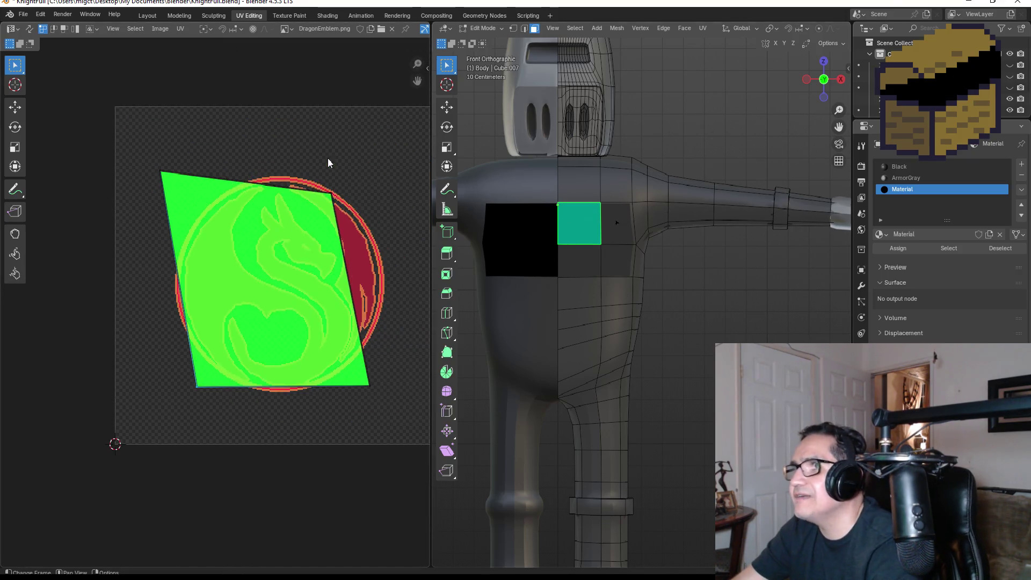
Shift the quad's top-left UV corner further left and switch to UV face selection
middle_click_drag(327, 173, 276, 188)
key("r")
key("r")
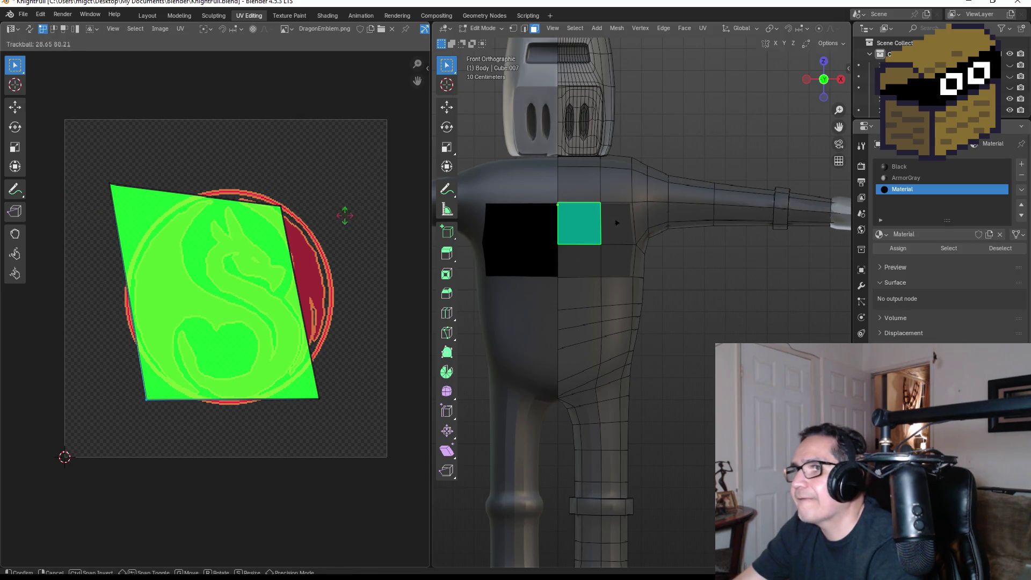
key("Escape")
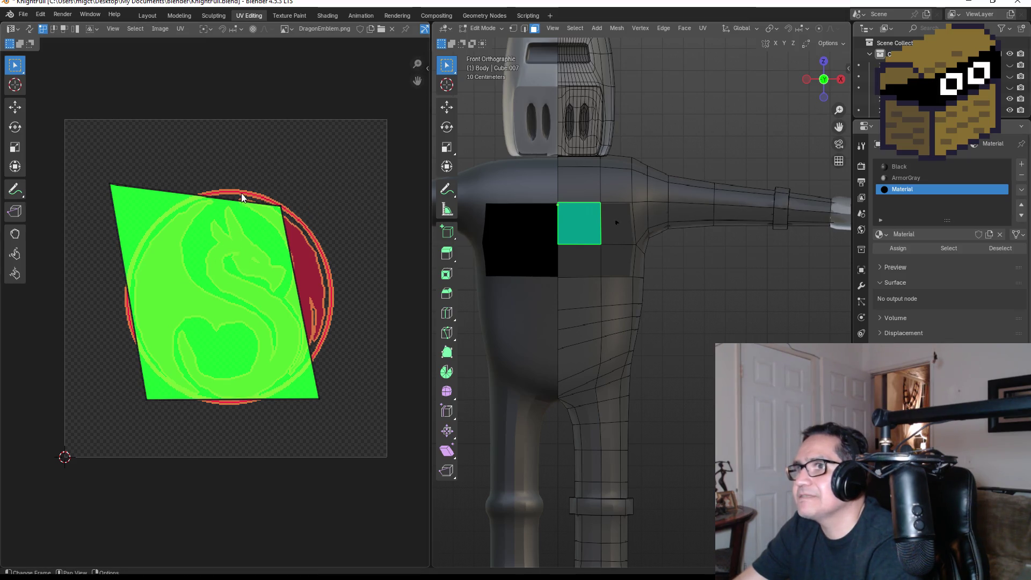
key("g")
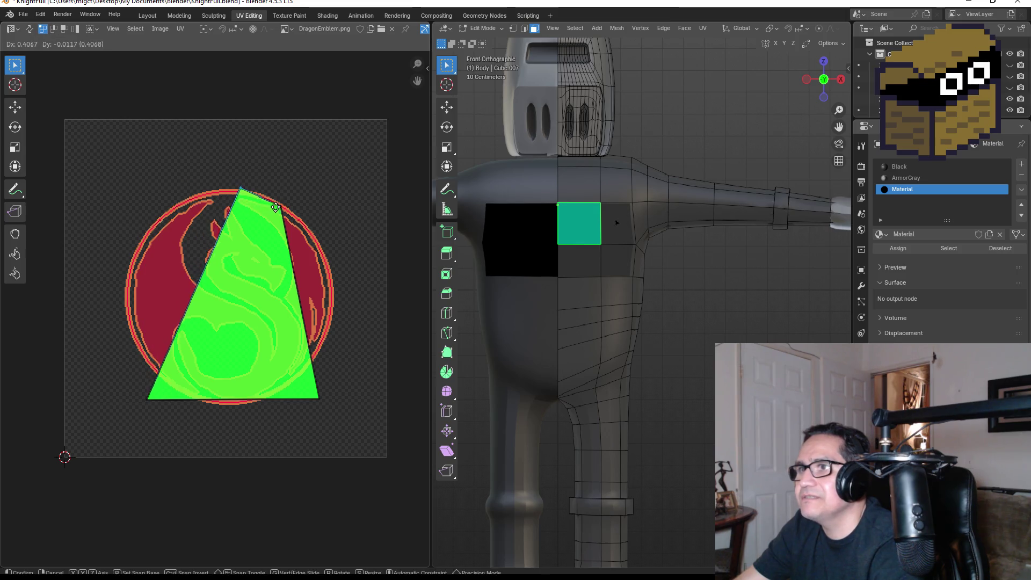
left_click(153, 213)
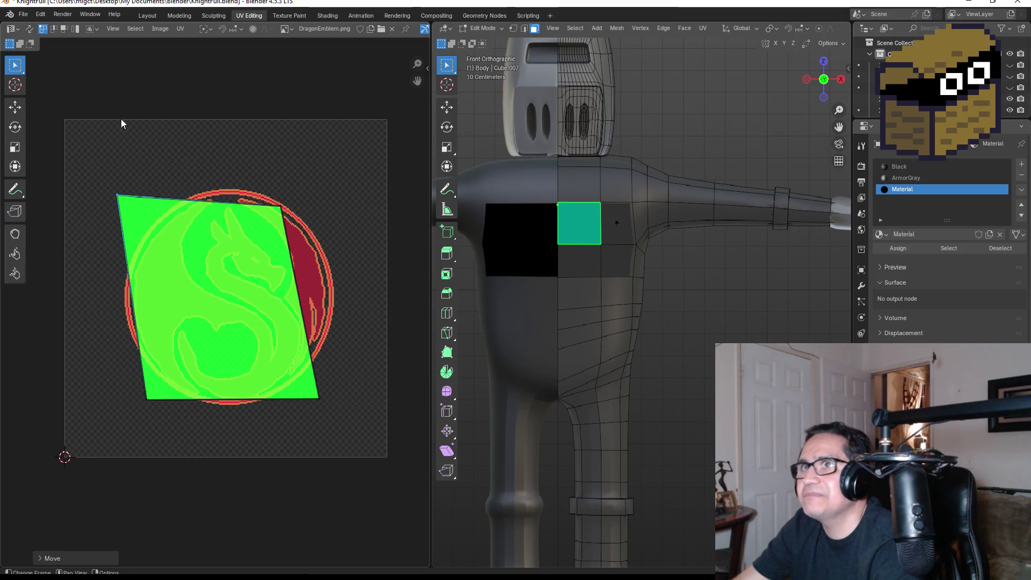
left_click(61, 31)
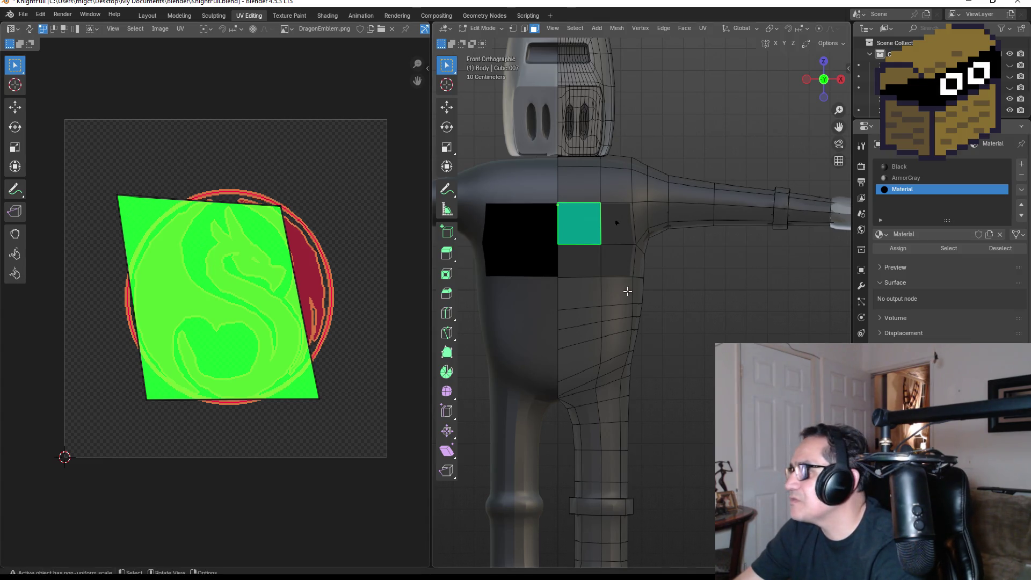
Re-project the chest face's UVs with Cube Projection
mouse_move(678, 267)
middle_mouse_down()
mouse_move(603, 269)
mouse_move(759, 272)
mouse_move(703, 276)
middle_mouse_up()
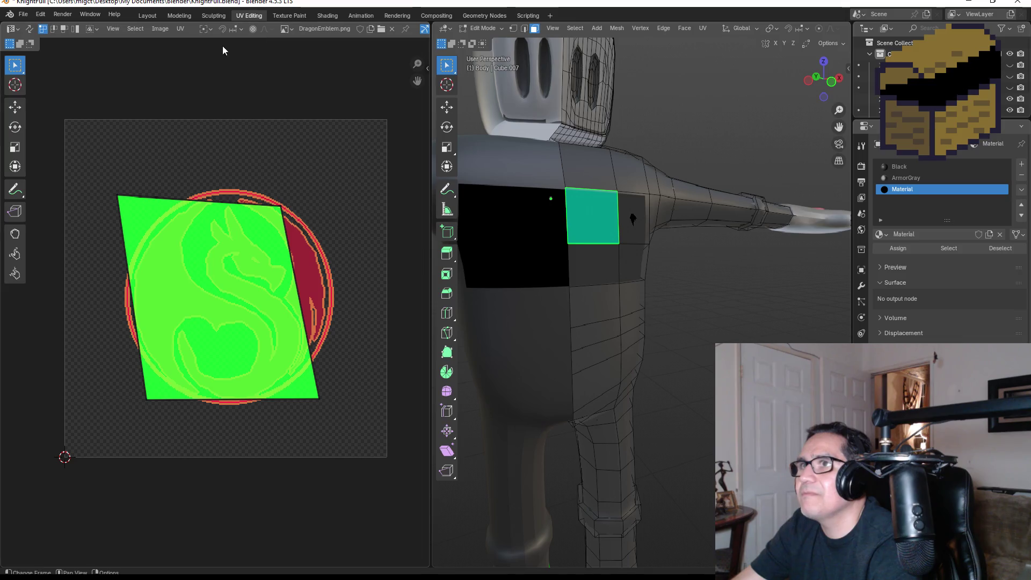
left_click(181, 29)
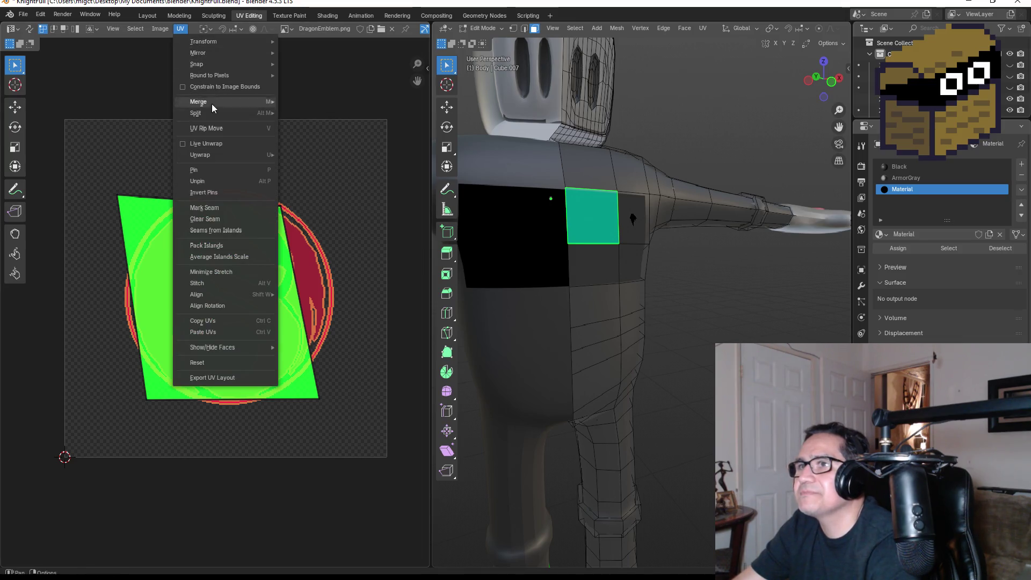
mouse_move(214, 104)
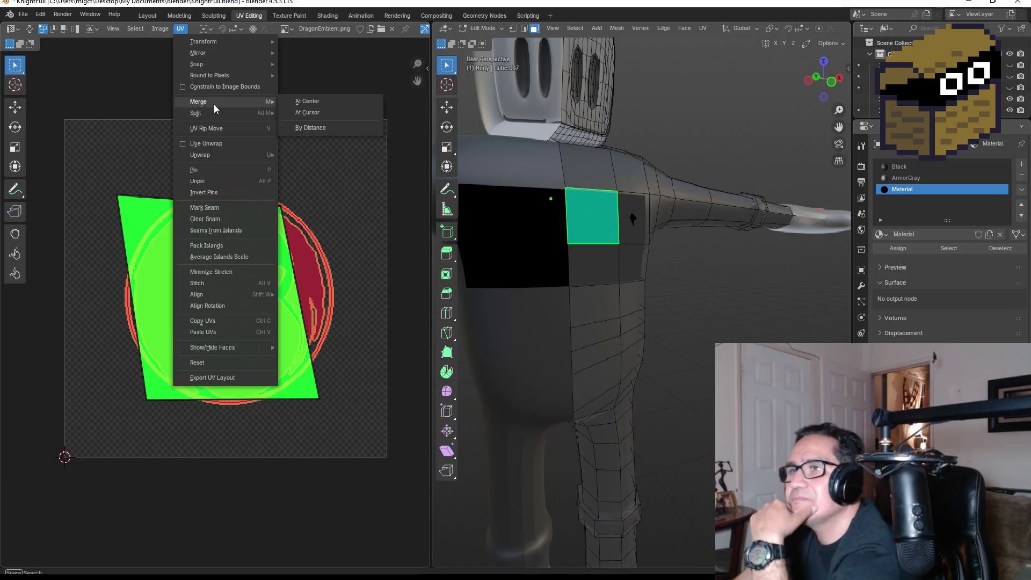
mouse_move(224, 155)
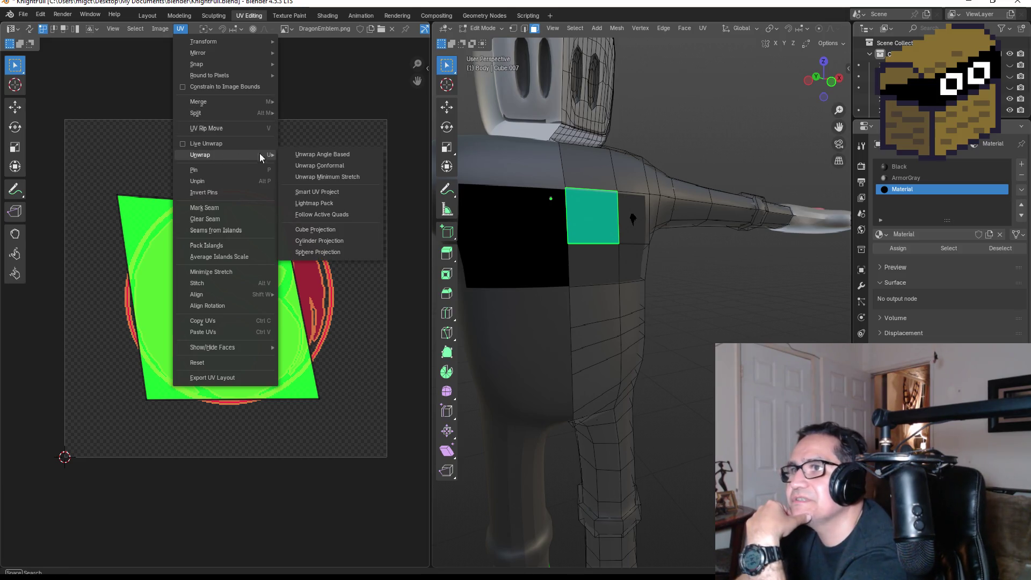
left_click(333, 232)
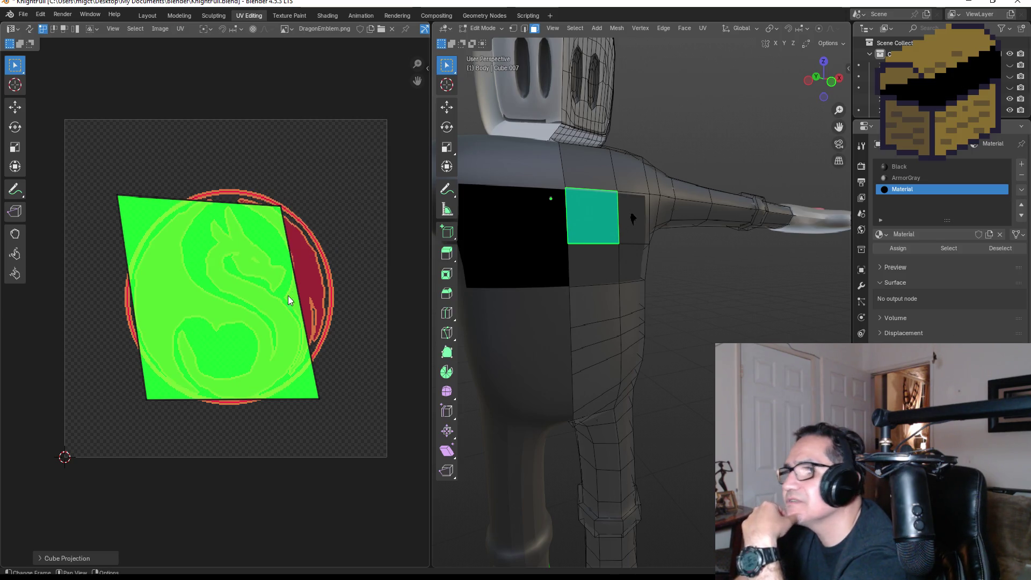
key("u")
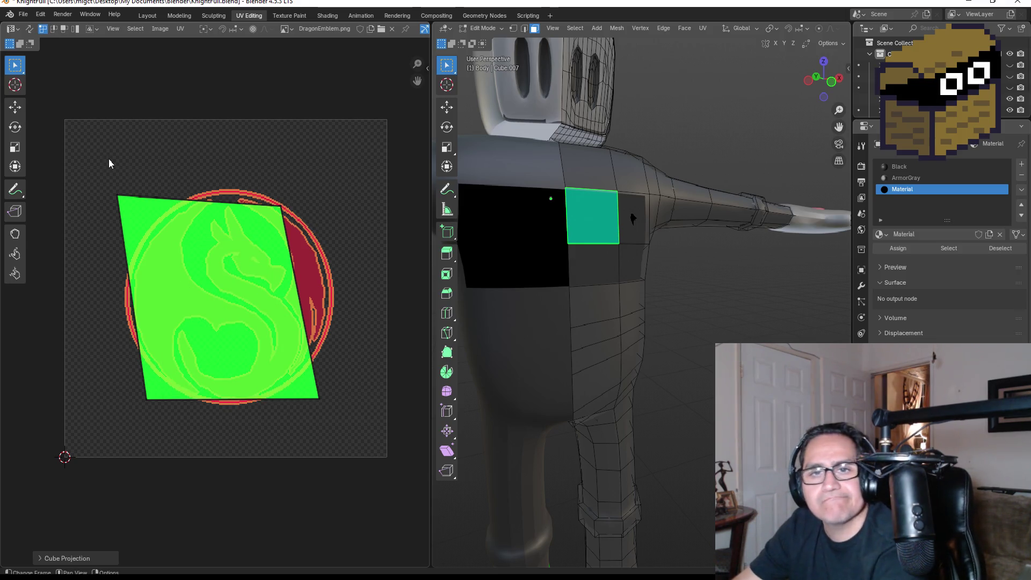
Adjust the quad's top-left, bottom-left and top-right UV corners to square it over the emblem
left_click(157, 218)
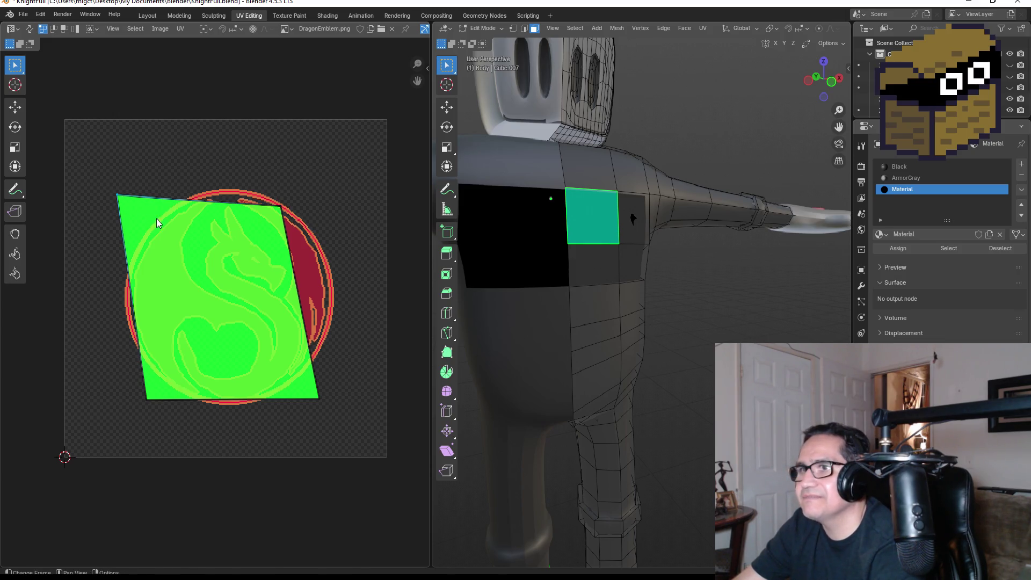
key("g")
left_click(138, 322)
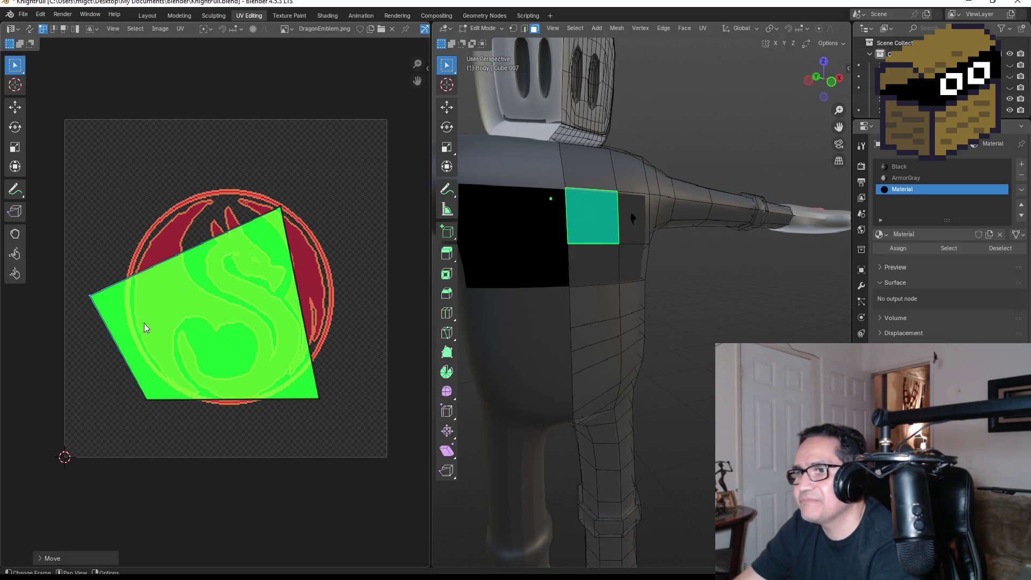
left_click(145, 399)
key("g")
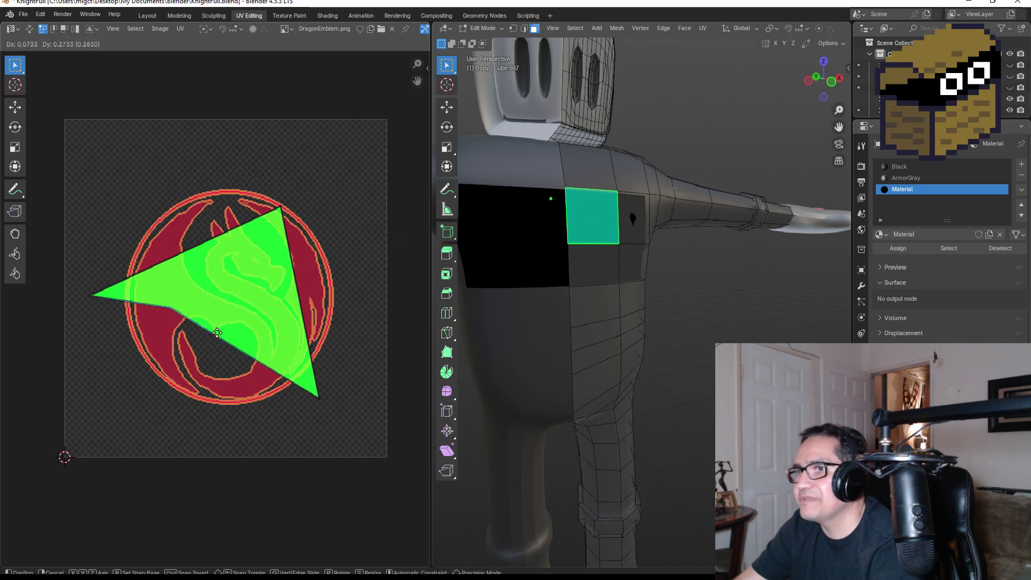
left_click(170, 395)
left_click_drag(59, 271, 130, 328)
key("g")
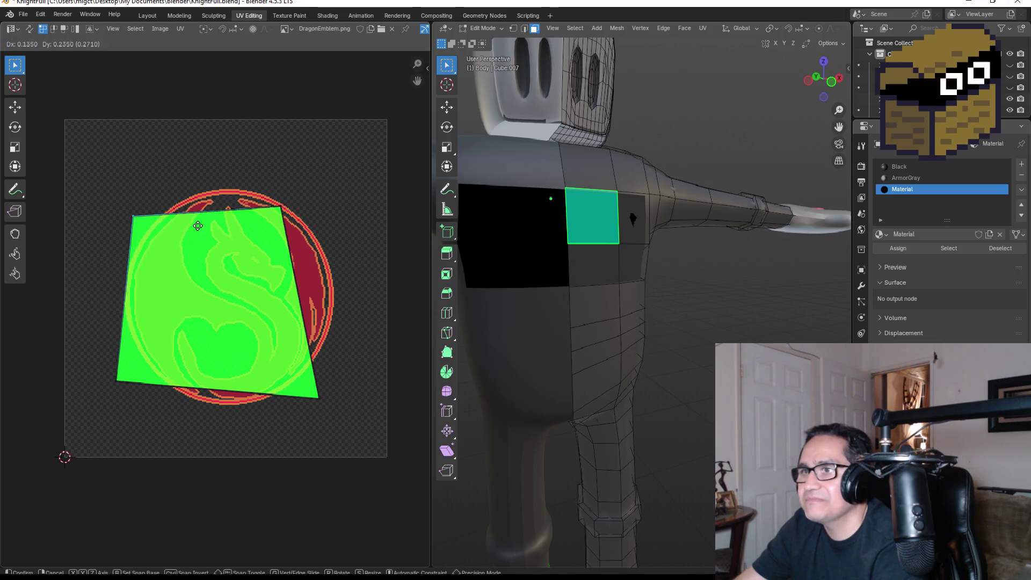
left_click(197, 215)
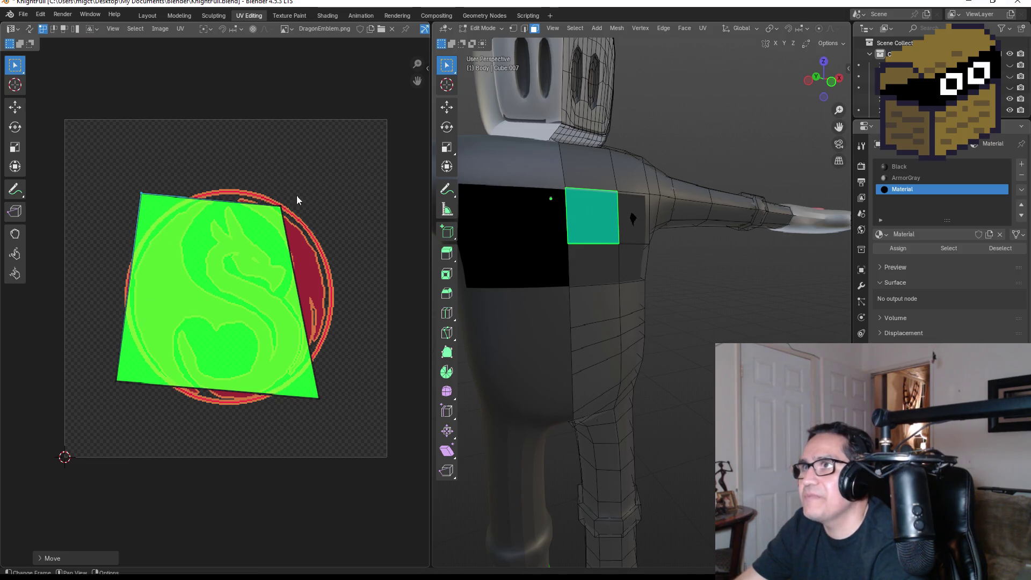
left_click(294, 210)
key("g")
left_click(367, 216)
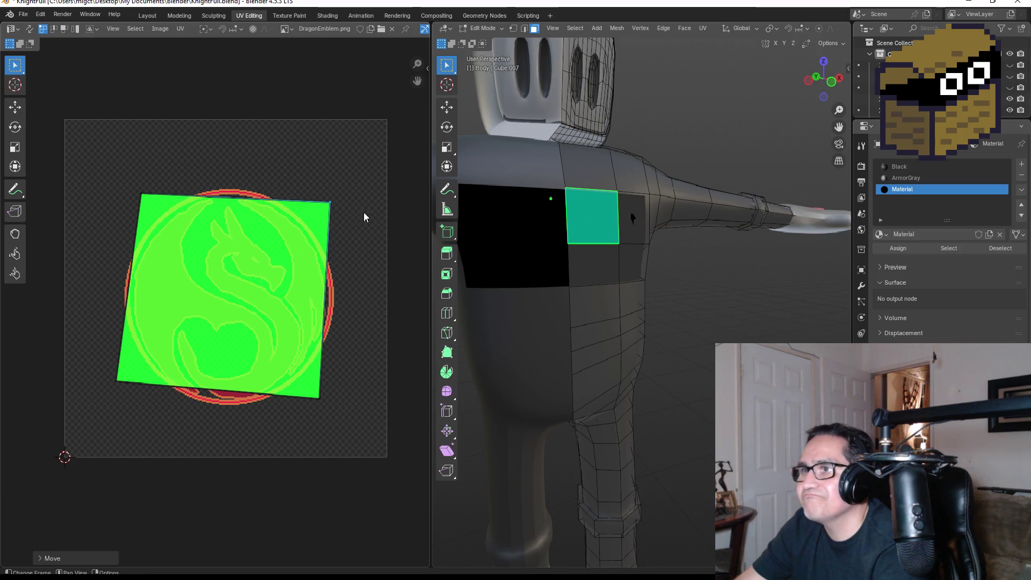
Rotate the whole UV quad until it sits at a near-square angle over the emblem
left_click(113, 32)
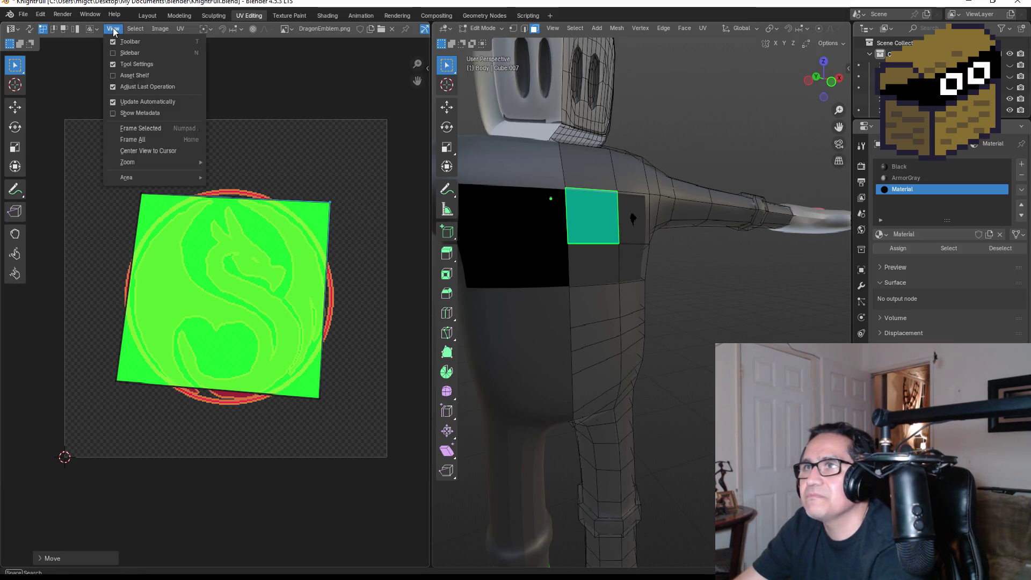
mouse_move(159, 33)
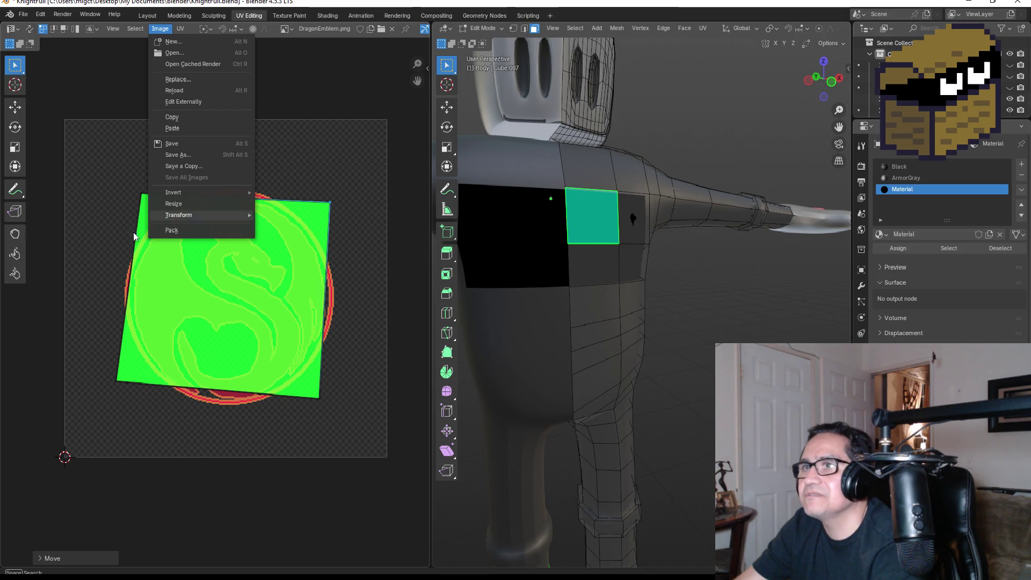
left_click(197, 205)
left_click_drag(93, 167, 357, 435)
key("r")
key("r")
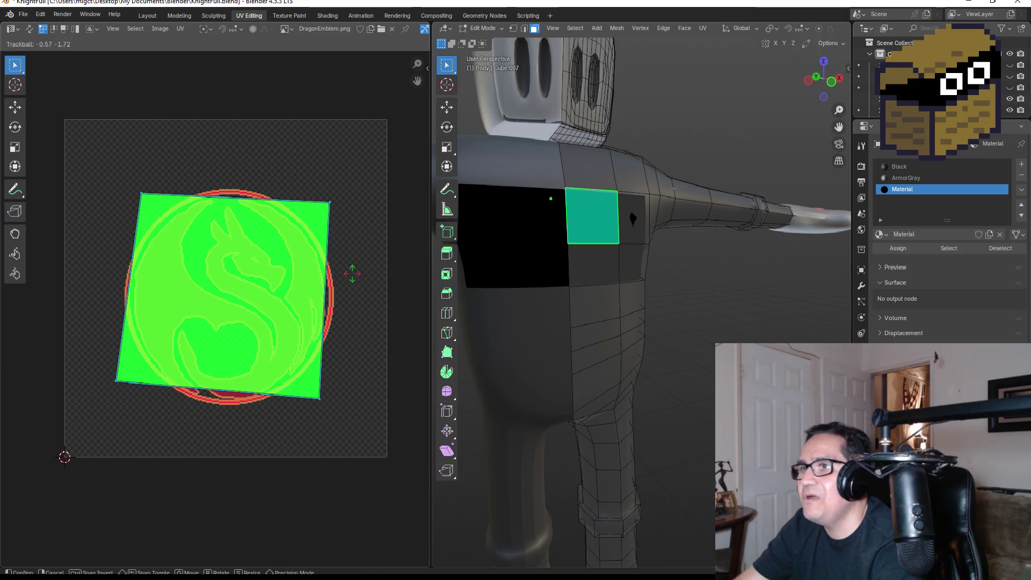
left_click(298, 281)
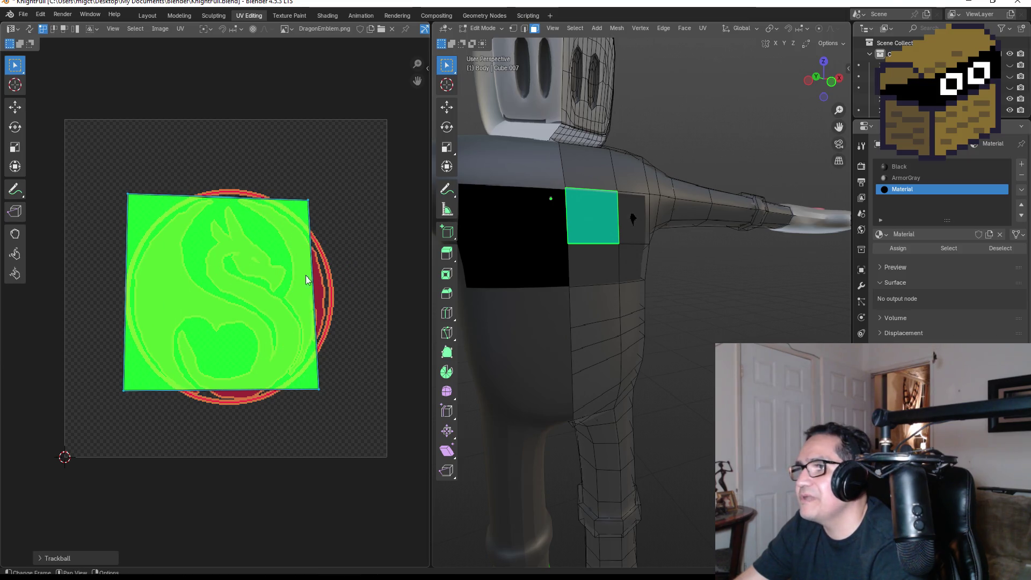
left_click(344, 179)
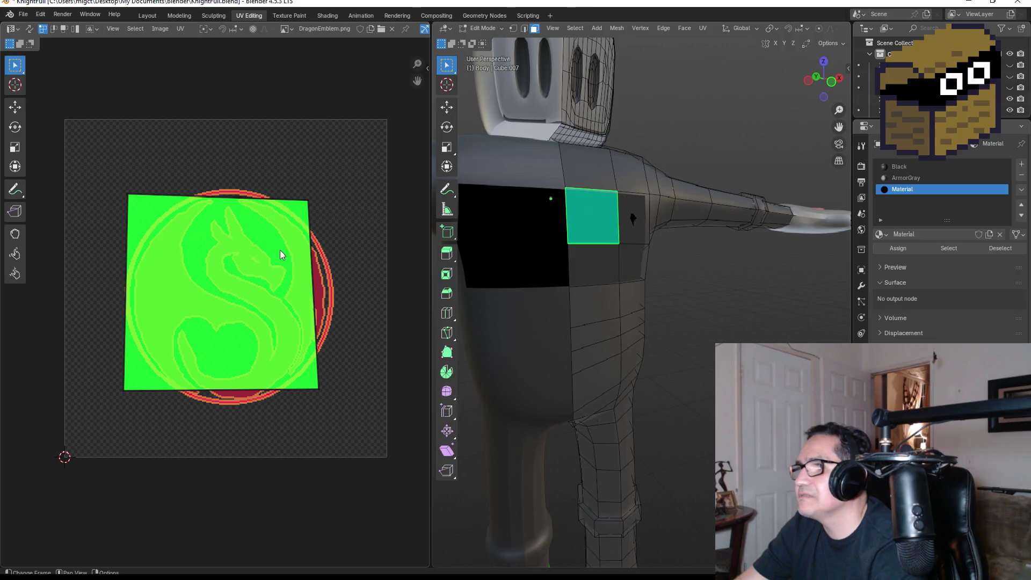
left_click_drag(80, 171, 349, 429)
key("r")
key("r")
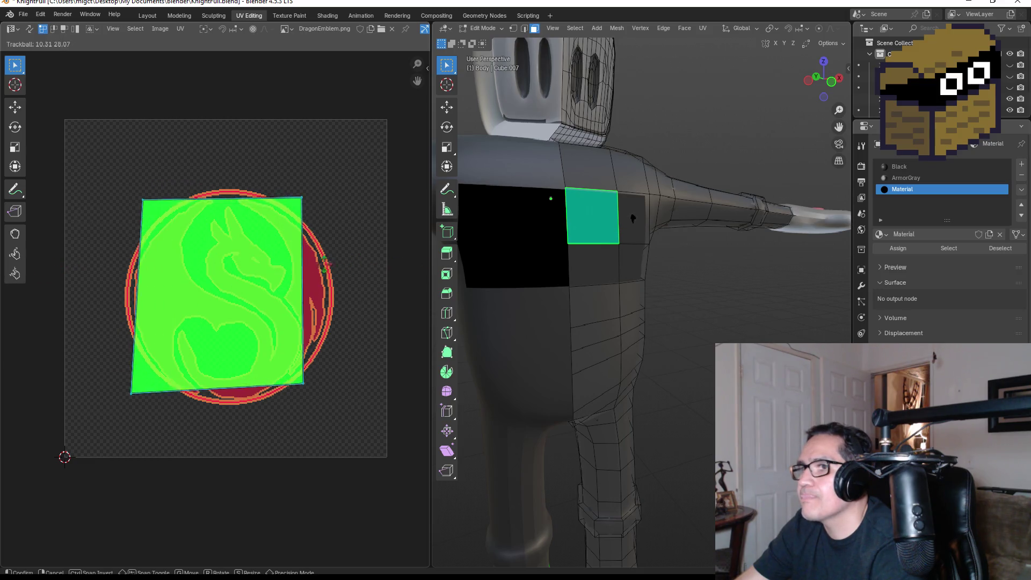
left_click(310, 268)
left_click(373, 270)
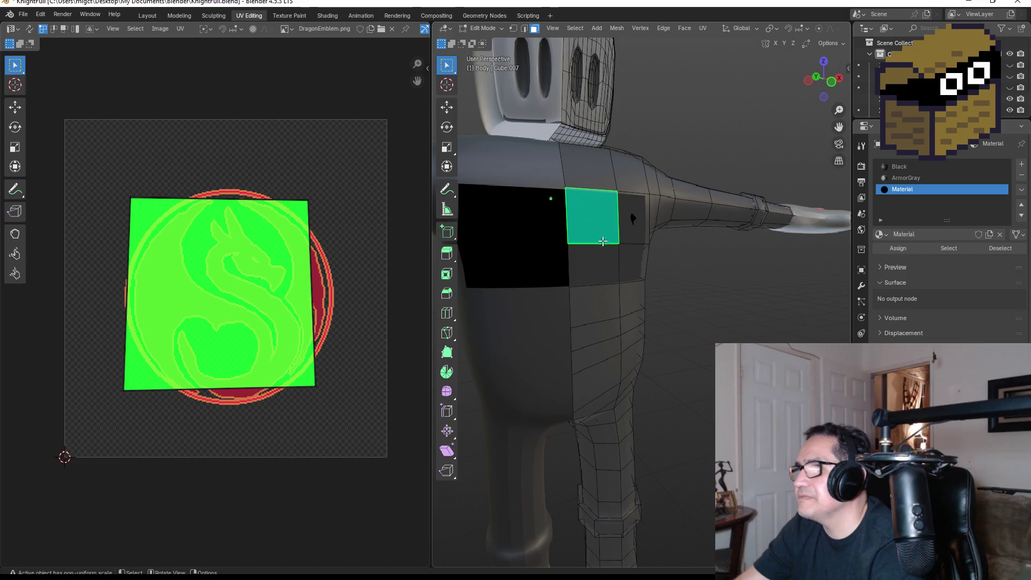
Freely rotate the UV island of the narrow face beside the emblem panel
left_click(620, 269)
left_click(631, 218)
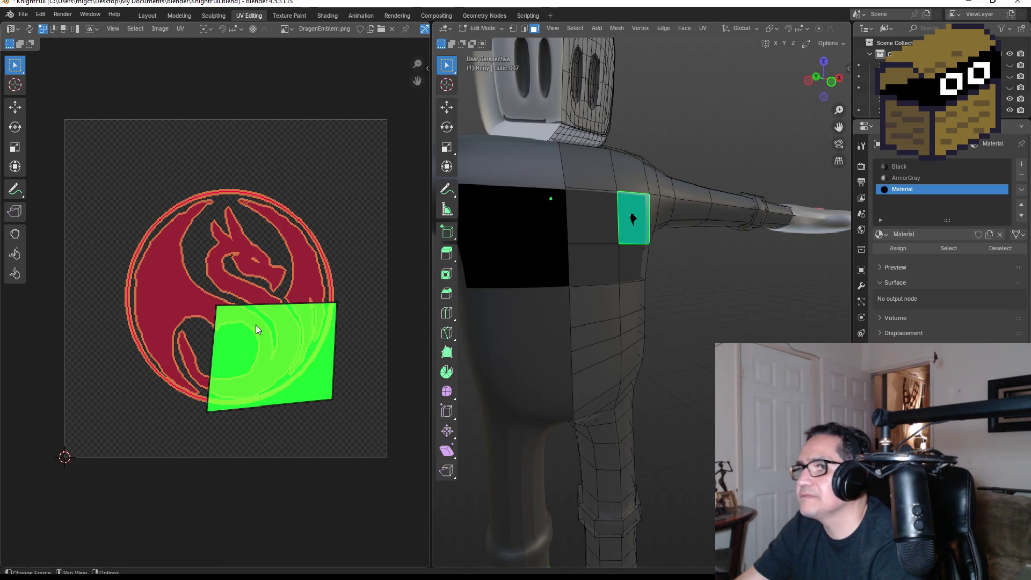
left_click_drag(147, 271, 382, 422)
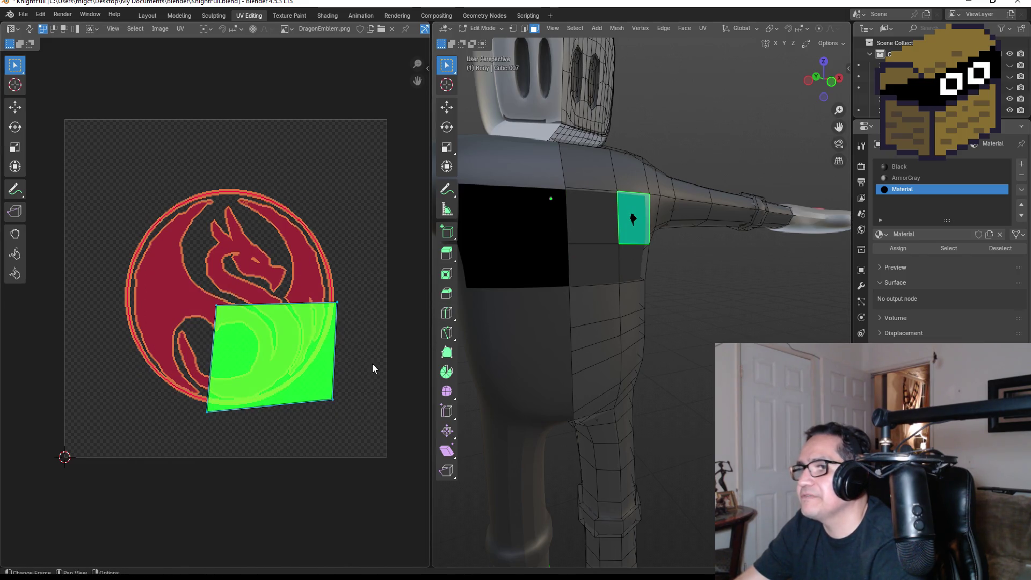
key("r")
key("r")
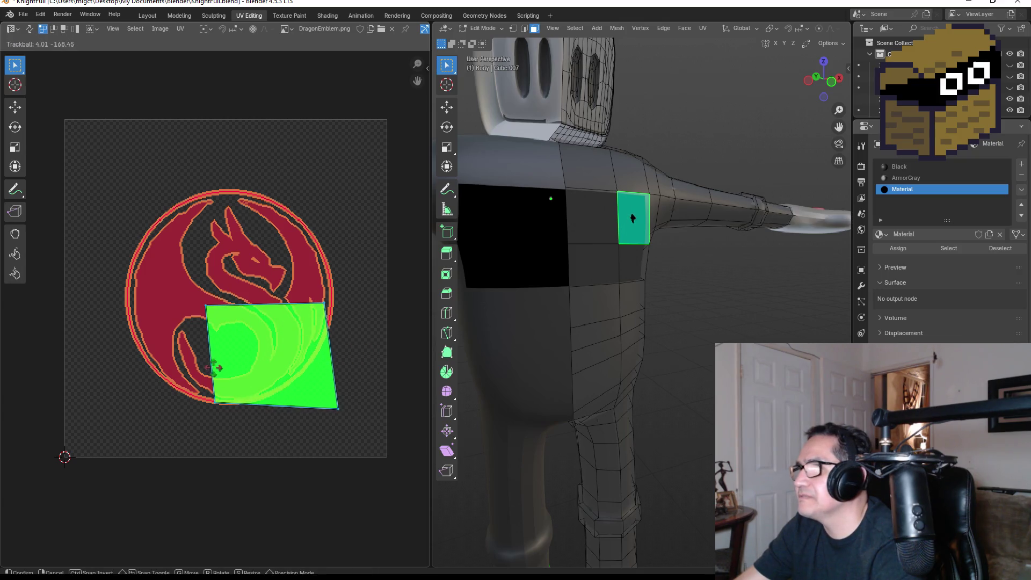
left_click(213, 362)
Freely rotate the lower chest face's triangular UV island, then return to the emblem panel face
left_click(599, 264)
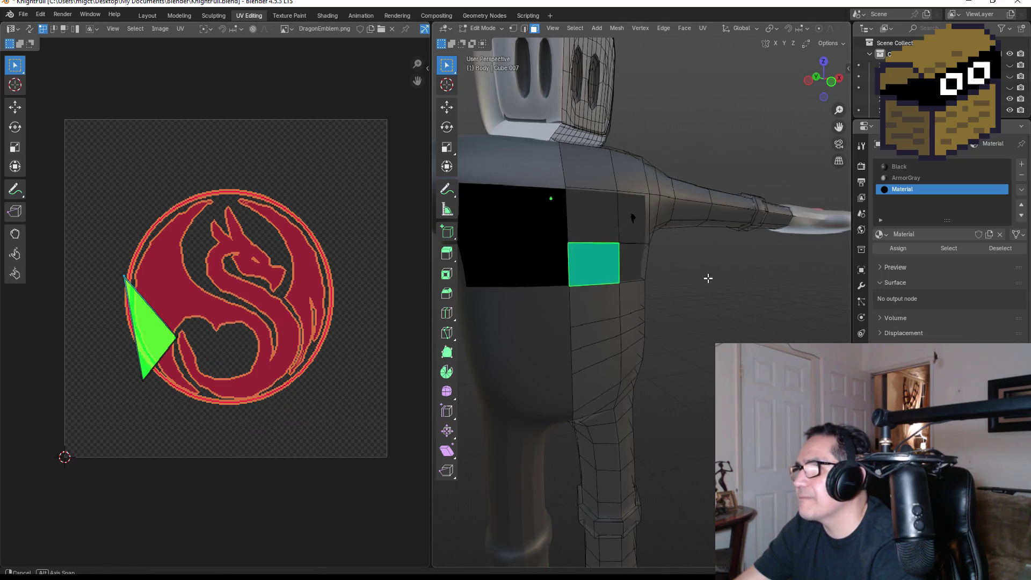
left_click_drag(67, 247, 221, 447)
key("r")
key("r")
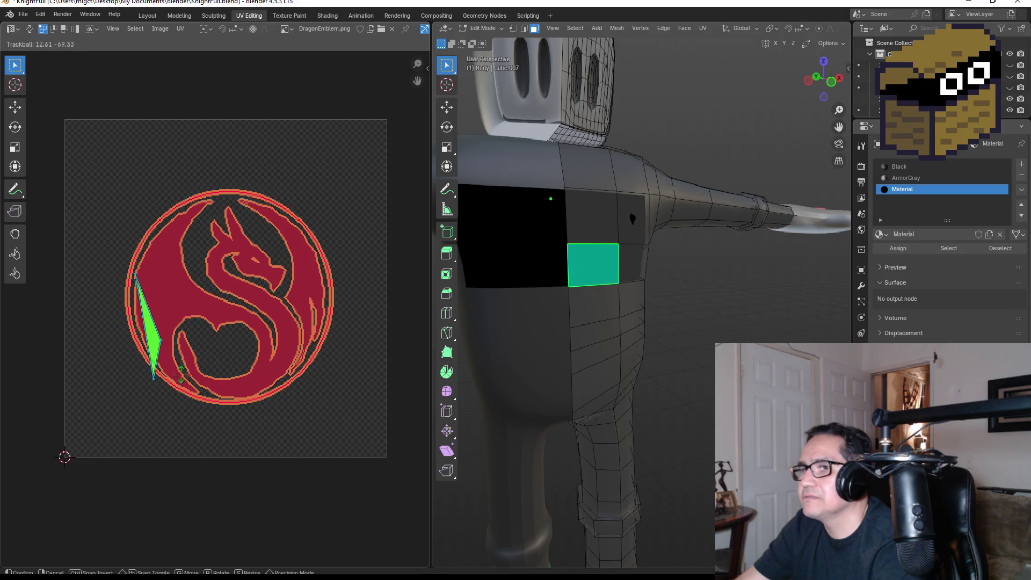
left_click(266, 359)
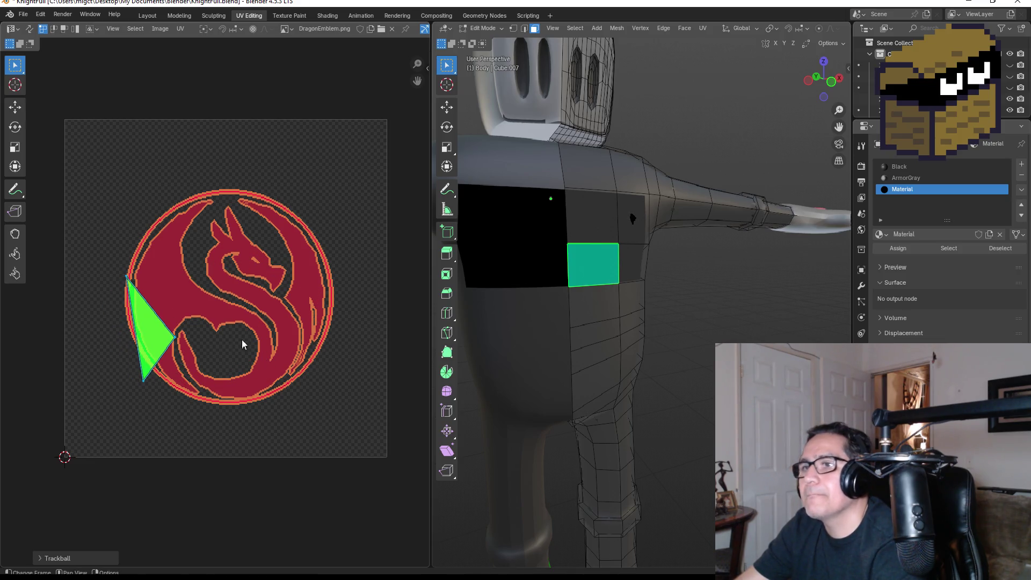
left_click(592, 218)
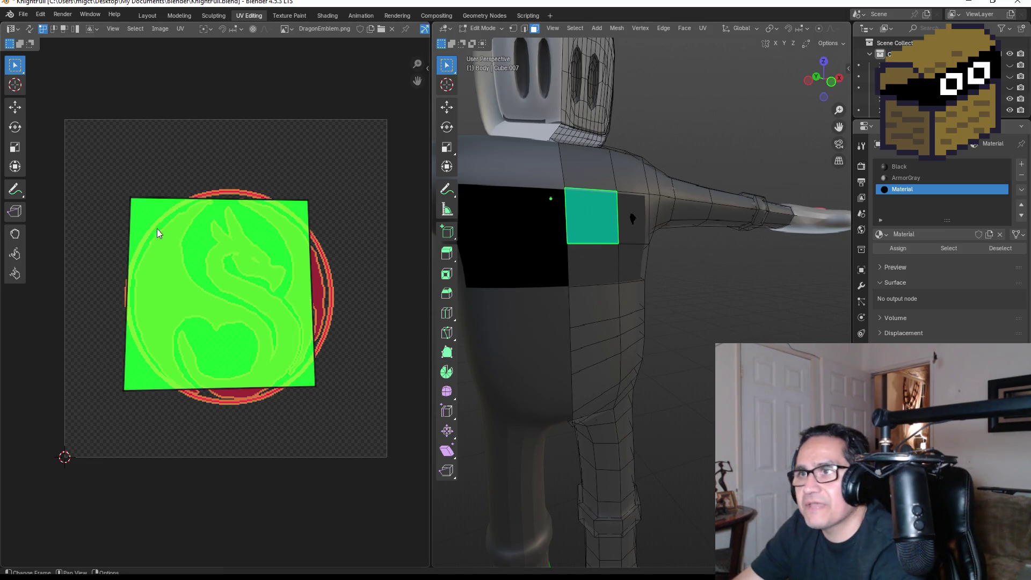
Select the emblem panel's UV island and rotate it to a smaller tilt
left_click_drag(96, 182, 359, 429)
key("r")
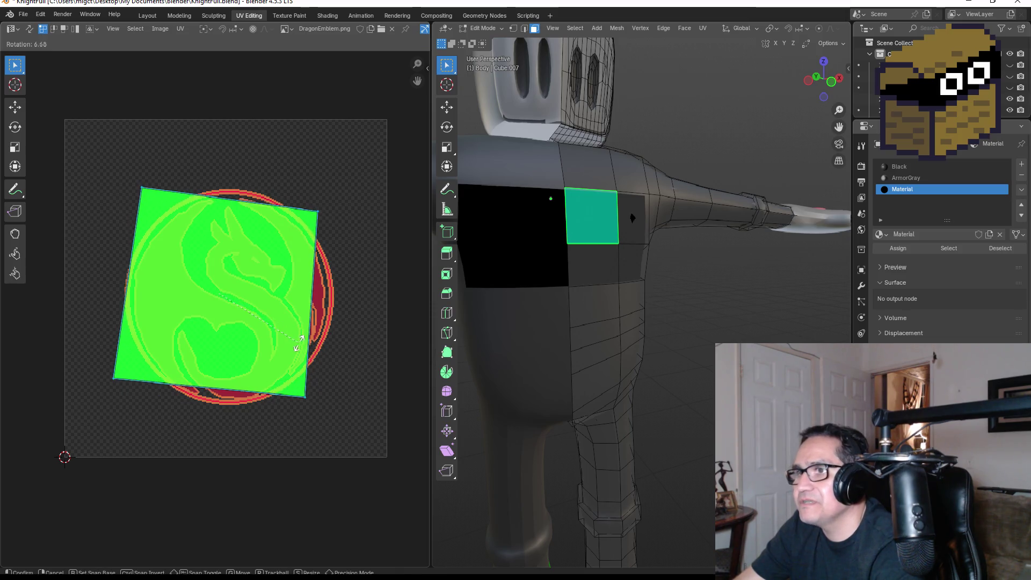
left_click(282, 339)
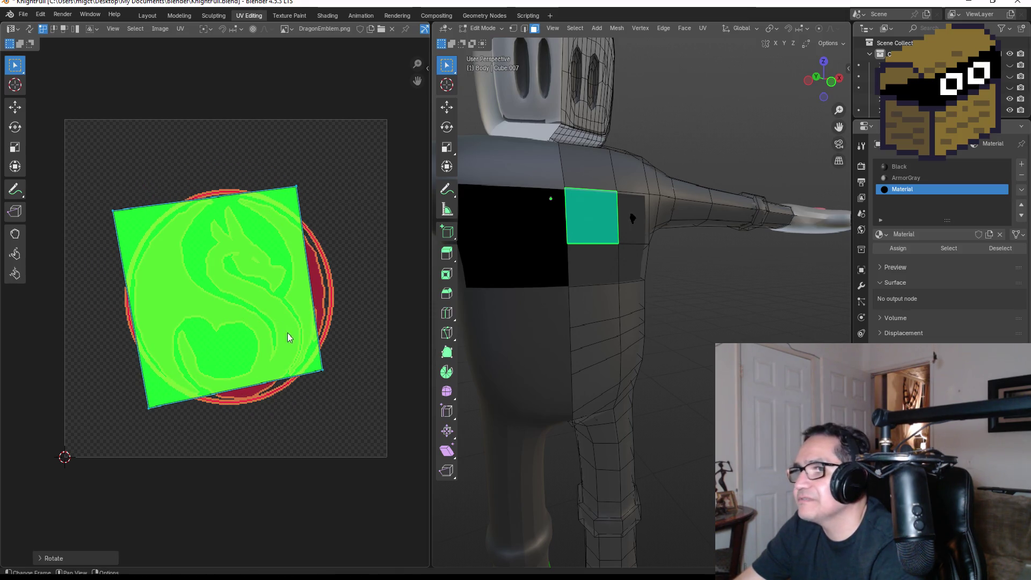
key("r")
key("r")
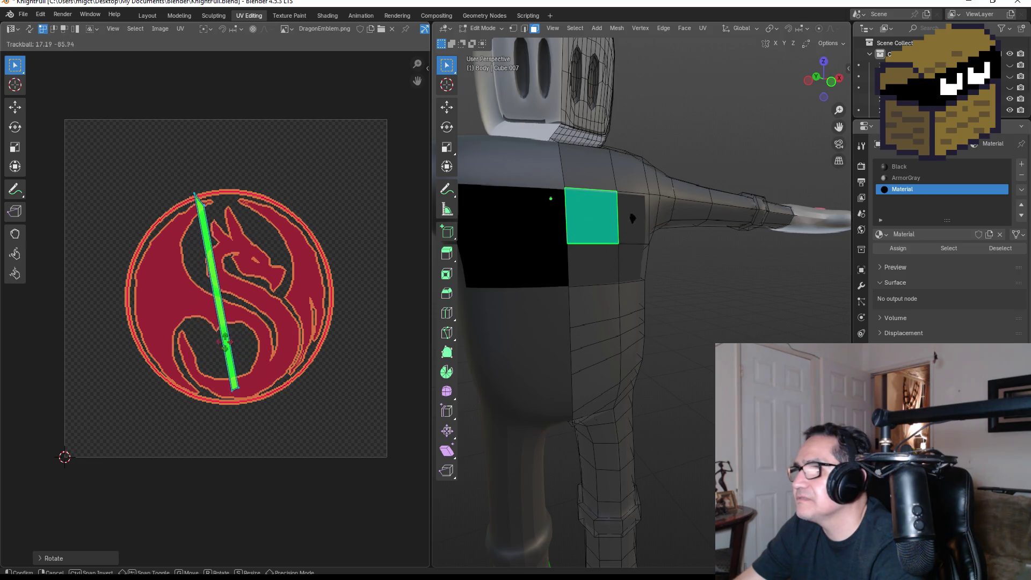
left_click(147, 341)
Scale the island far past the image bounds so the dragon sits small in its centre
key("s")
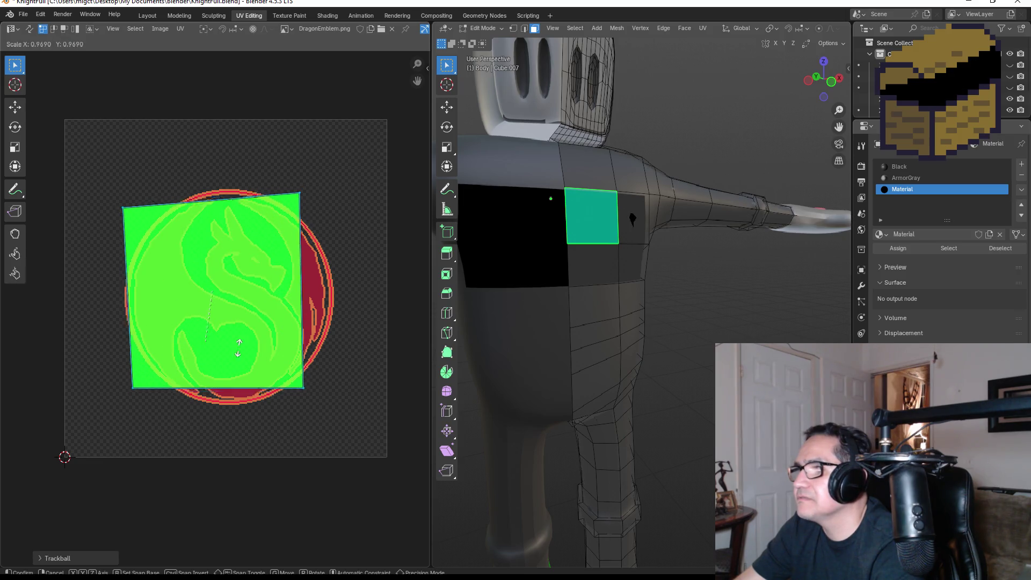
left_click(333, 369)
scroll(347, 329, "down", 6)
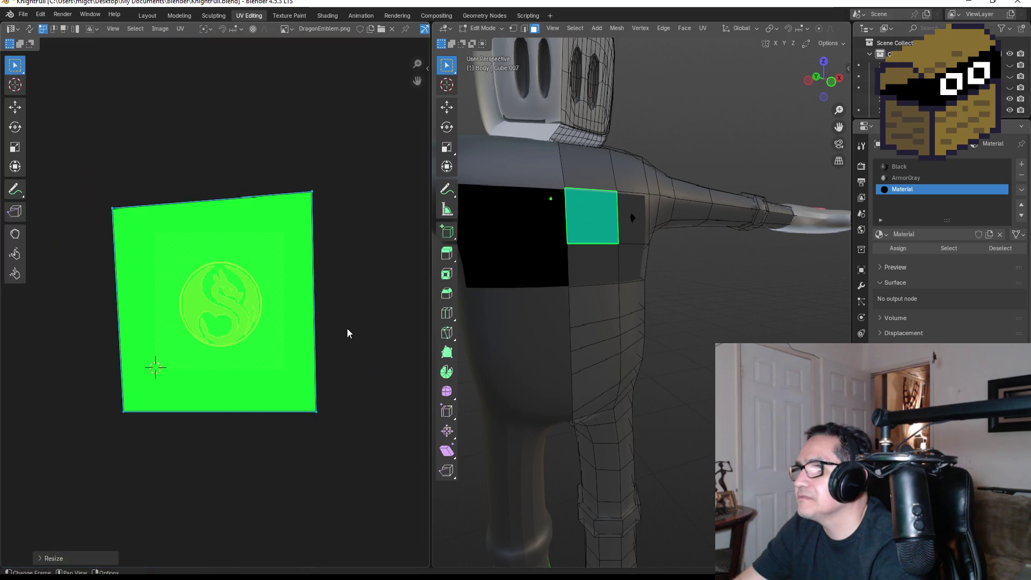
key("s")
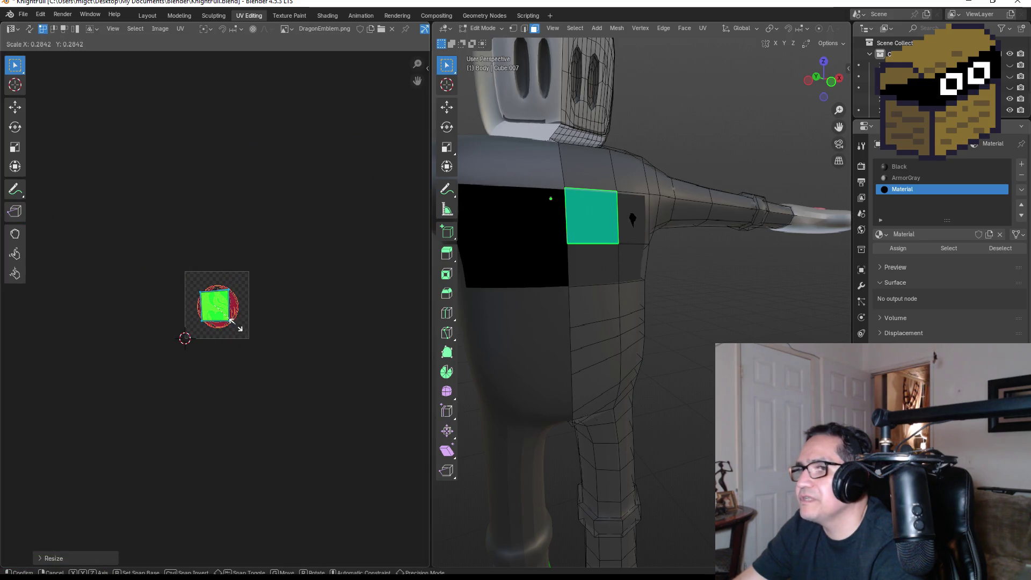
left_click(421, 394)
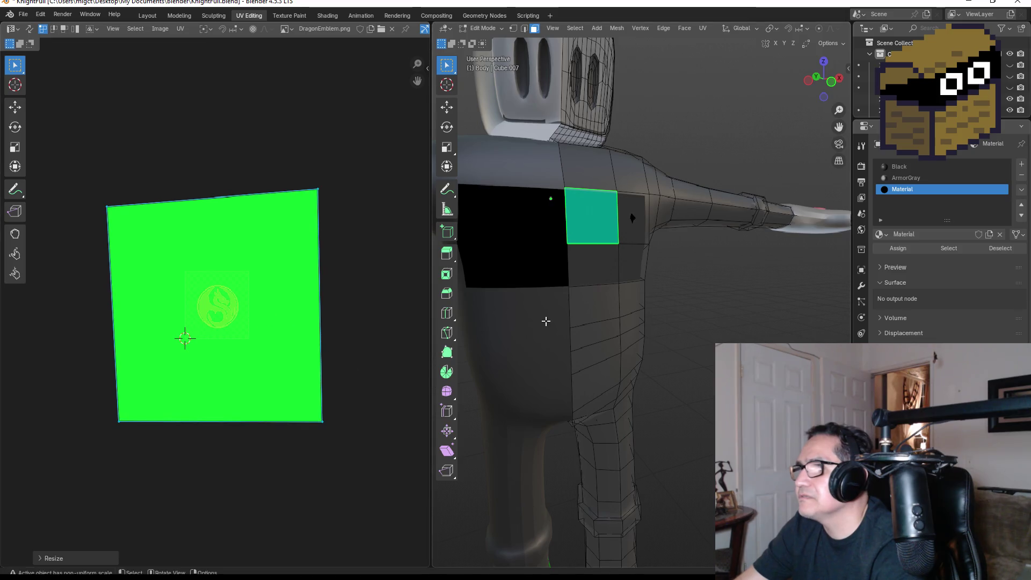
left_click(632, 274)
left_click(601, 272)
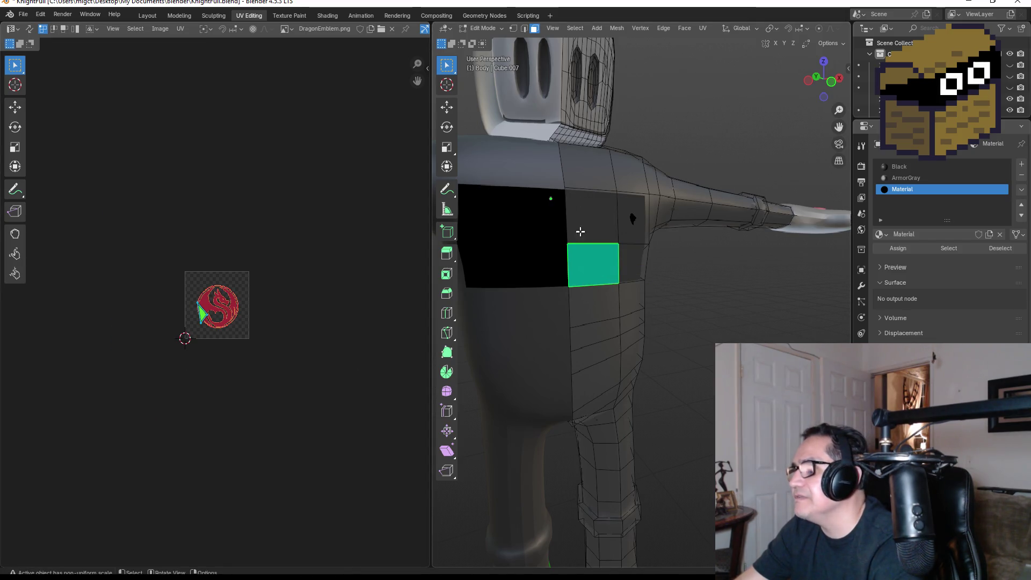
left_click(580, 227)
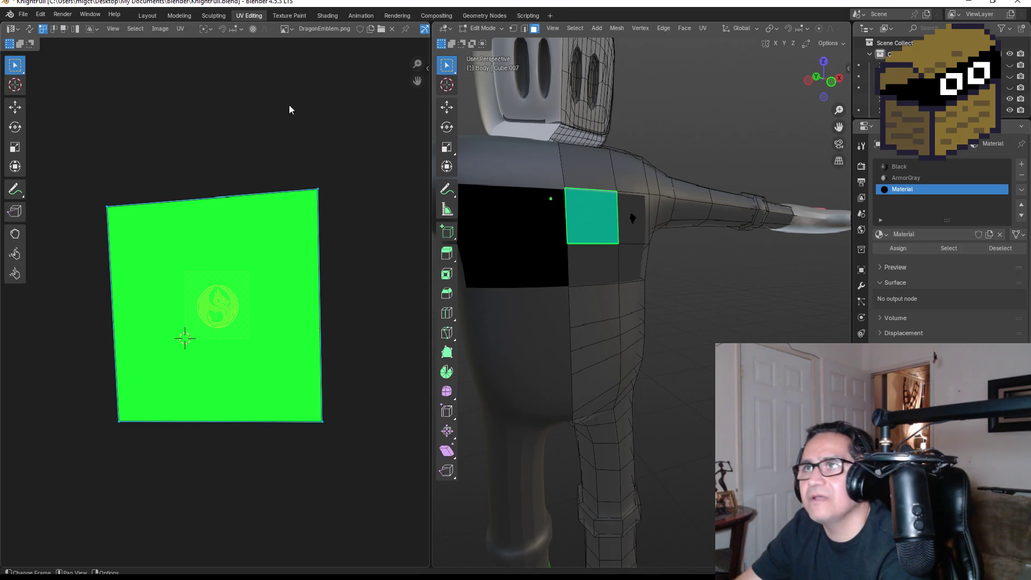
left_click(328, 18)
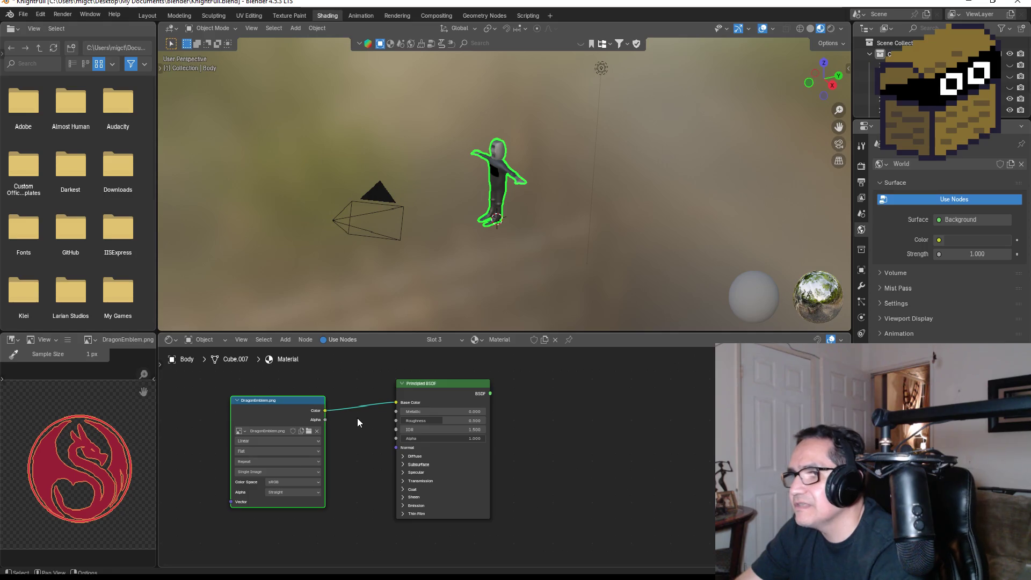
Connect the DragonEmblem image's Alpha output to the Principled BSDF's Metallic input
scroll(361, 423, "up", 1)
left_click_drag(311, 414, 385, 411)
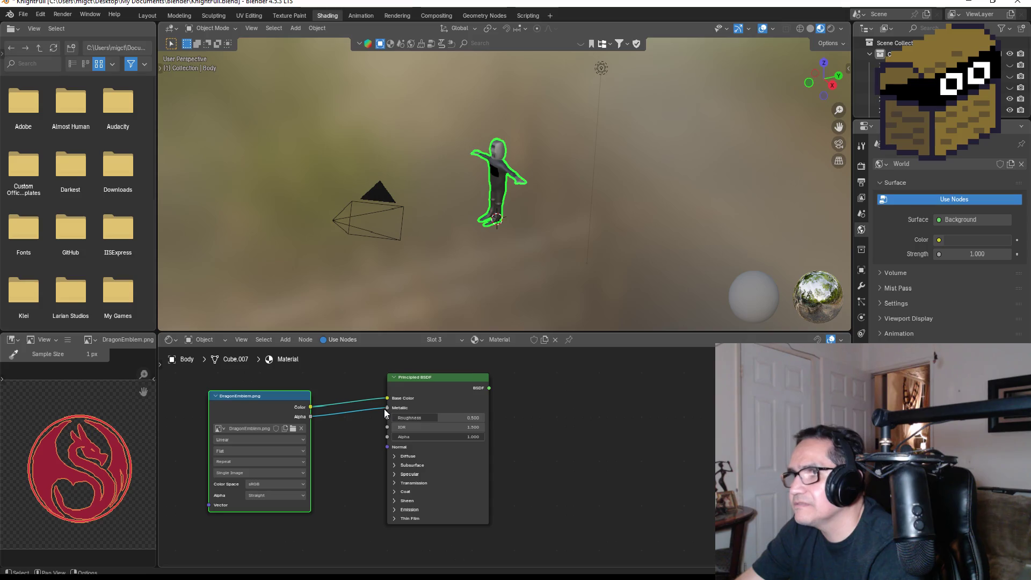
scroll(510, 186, "up", 4)
middle_click_drag(521, 186, 576, 192)
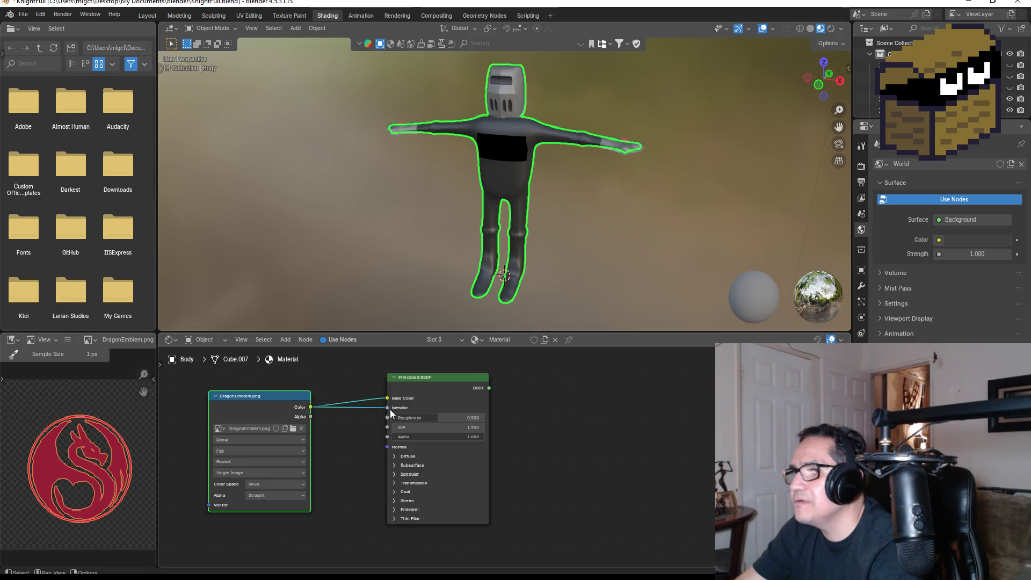
Rewire the image colour to Base Color, then delete the DragonEmblem texture node
left_click_drag(387, 397, 346, 417)
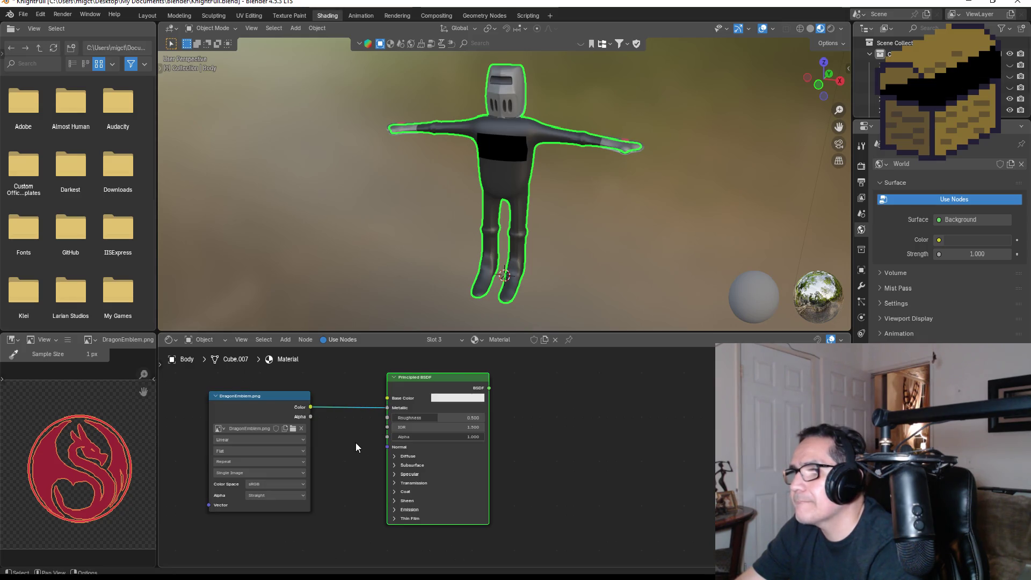
left_click(254, 397)
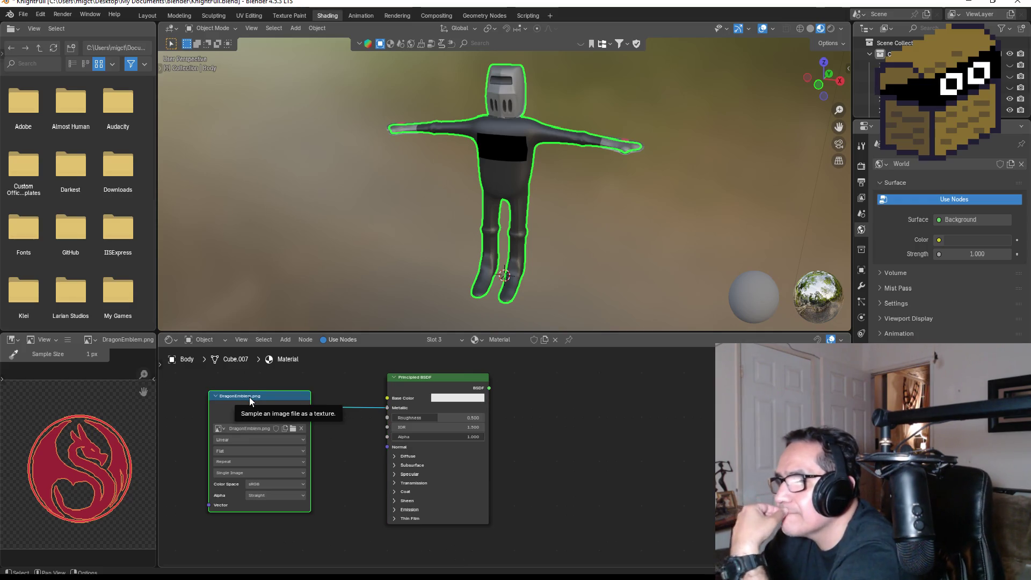
left_click_drag(387, 412, 387, 398)
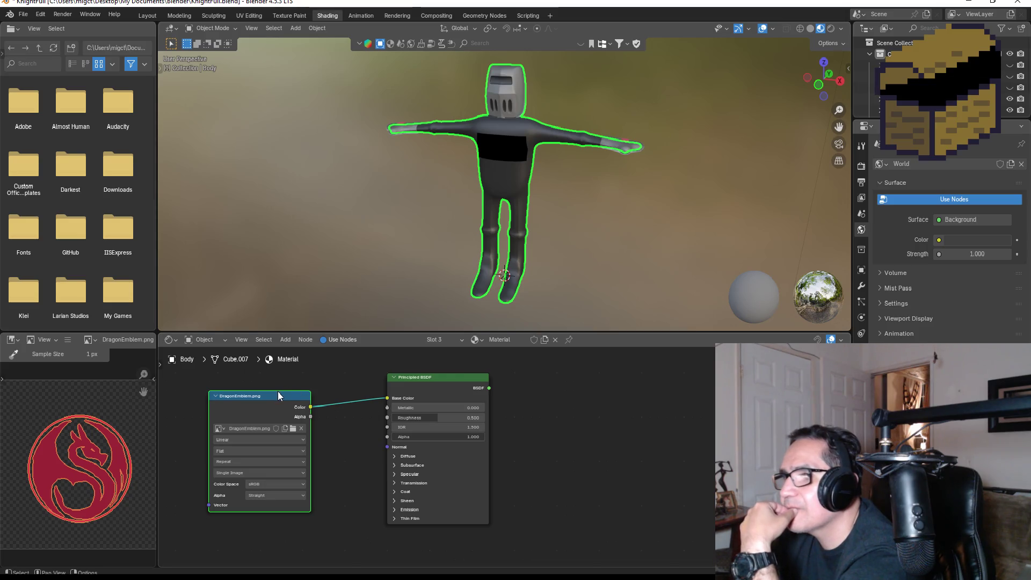
key("Delete")
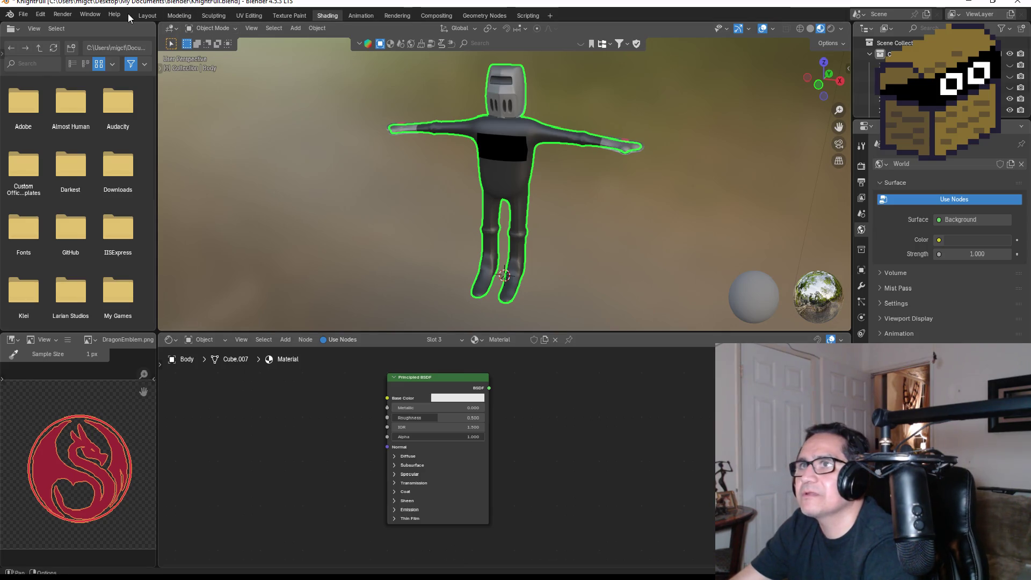
left_click(147, 16)
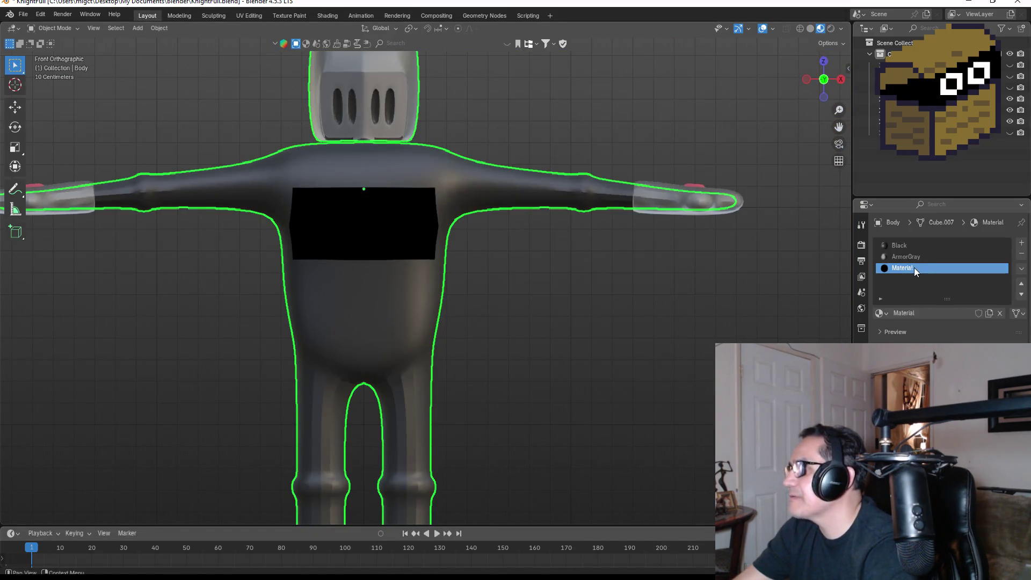
In Edit Mode, give the box-selected chest and shoulder faces the Black material after trying ArmorGray
scroll(914, 274, "down", 4)
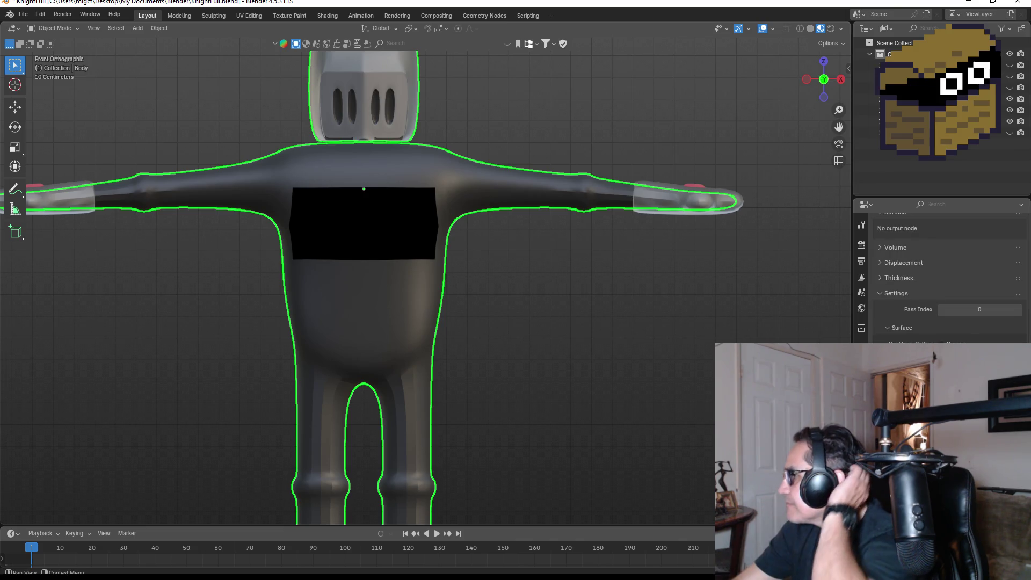
scroll(919, 338, "up", 3)
scroll(919, 338, "up", 1)
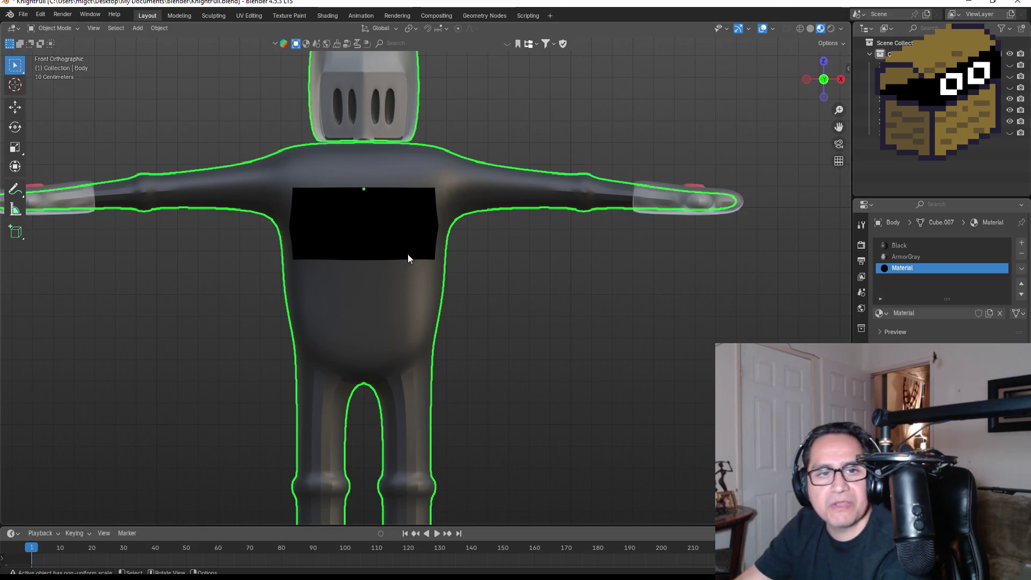
left_click(904, 256)
left_click(892, 245)
key("Tab")
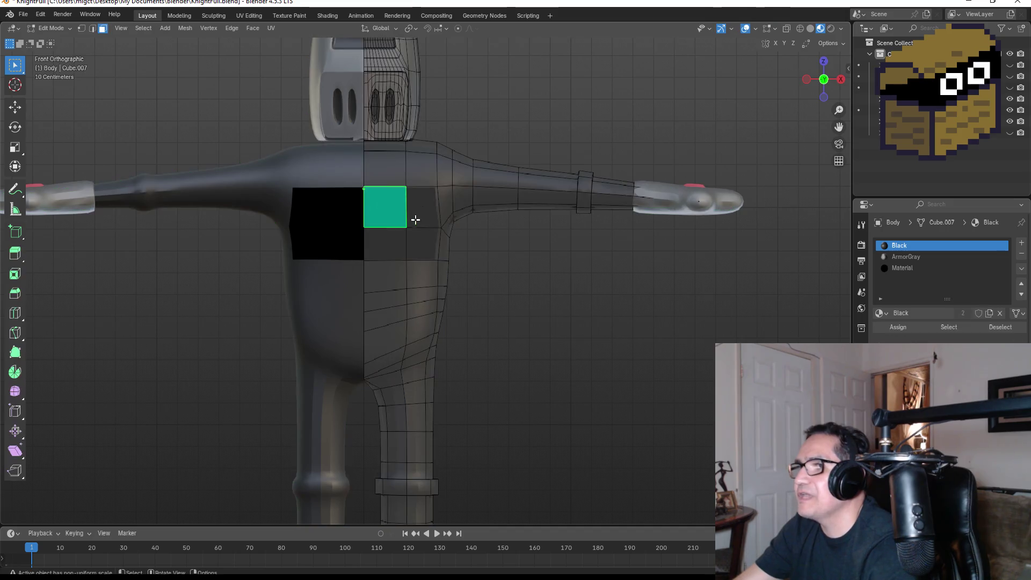
left_click_drag(372, 194, 471, 281)
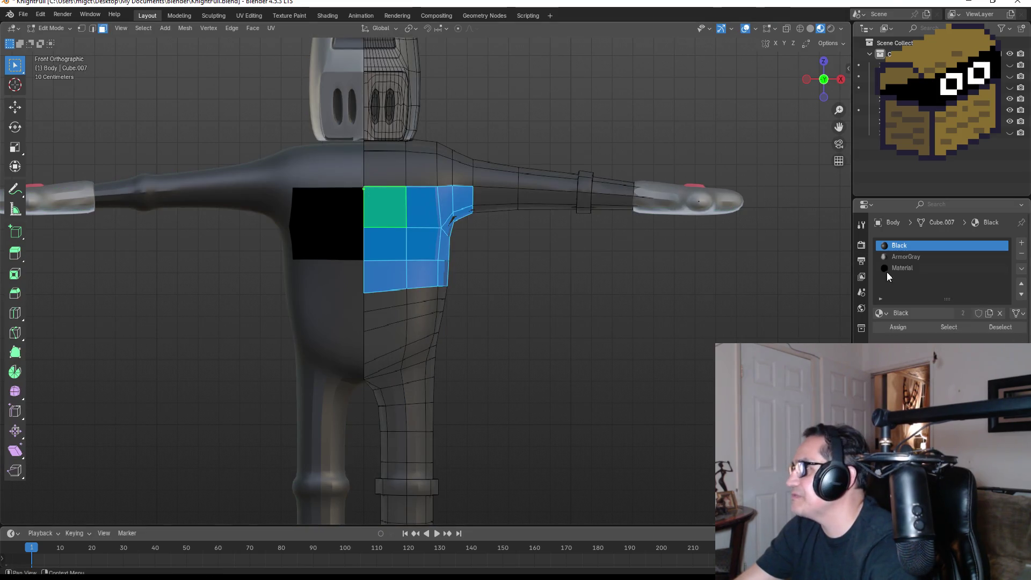
left_click(907, 259)
left_click(913, 326)
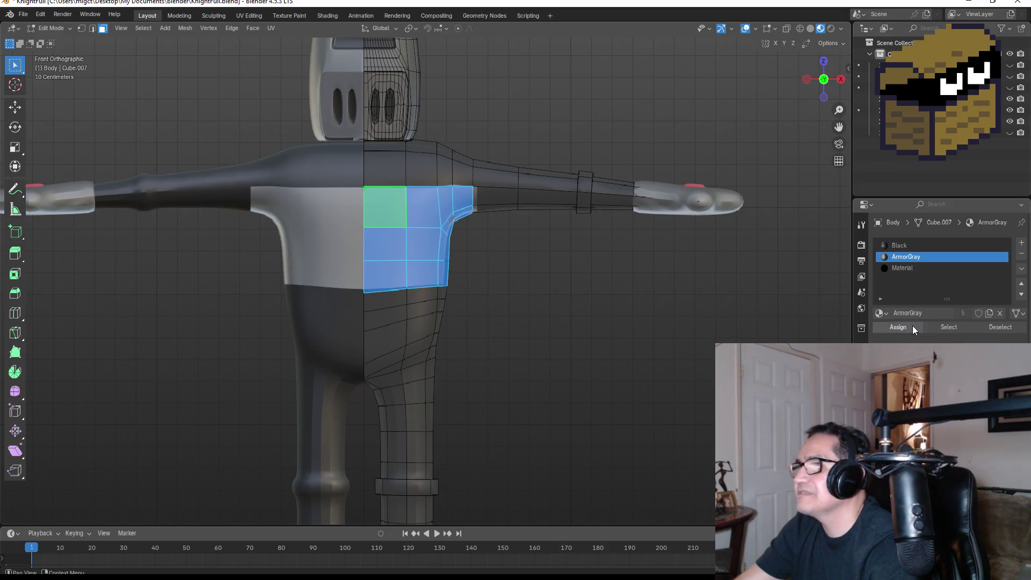
left_click(898, 246)
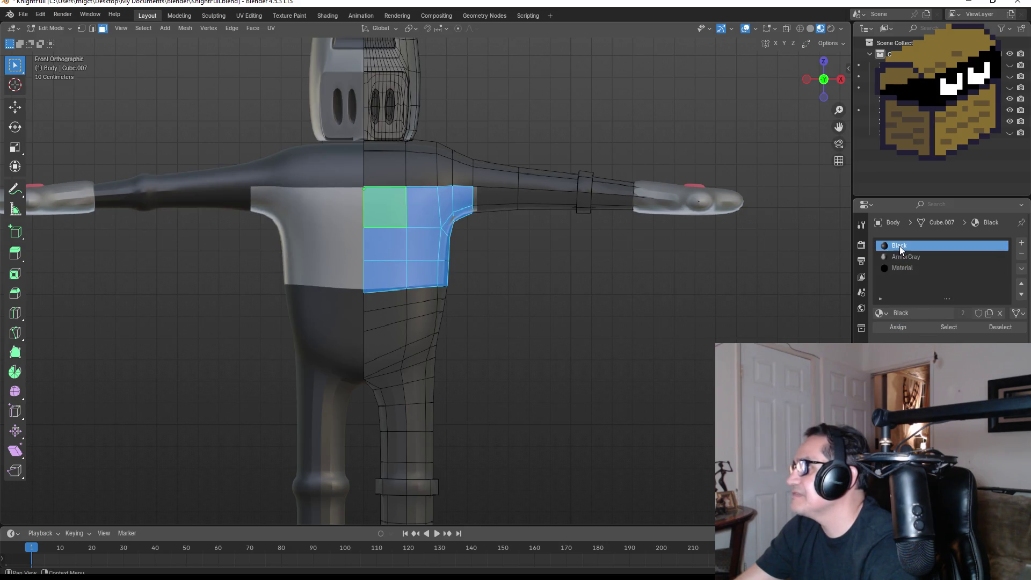
left_click(905, 328)
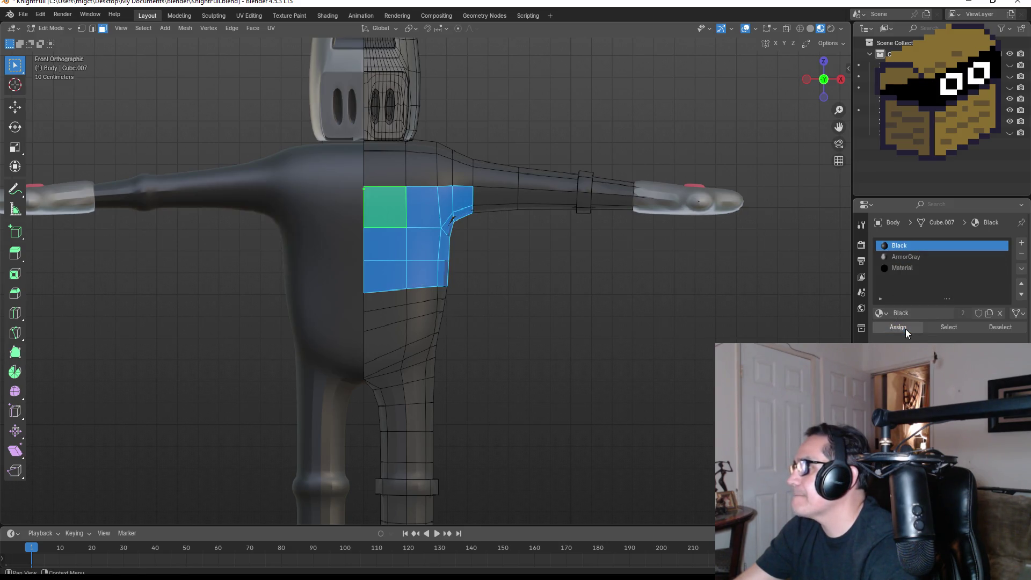
Make the chest Material slot active and expand its material preview
left_click(894, 268)
scroll(945, 269, "down", 2)
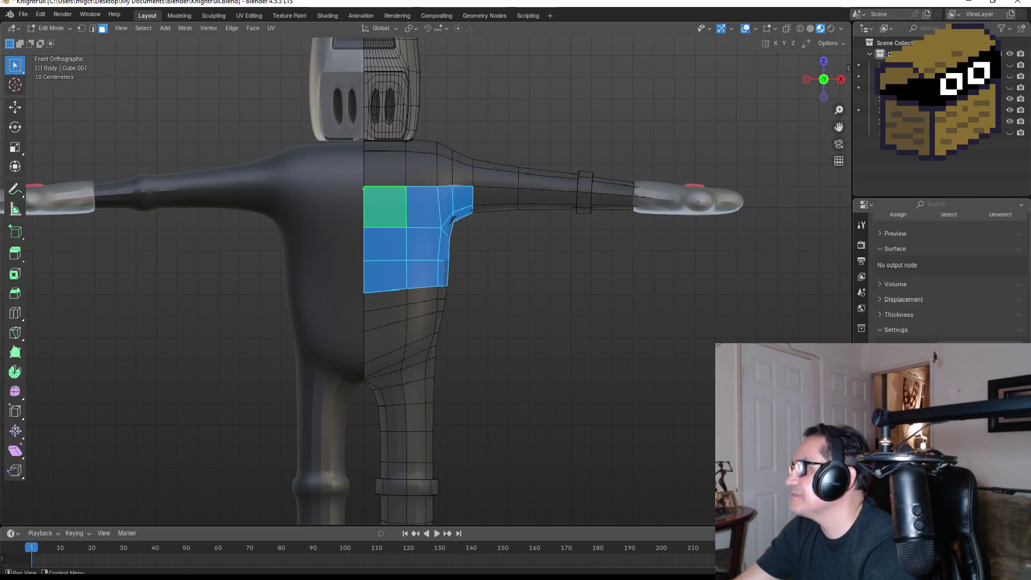
left_click(878, 324)
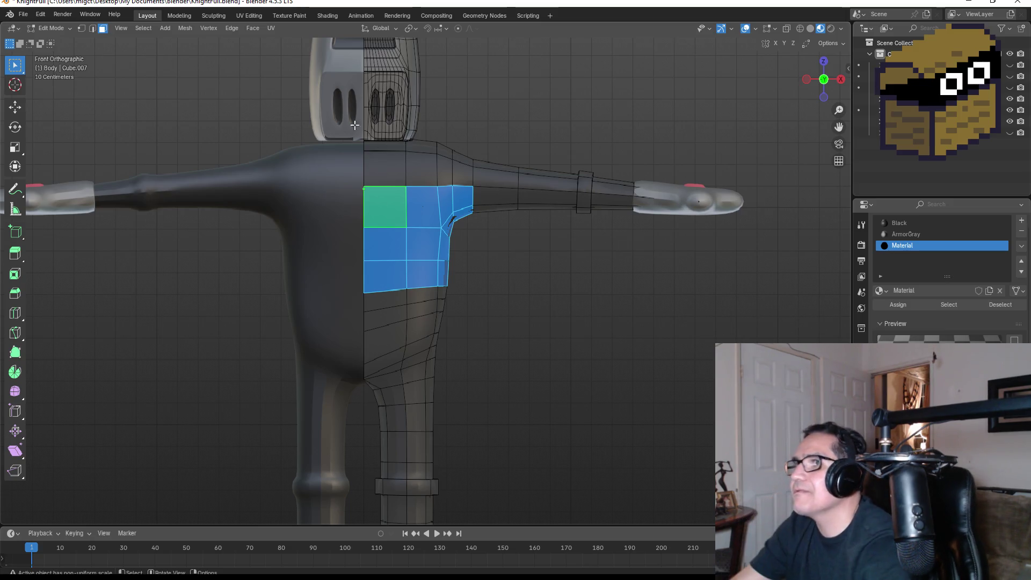
left_click(327, 16)
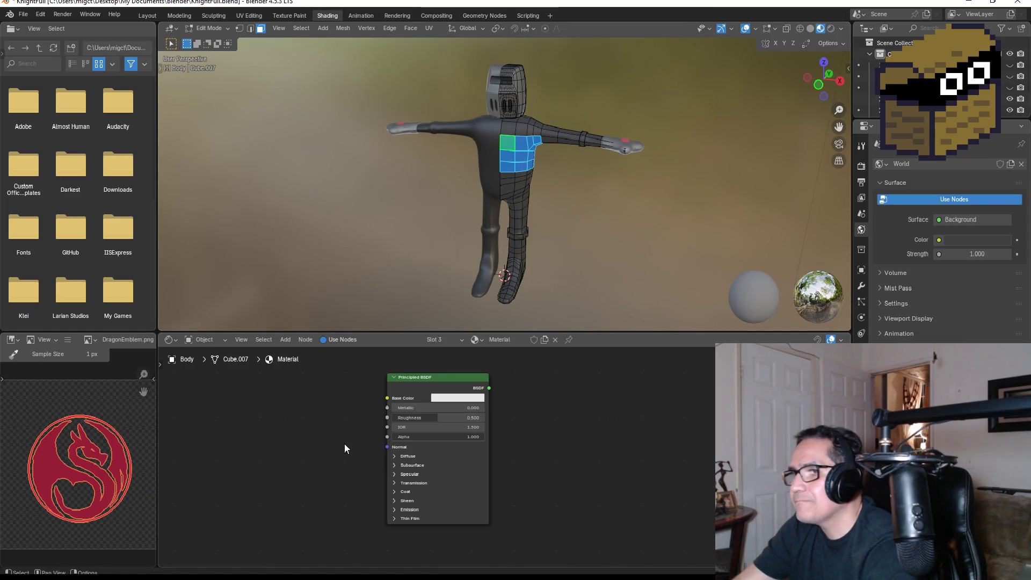
Delete the chest Material's Principled BSDF node without adding a replacement, leaving the node tree empty
left_click(449, 376)
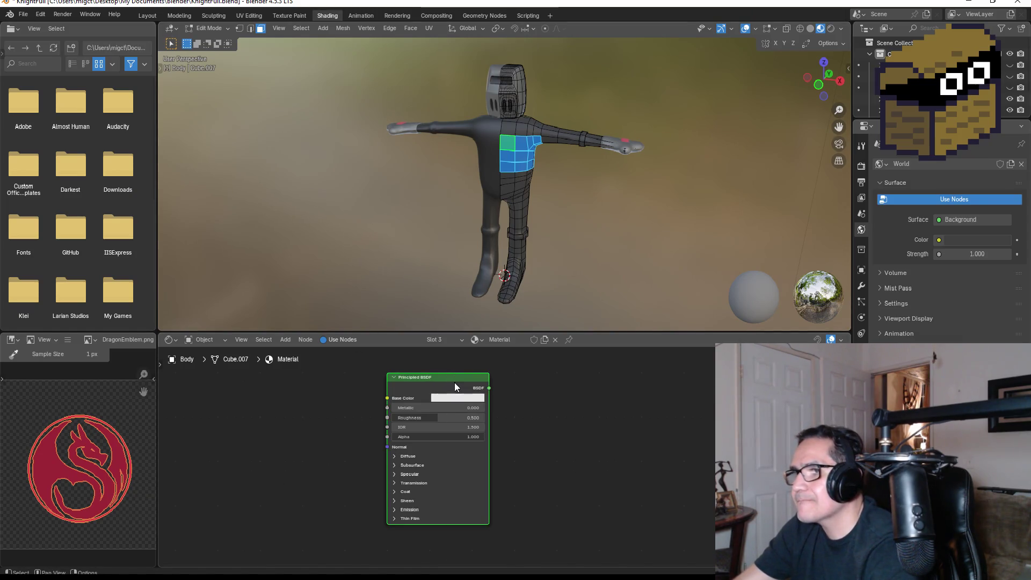
key("x")
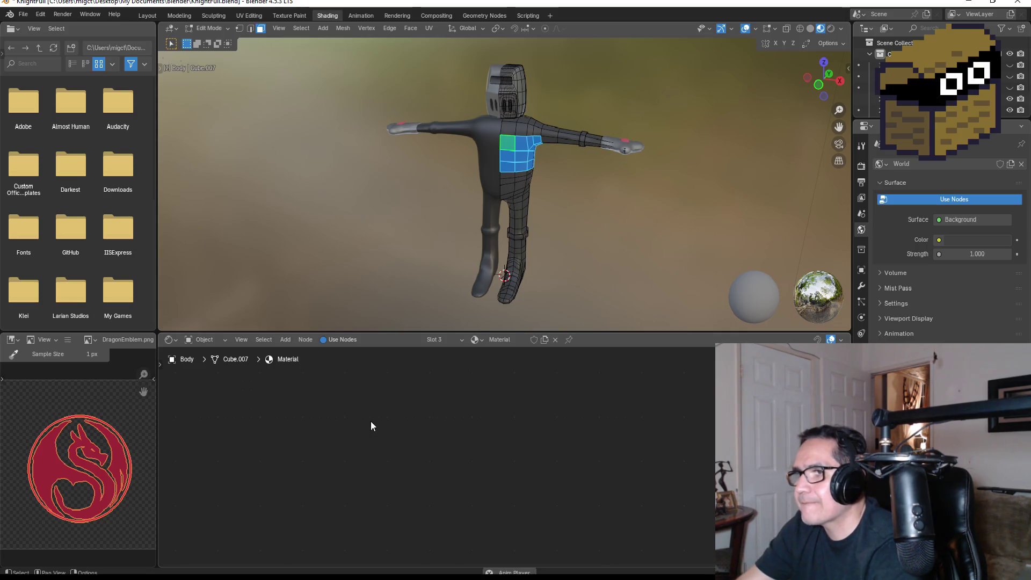
right_click(381, 418)
mouse_move(338, 416)
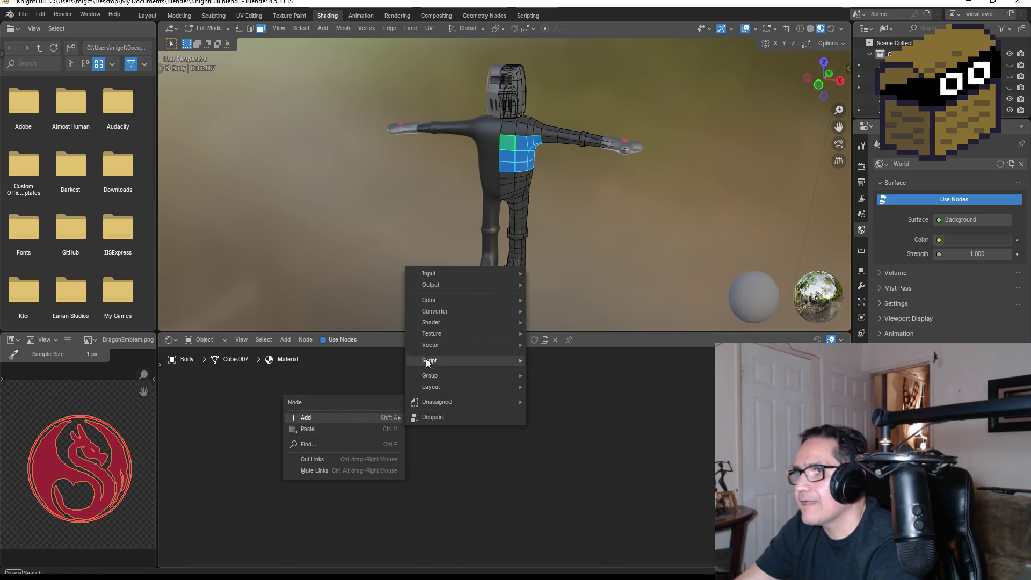
mouse_move(439, 314)
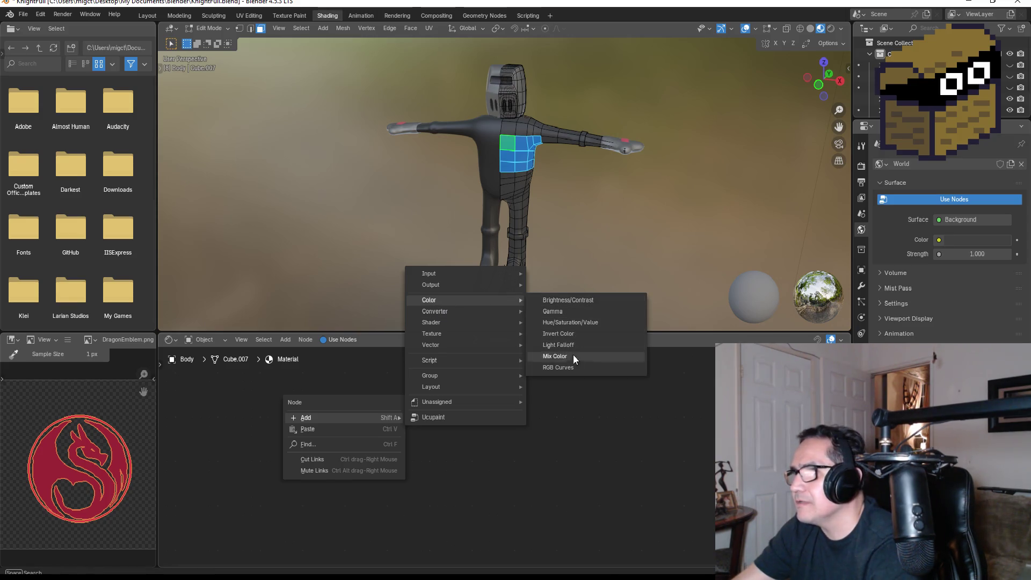
left_click(536, 425)
left_click(465, 420)
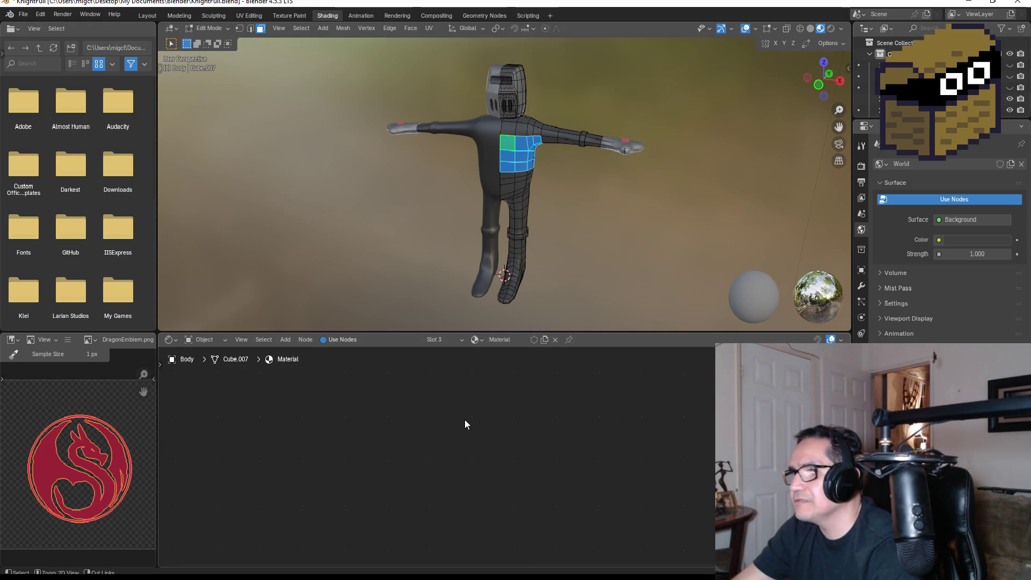
key("ctrl+z")
key("ctrl+z")
key("ctrl+z")
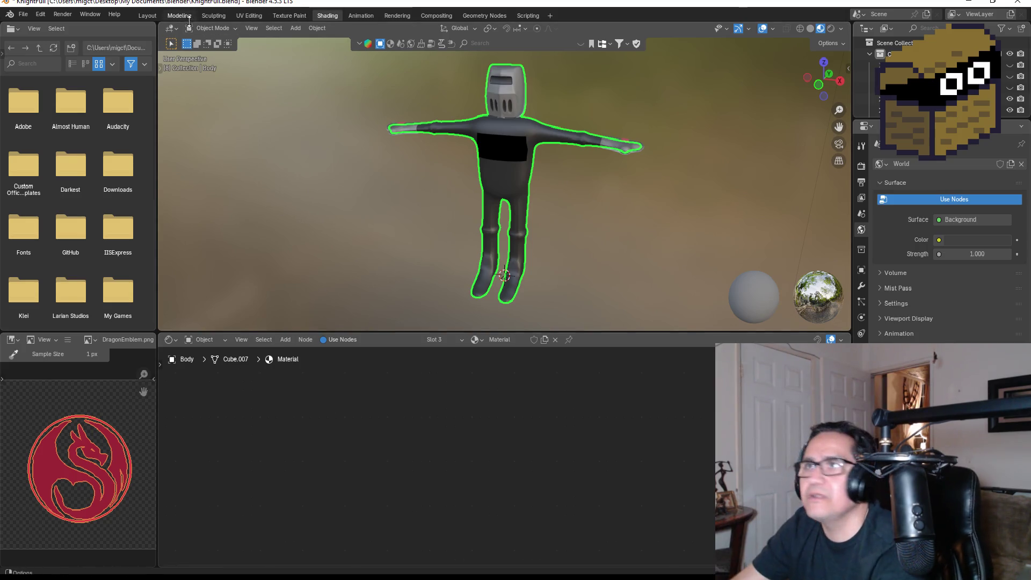
left_click(153, 14)
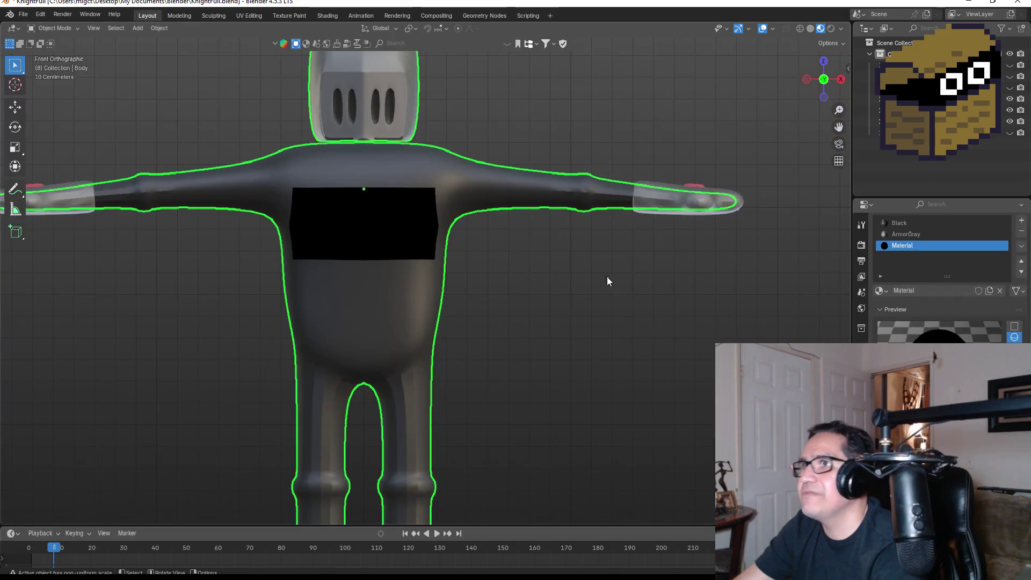
Remove the old Material slot and create a new Material.001 in a fresh slot
left_click(1022, 231)
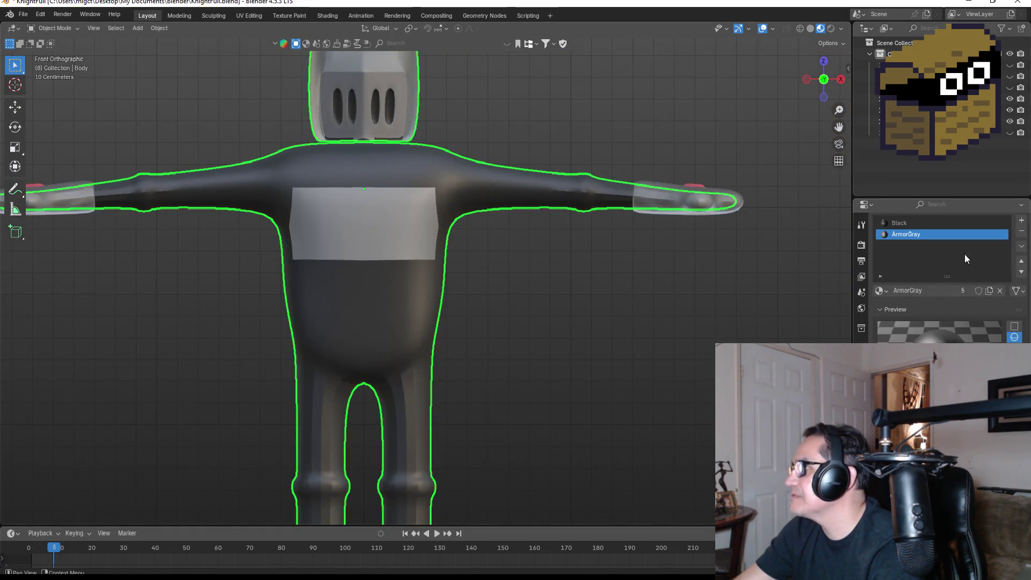
left_click(1020, 221)
left_click(932, 311)
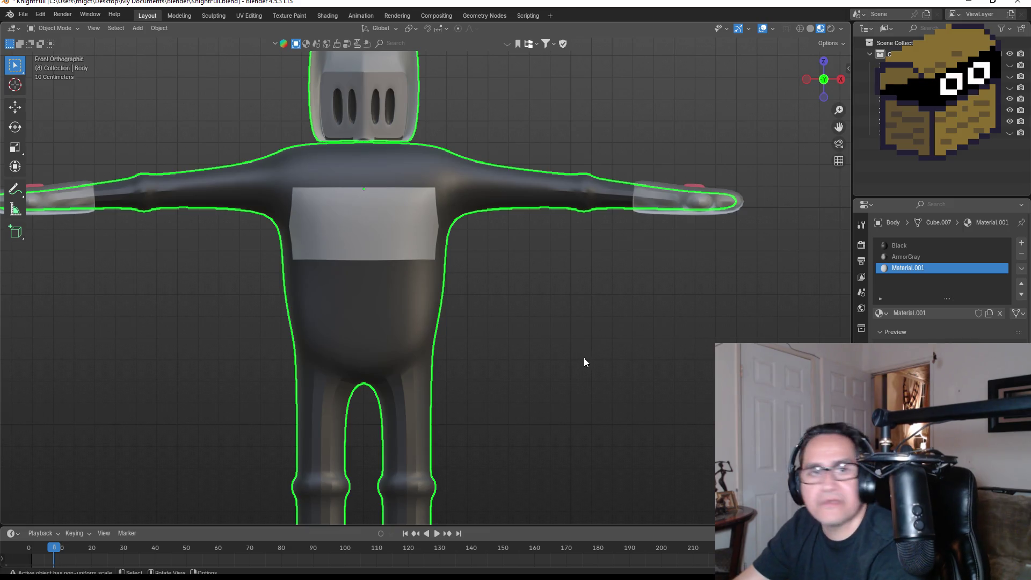
Assign Material.001 to a 2×2 block of chest faces in Edit Mode
key("Tab")
left_click(372, 211)
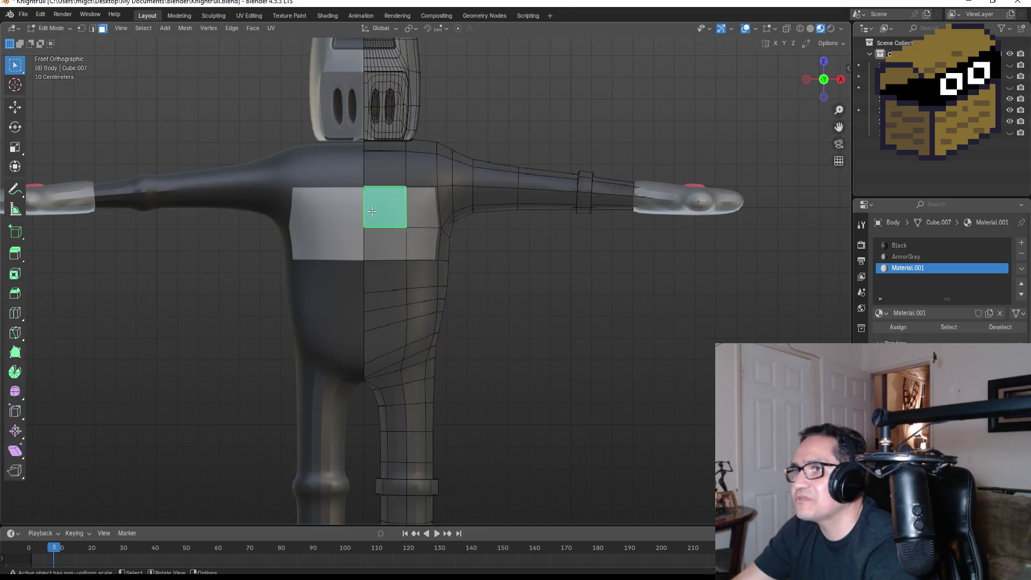
left_click_drag(378, 191, 429, 253, "shift")
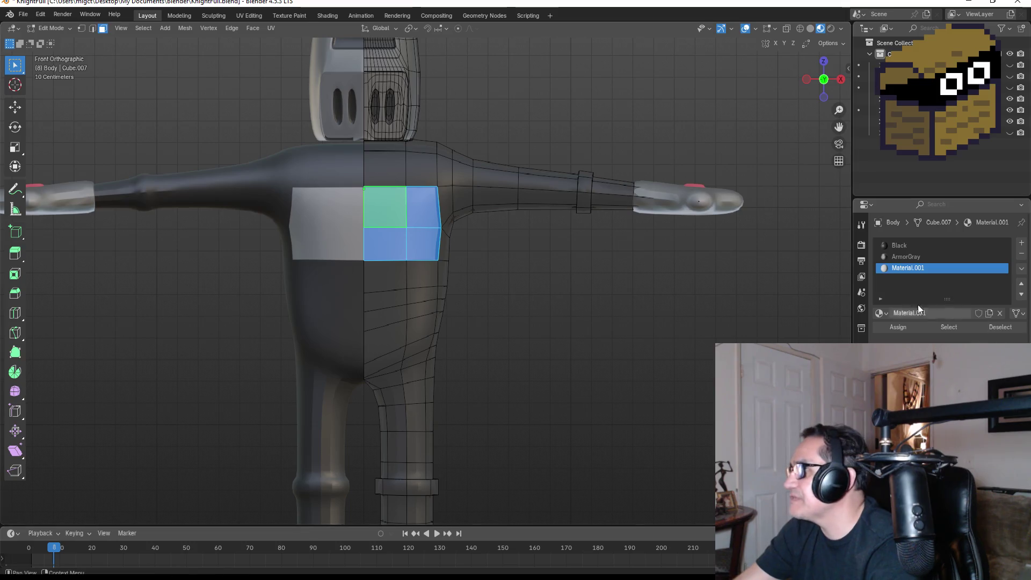
left_click(892, 330)
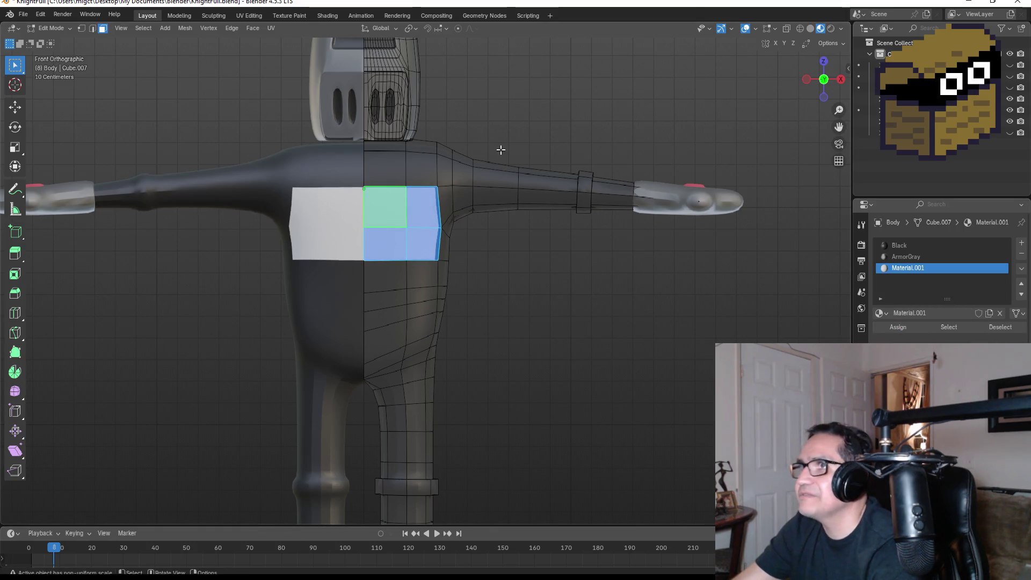
left_click(326, 16)
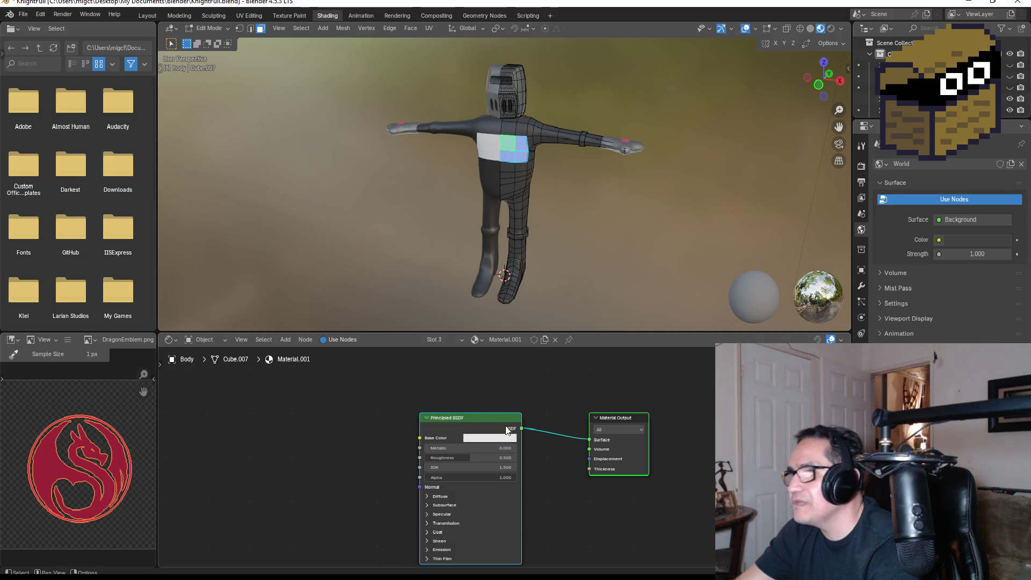
Import DragonEmblem.png into Material.001's nodes and link its Color to Base Color
left_click_drag(615, 419, 573, 417)
left_click(264, 472)
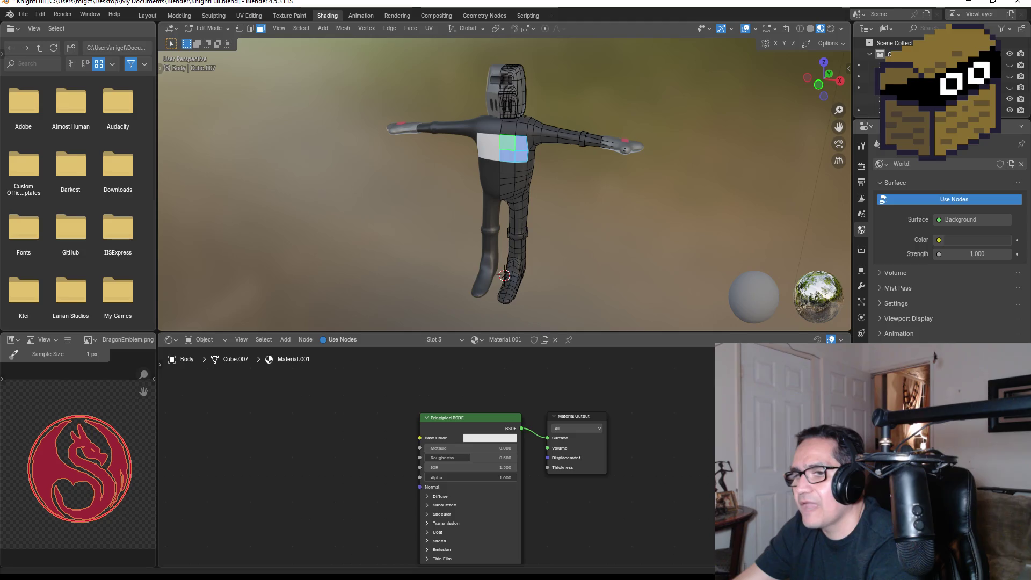
key("alt+Tab")
mouse_move(486, 258)
left_mouse_down()
mouse_move(481, 239)
mouse_move(254, 504)
mouse_move(321, 412)
left_mouse_up()
left_click(716, 108)
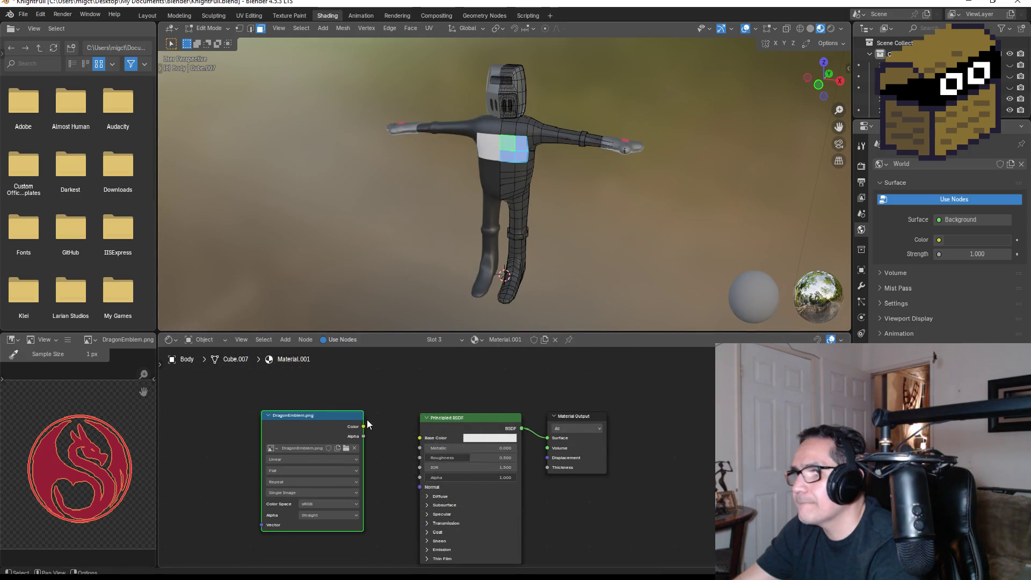
left_click_drag(420, 444, 424, 433)
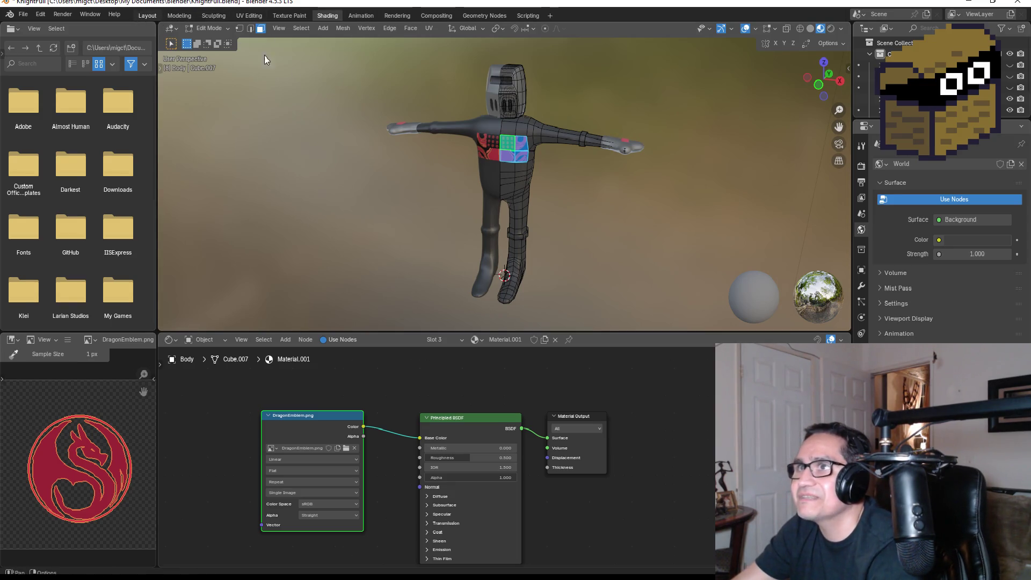
Preview the tiled dragon texture on the chest in the Layout viewport
left_click(148, 16)
scroll(432, 229, "up", 2)
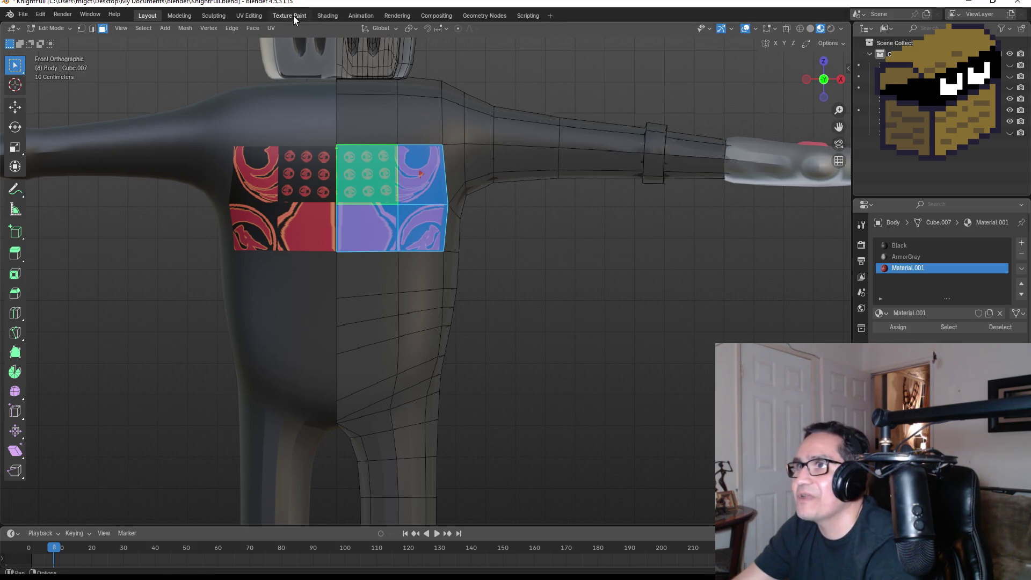
left_click(259, 17)
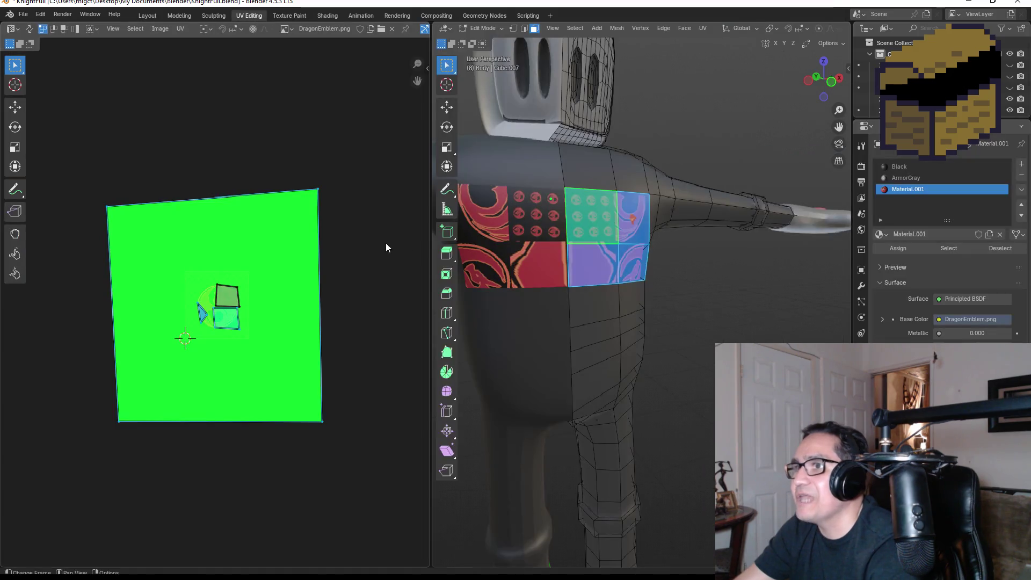
Unwrap the selected chest faces and move the loose UV piece down and right
scroll(256, 318, "up", 1)
key("u")
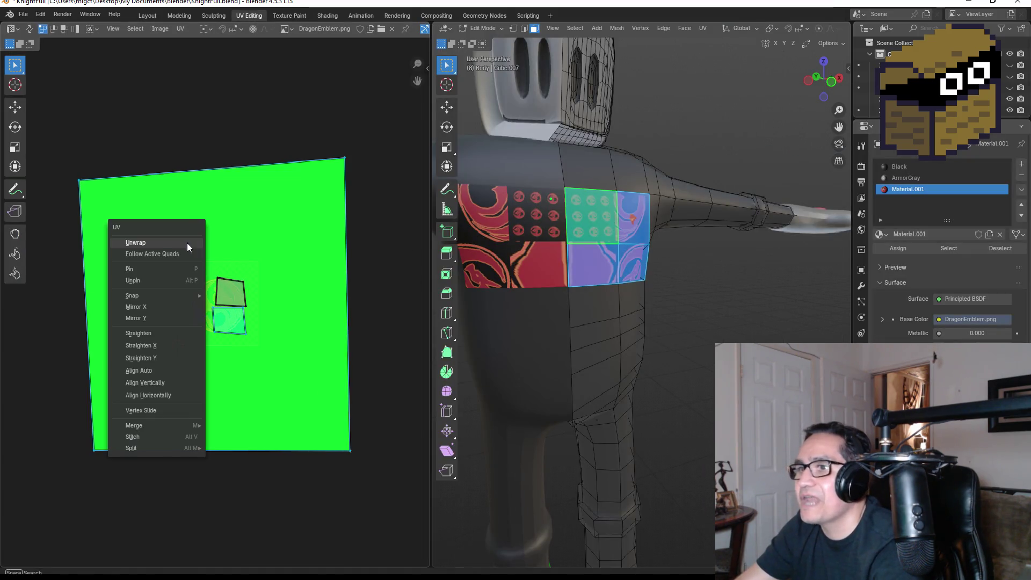
left_click(170, 242)
scroll(124, 272, "up", 3)
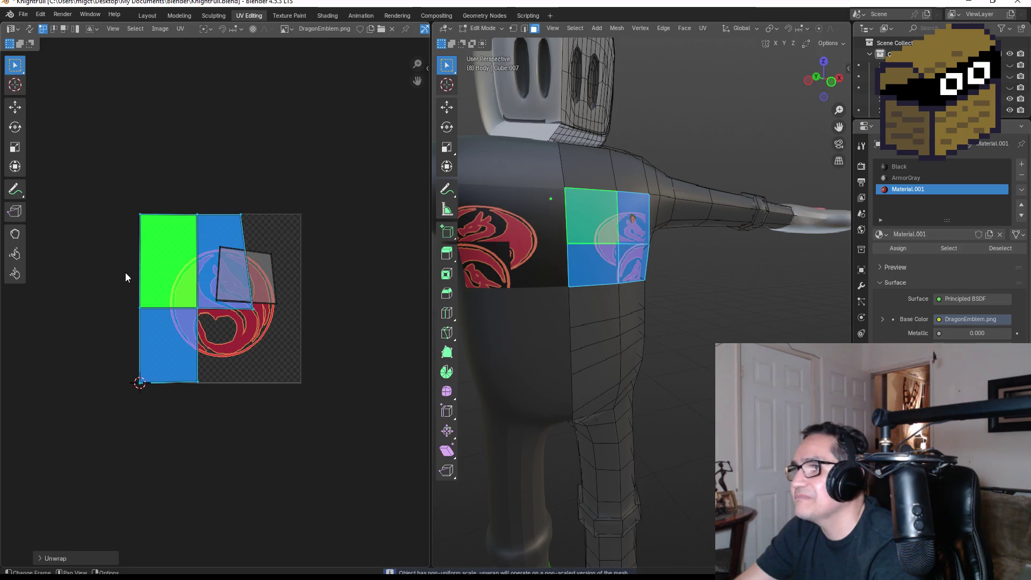
middle_click_drag(263, 328, 331, 326)
scroll(331, 307, "up", 1)
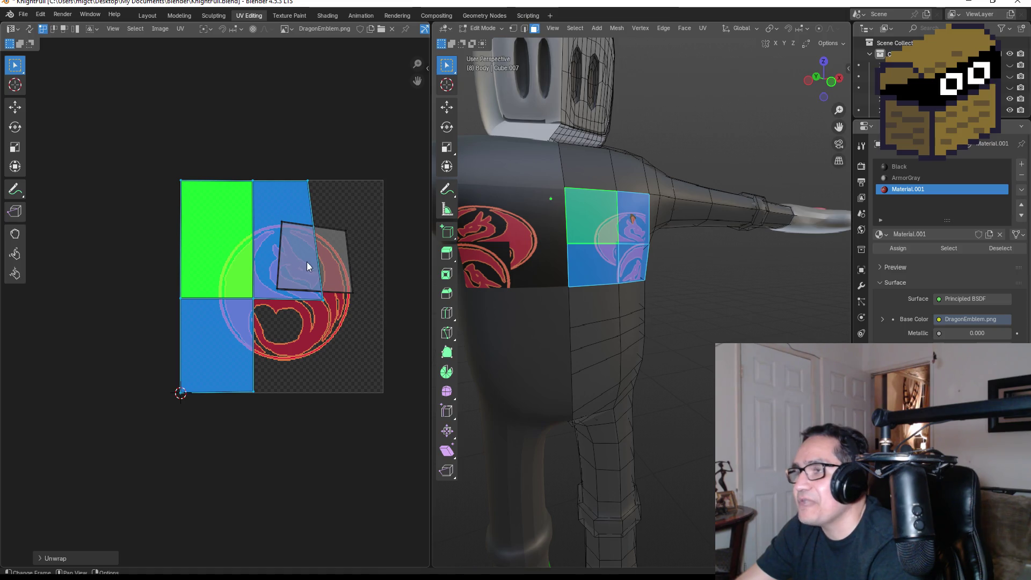
left_click_drag(330, 215, 379, 294)
left_click_drag(265, 209, 373, 297)
key("g")
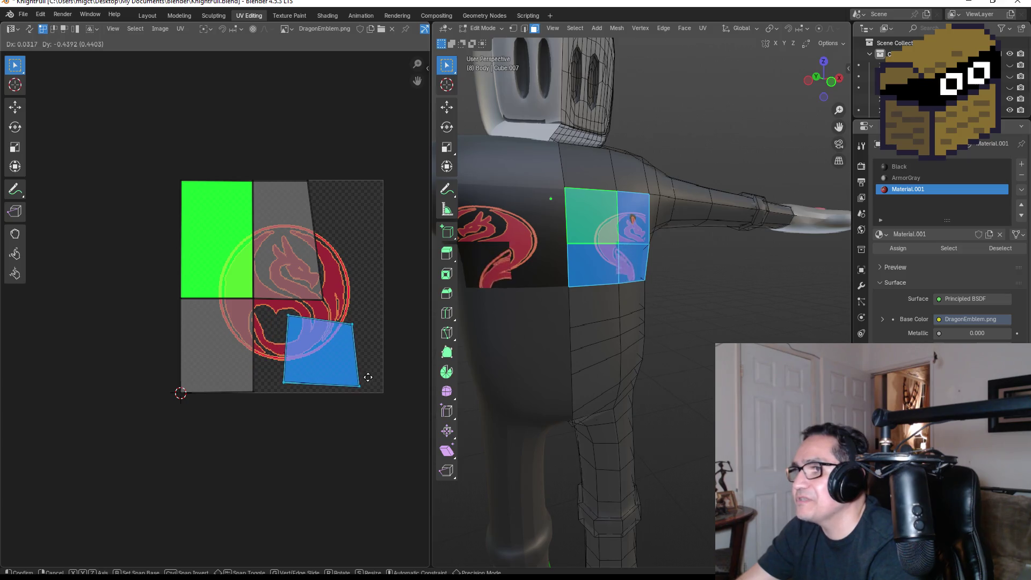
left_click(361, 388)
Select every chest UV piece, including the grey quad, and re-unwrap them together
mouse_move(290, 178)
left_mouse_down()
mouse_move(330, 213)
mouse_move(361, 282)
left_mouse_up()
left_click(205, 217)
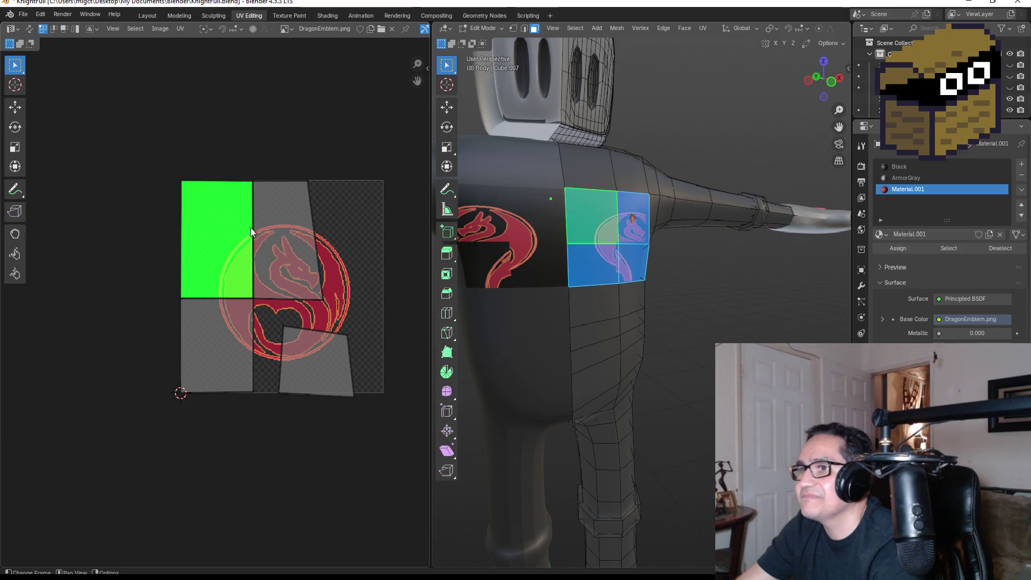
left_click(254, 180)
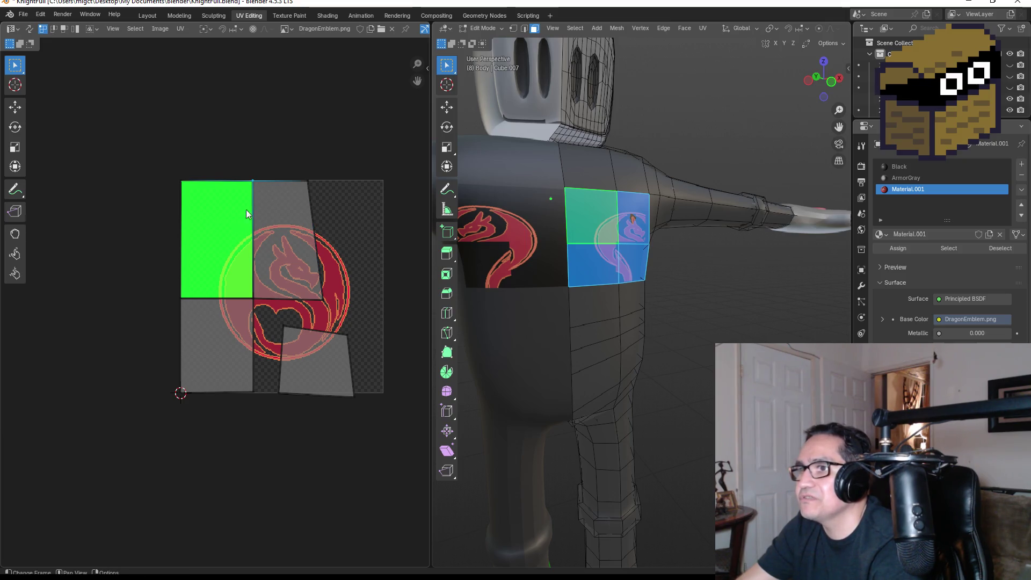
left_click(275, 305)
left_click_drag(179, 210, 363, 405)
right_click(303, 337)
left_click_drag(120, 150, 355, 408)
right_click(317, 346)
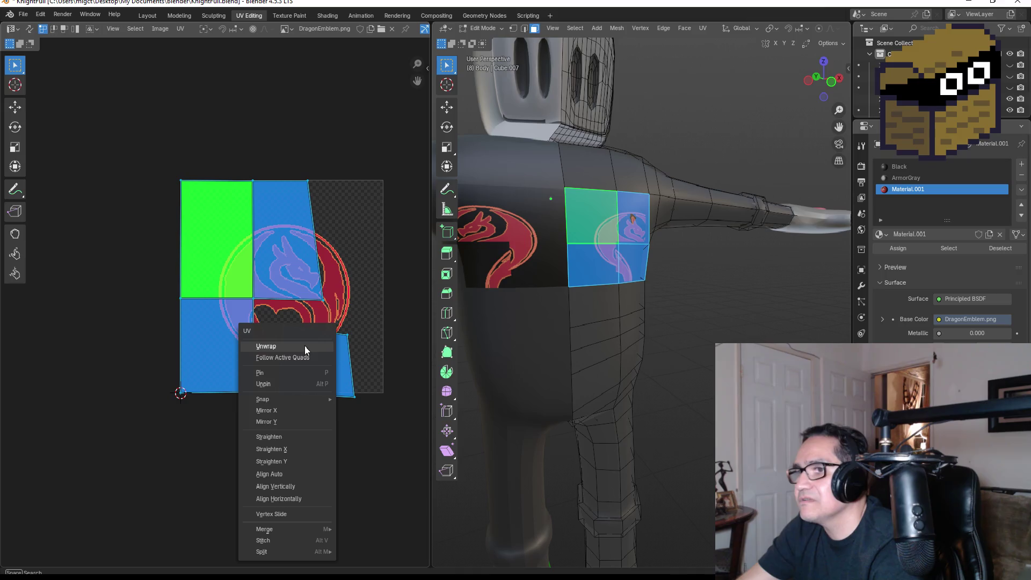
left_click(304, 348)
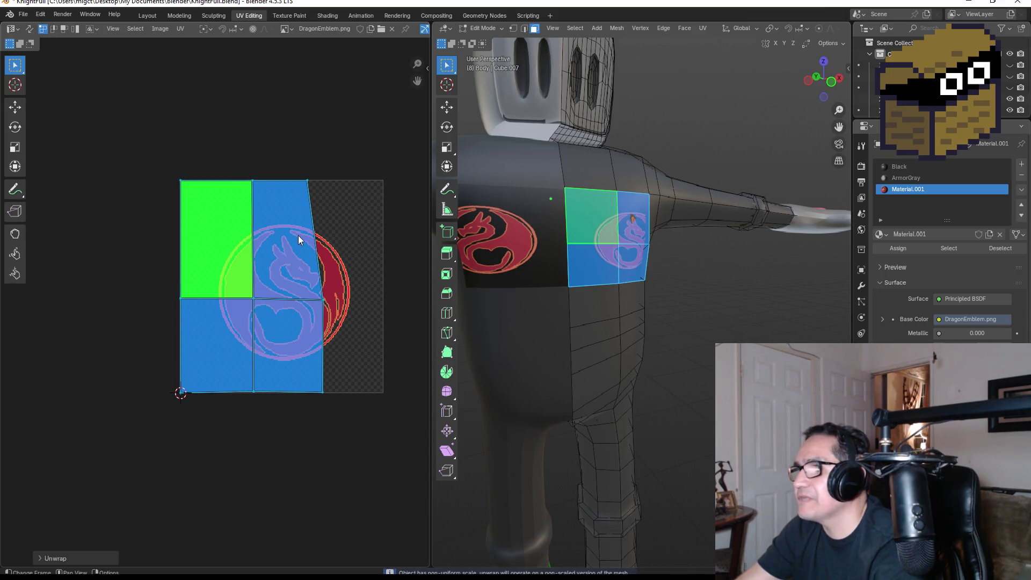
Pull the top-right corner, middle-right and bottom UV vertices out to the image edges
left_click_drag(293, 167, 324, 196)
key("g")
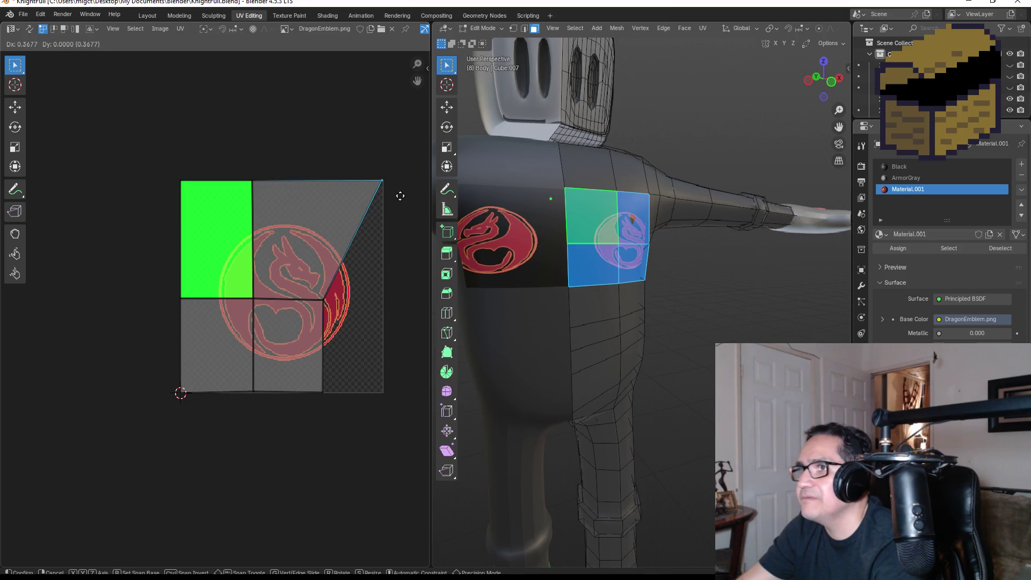
left_click(400, 196)
left_click_drag(315, 286, 359, 305)
key("g")
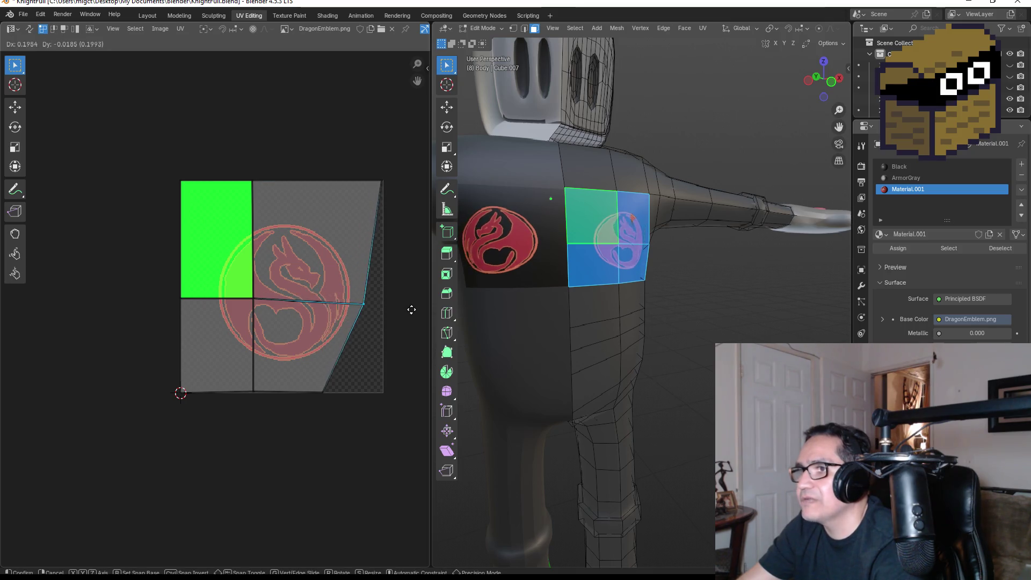
left_click(3, 304)
left_click_drag(309, 375, 349, 410)
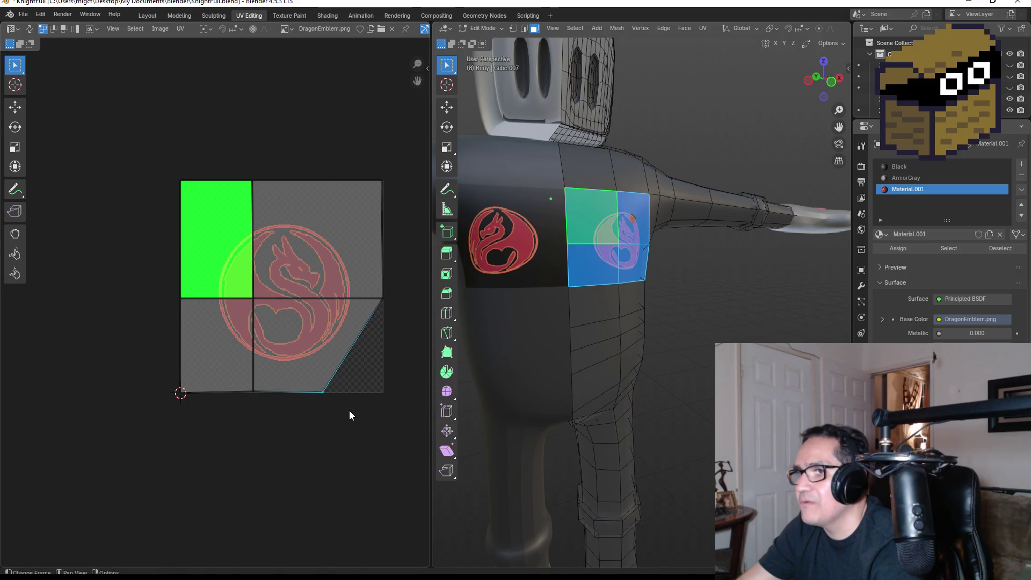
key("g")
key("x")
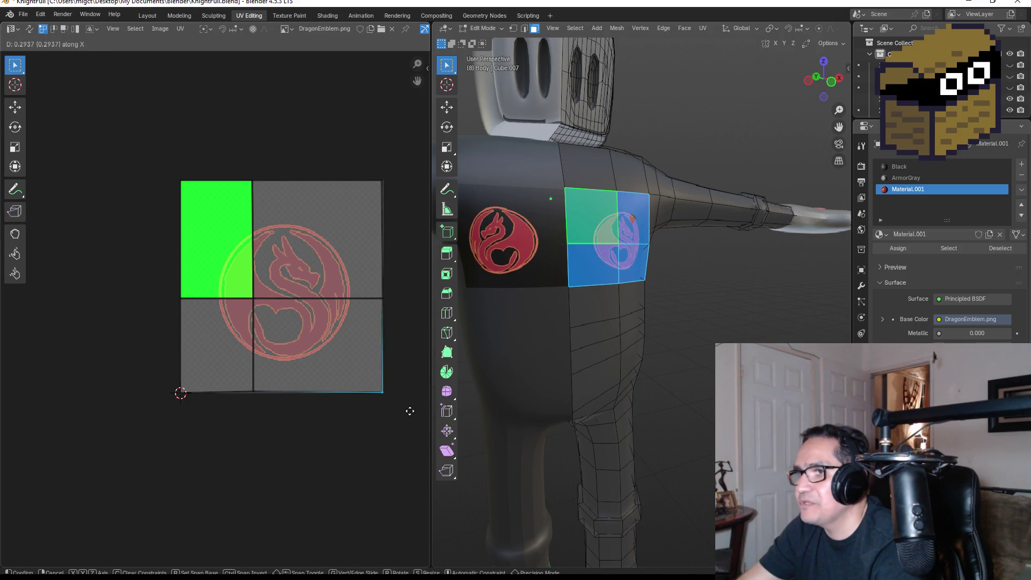
left_click(410, 411)
Shift the centre, top-edge and bottom-edge UV vertices right to straighten the chest UVs
left_click(252, 298)
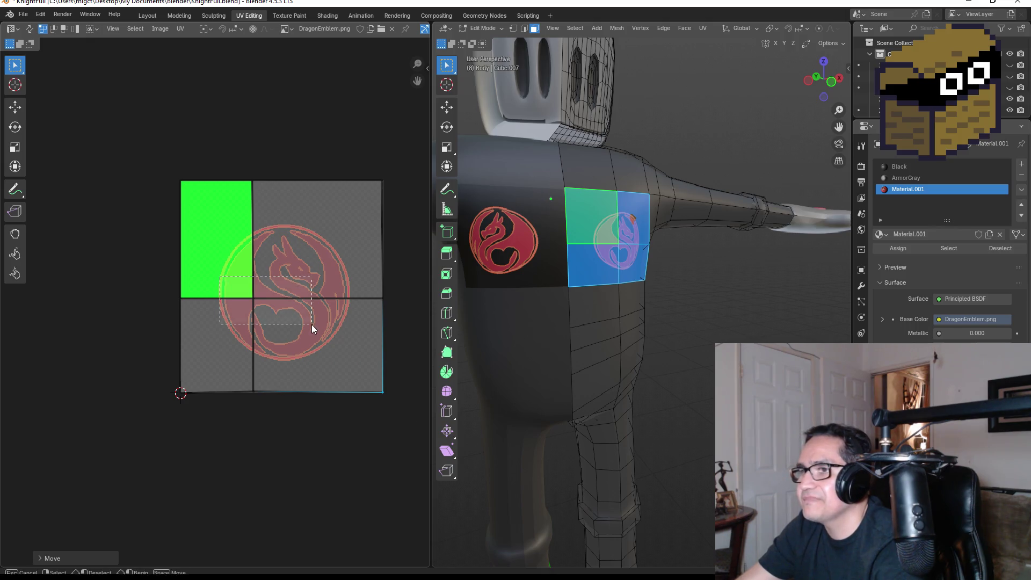
key("g")
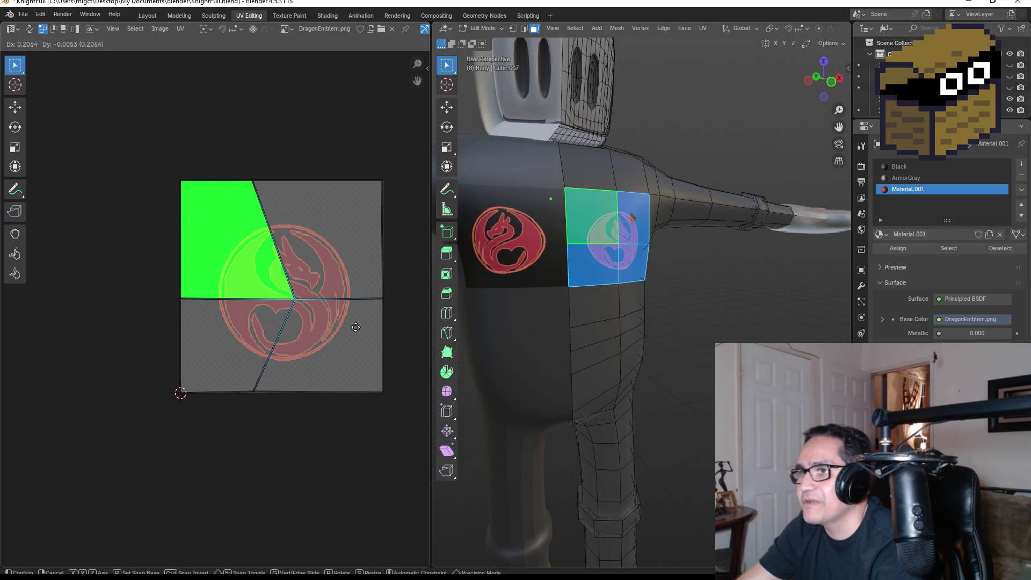
left_click(356, 327)
left_click(244, 178)
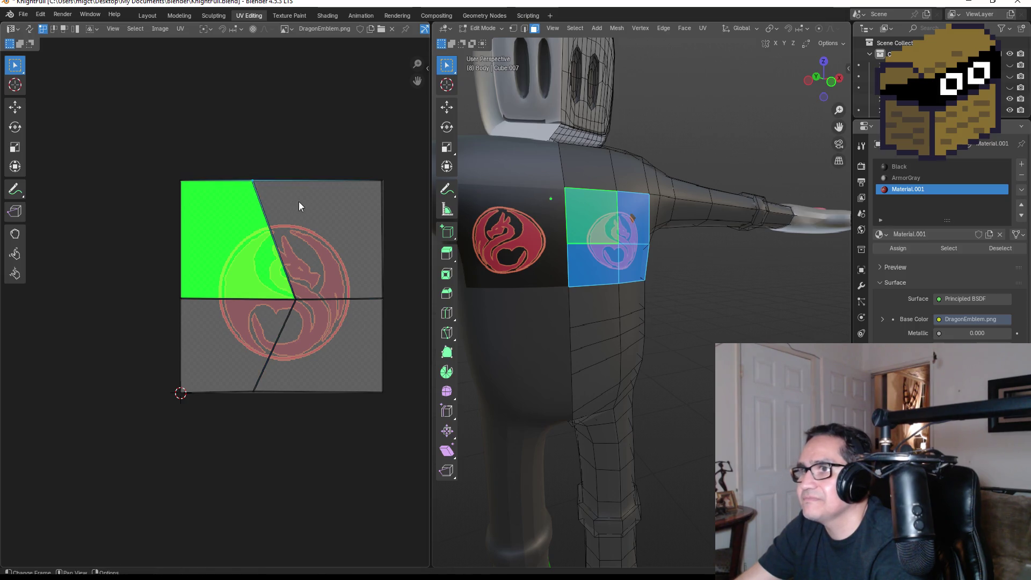
key("g")
left_click(335, 203)
left_click_drag(236, 375, 279, 396)
key("g")
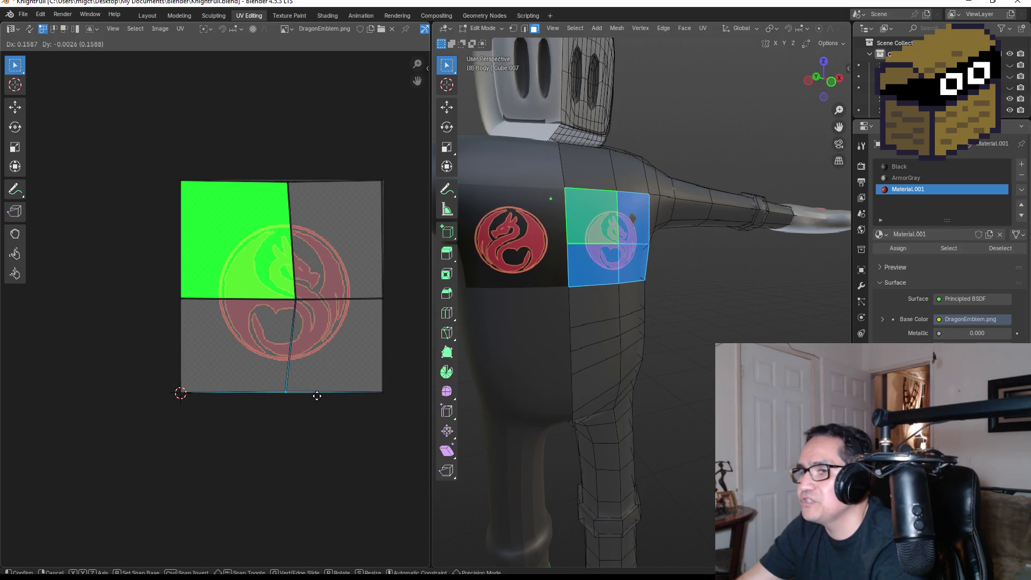
left_click(317, 397)
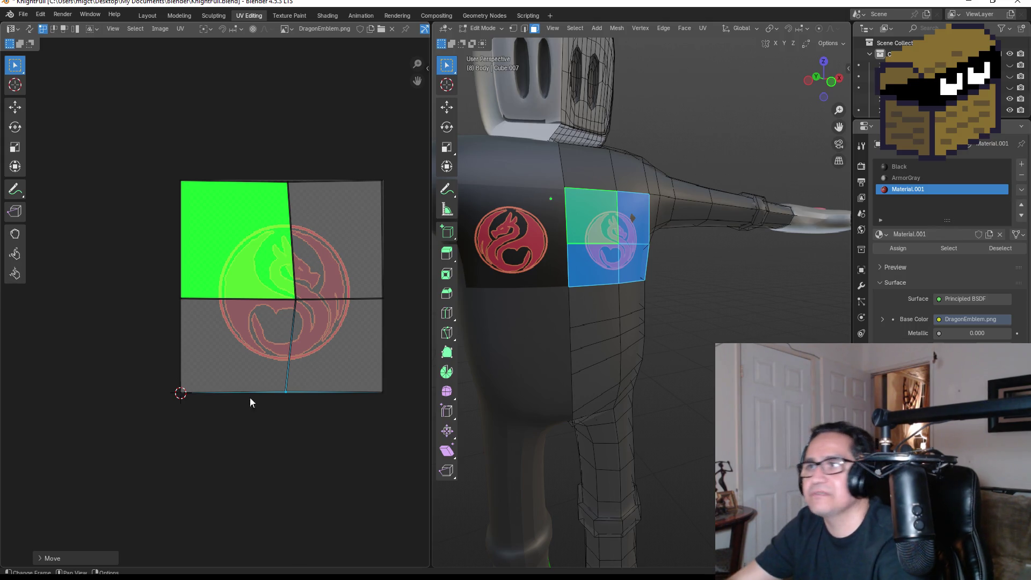
left_click(147, 15)
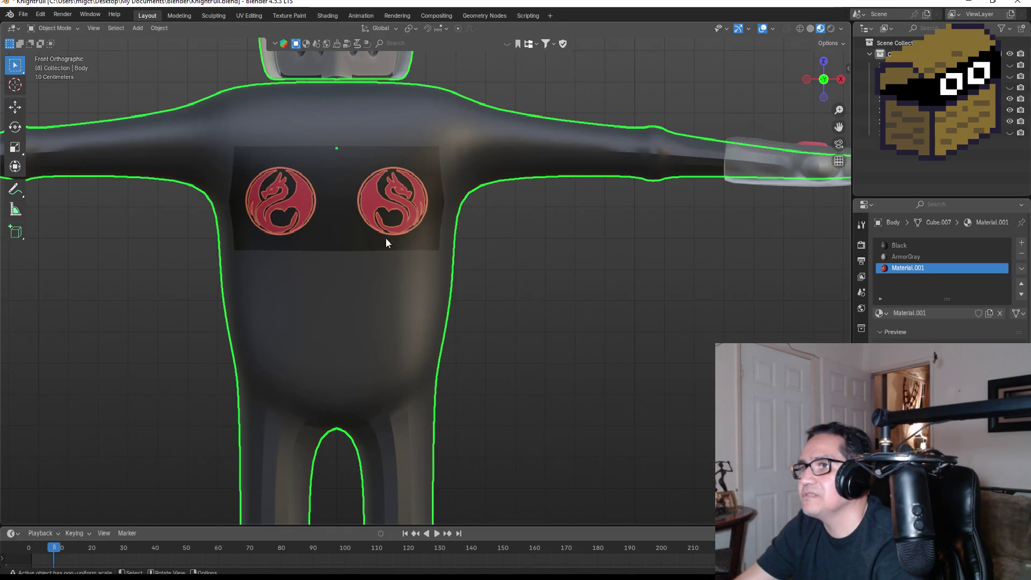
Check the viewport's Object menu, then view Material.001's nodes in the Shading workspace
right_click(505, 146)
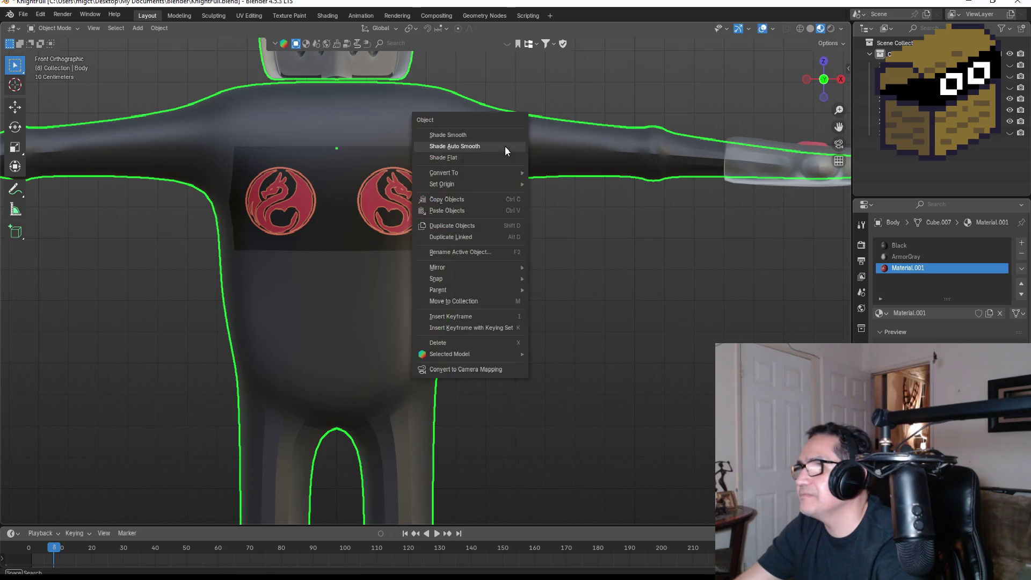
mouse_move(476, 355)
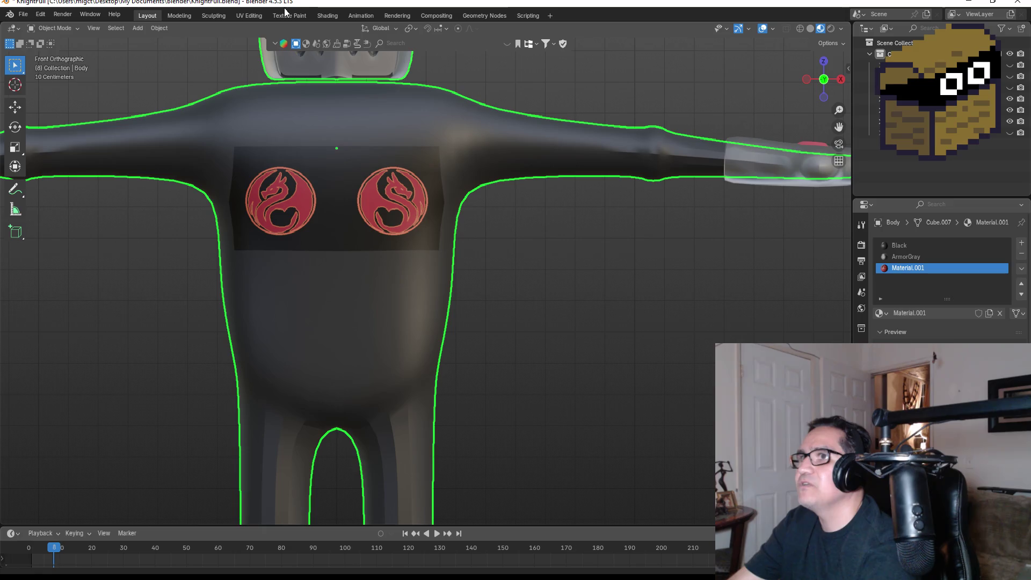
left_click(325, 14)
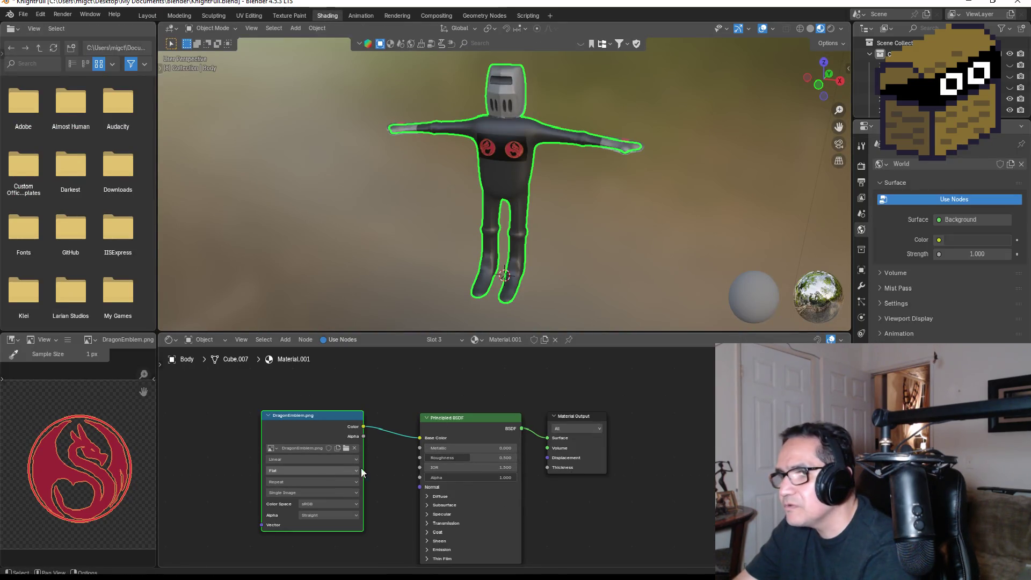
Move the Principled BSDF and DragonEmblem.png nodes and set the BSDF Roughness to 0.645
mouse_move(474, 452)
left_mouse_down()
mouse_move(460, 412)
mouse_move(420, 387)
mouse_move(370, 387)
mouse_move(502, 388)
mouse_move(444, 387)
left_mouse_up()
scroll(446, 423, "up", 3)
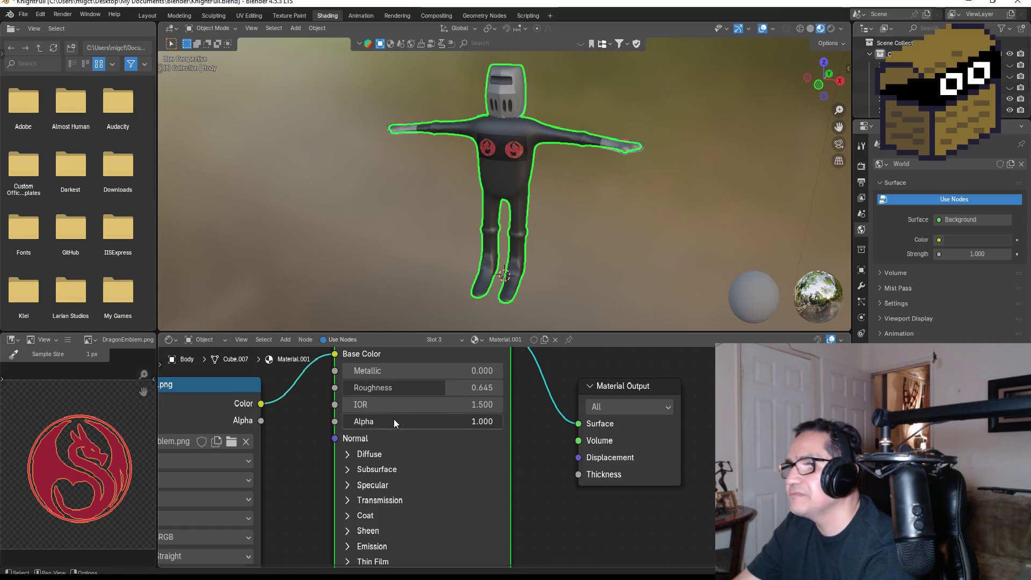
mouse_move(483, 421)
left_mouse_down()
mouse_move(388, 421)
mouse_move(500, 421)
left_mouse_up()
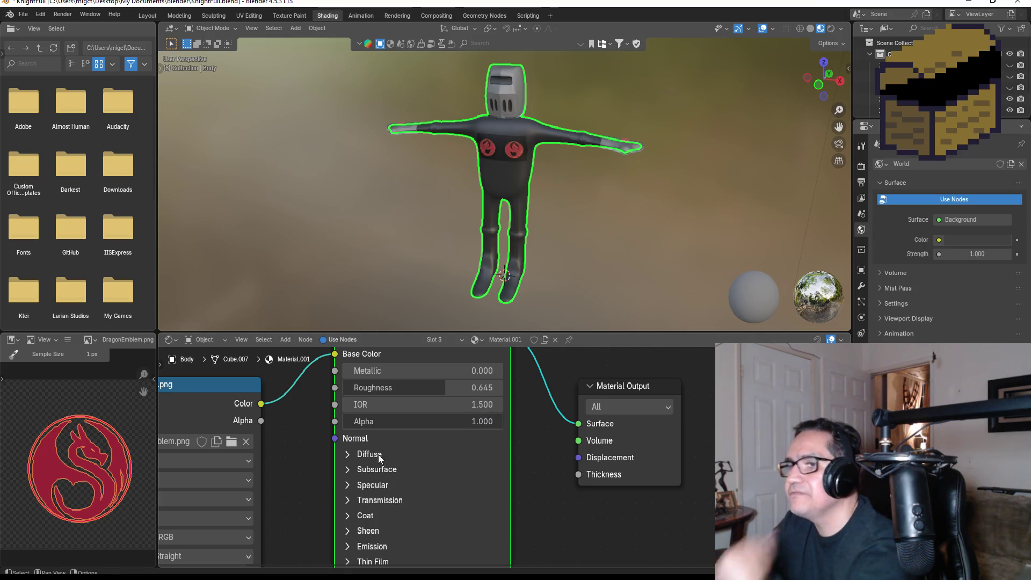
scroll(305, 453, "down", 1)
scroll(305, 462, "down", 1)
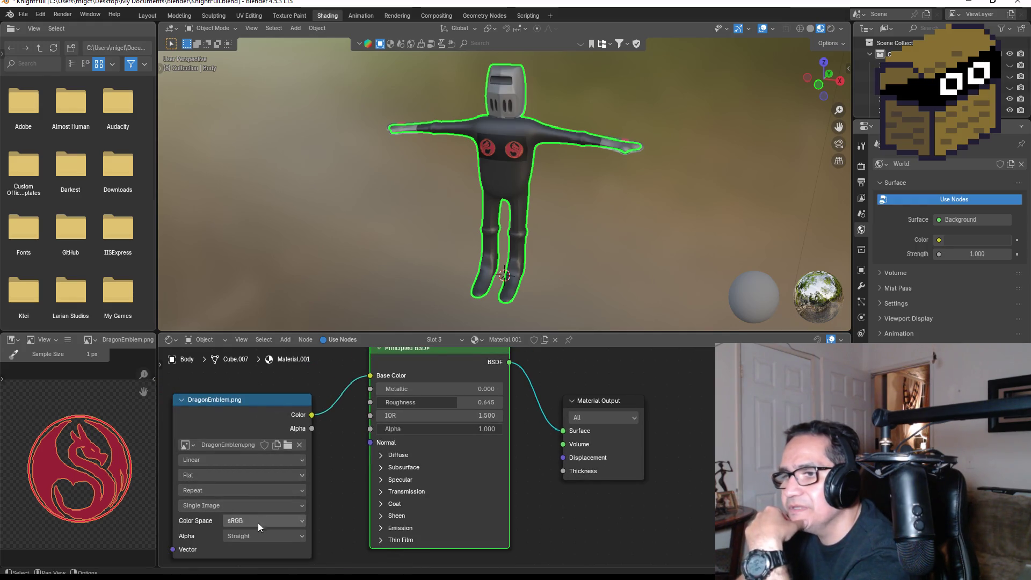
left_click_drag(260, 403, 285, 385)
scroll(512, 472, "down", 1)
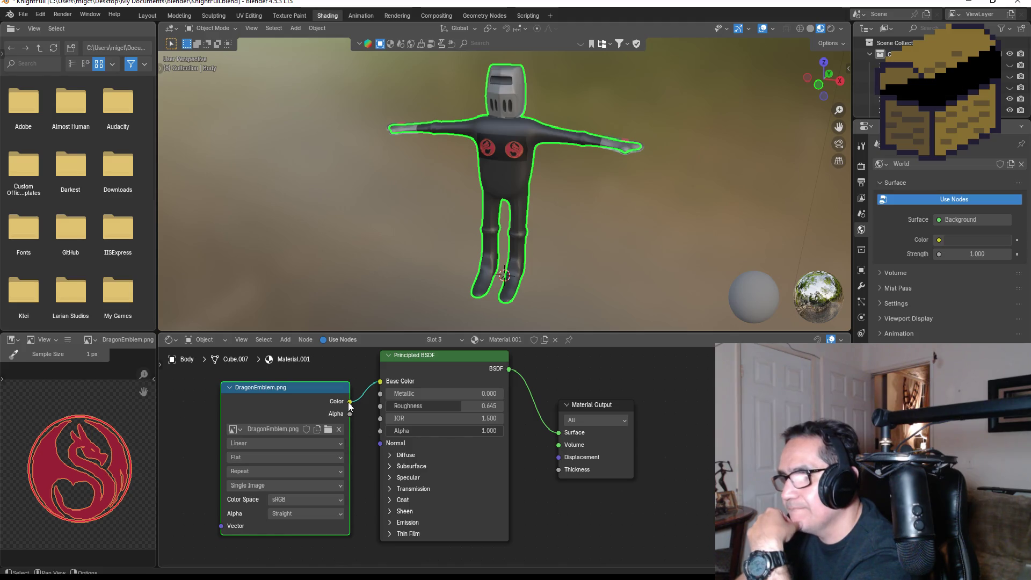
Test the image outputs, Volume input and EEVEE target, then restore the Surface link and All target
mouse_move(350, 401)
left_mouse_down()
mouse_move(349, 422)
mouse_move(380, 381)
left_mouse_up()
key("Escape")
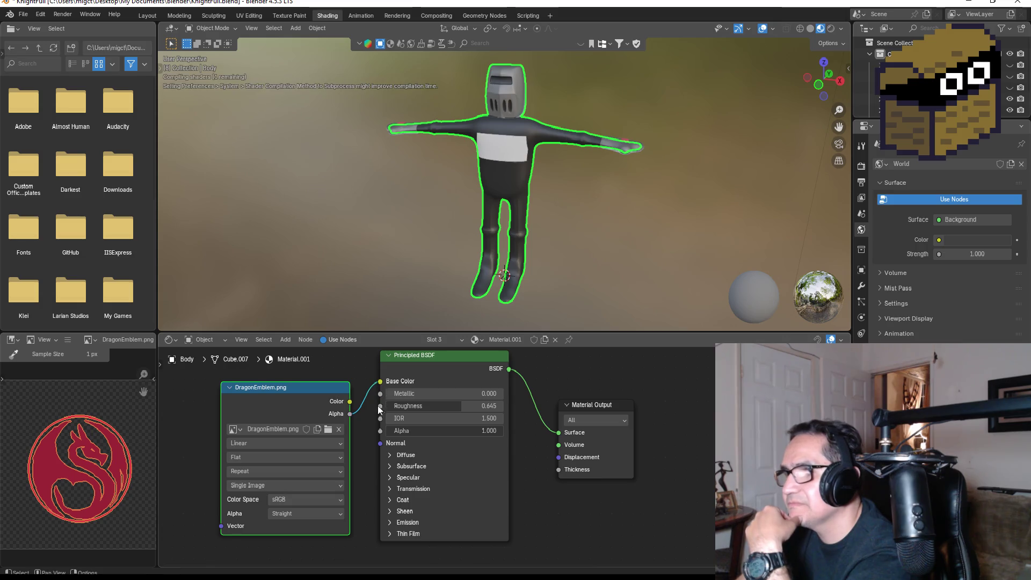
left_click_drag(349, 414, 380, 381)
key("Escape")
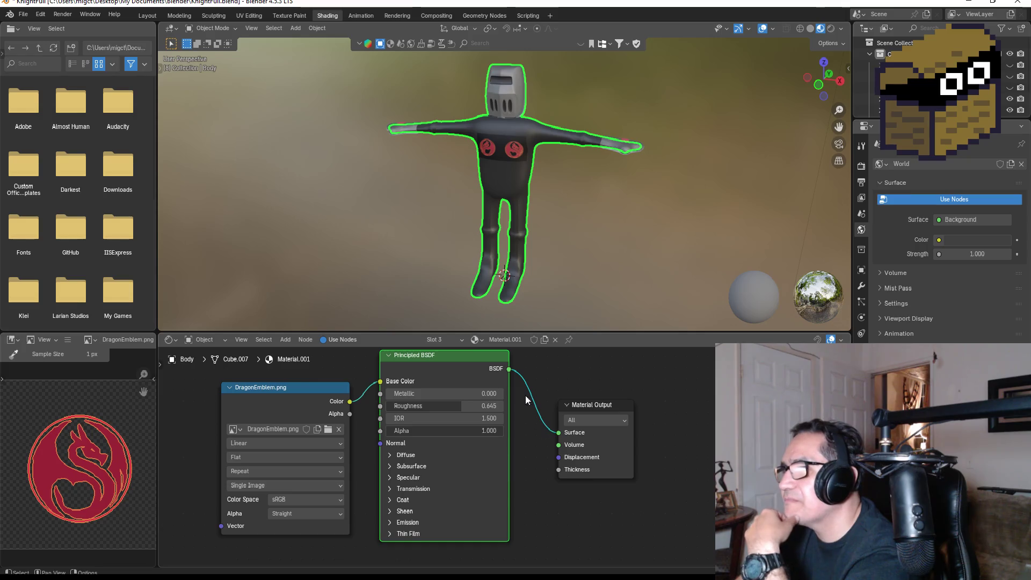
left_click_drag(558, 432, 559, 445)
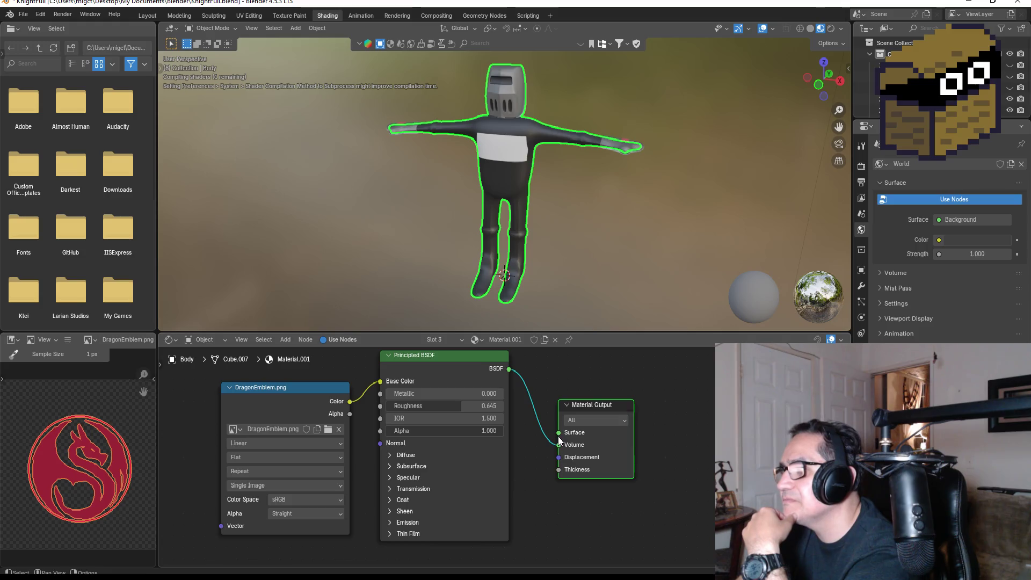
left_click_drag(559, 445, 558, 433)
left_click(605, 420)
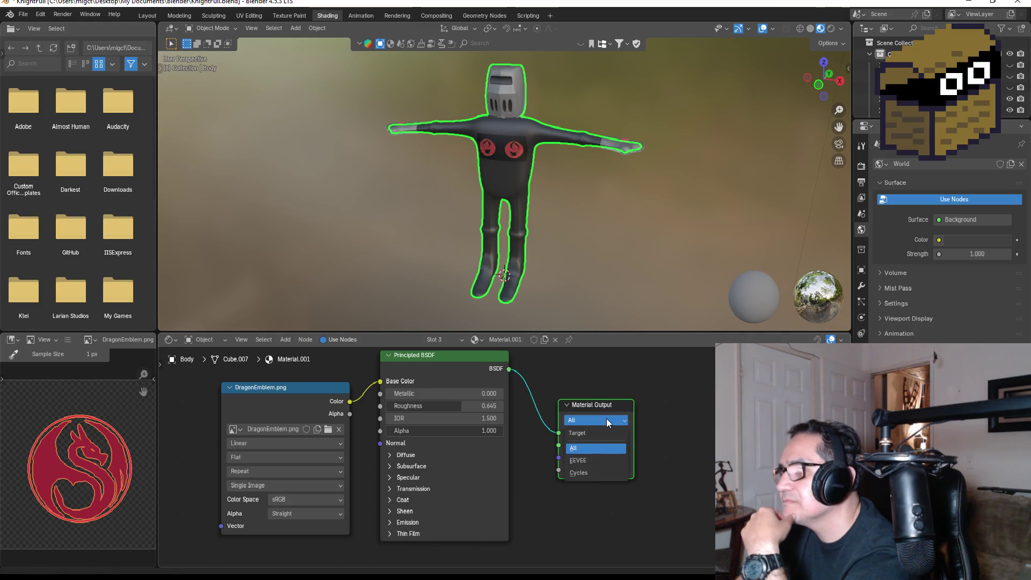
left_click(594, 460)
left_click(613, 419)
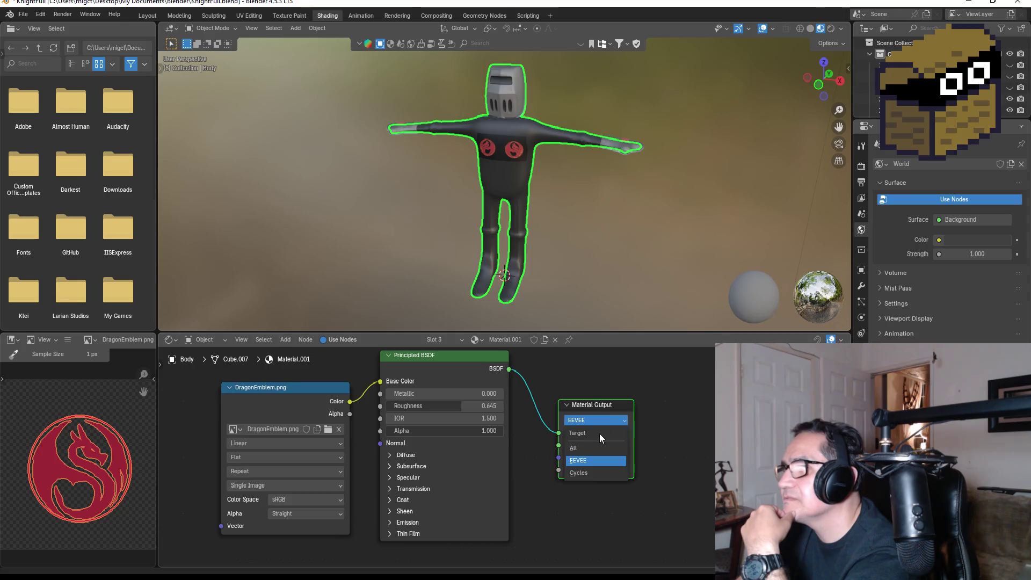
left_click(594, 448)
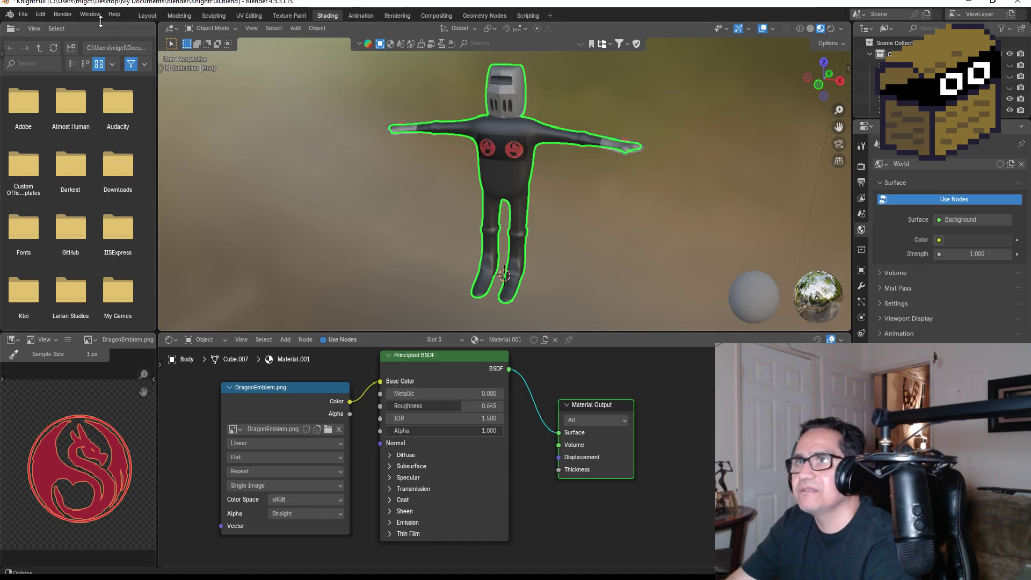
left_click(153, 16)
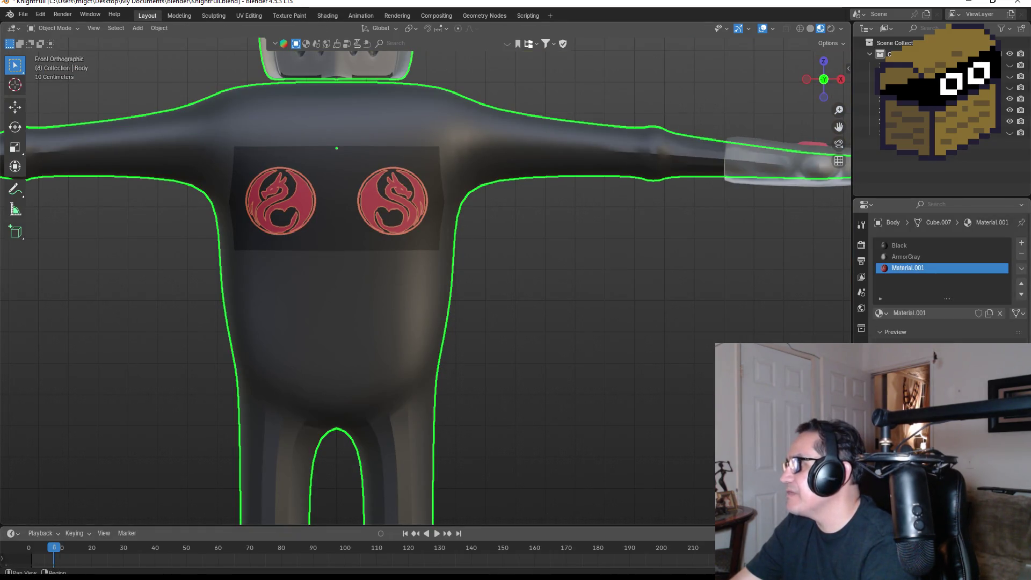
Apply the body's Mirror modifier to make the mirroring permanent
left_click(861, 358)
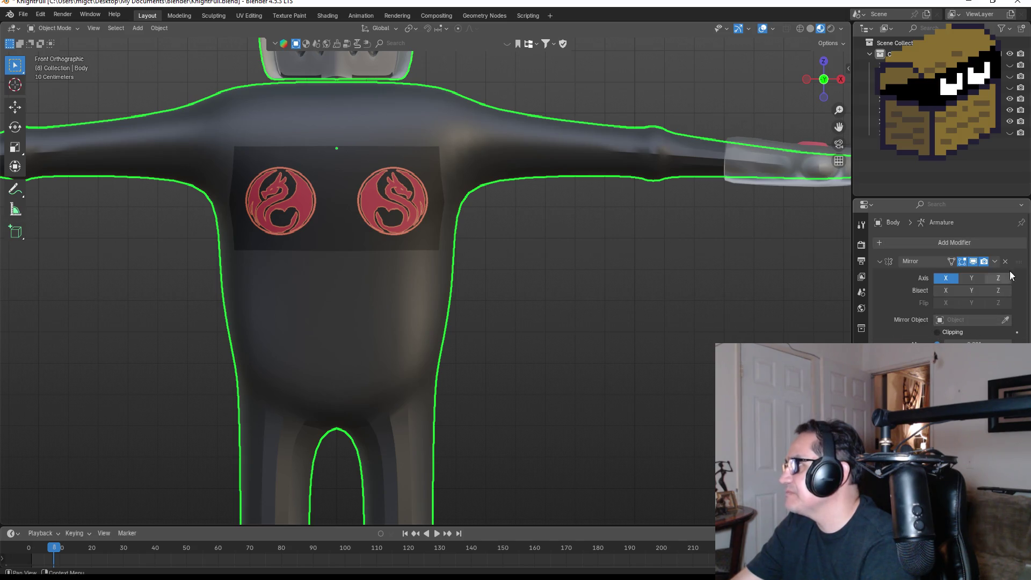
left_click(995, 261)
left_click(967, 276)
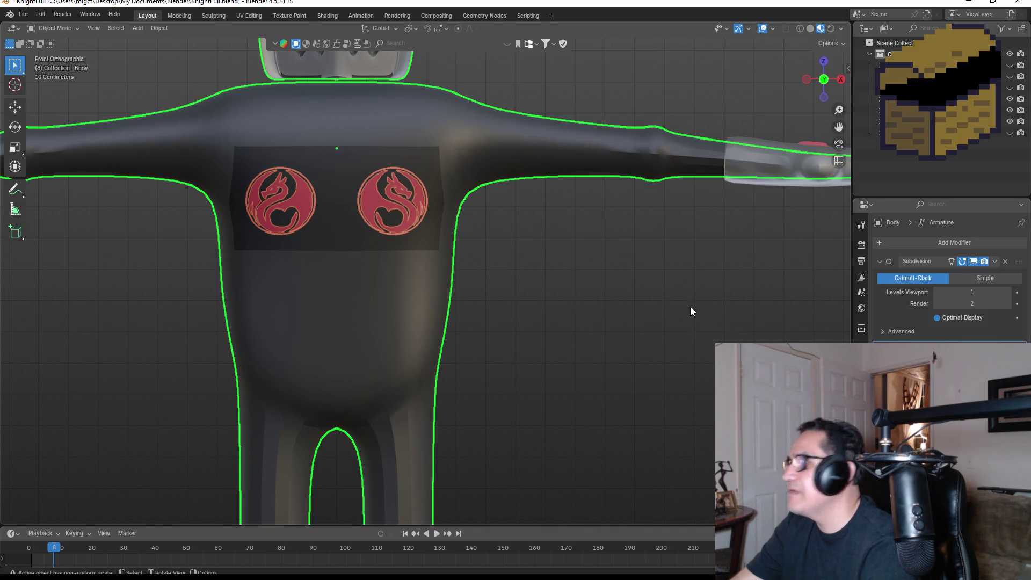
scroll(433, 317, "down", 5)
scroll(370, 280, "up", 5)
Select the faces under both dragon emblems and assign them the Black material
key("Tab")
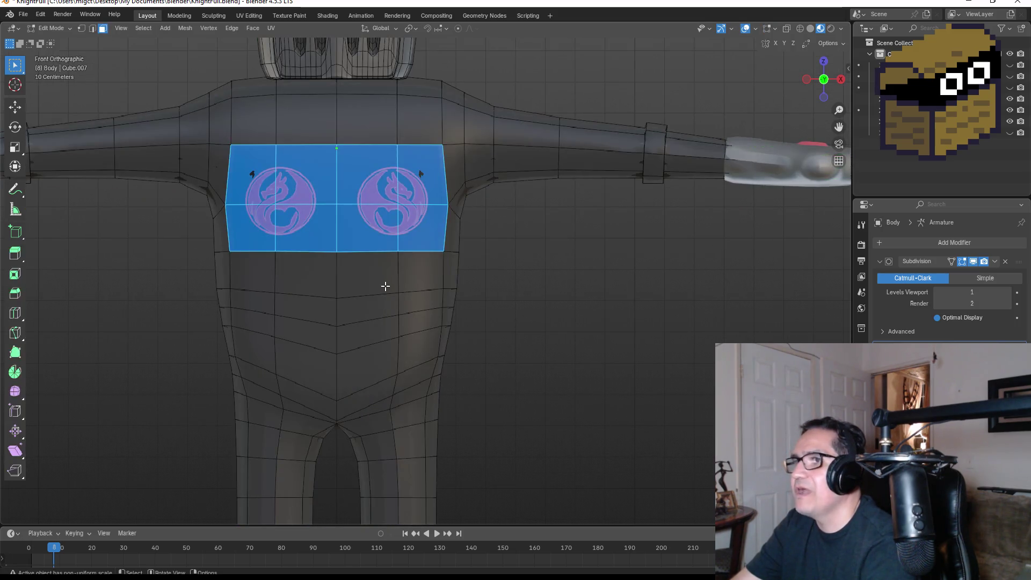
left_click(379, 181)
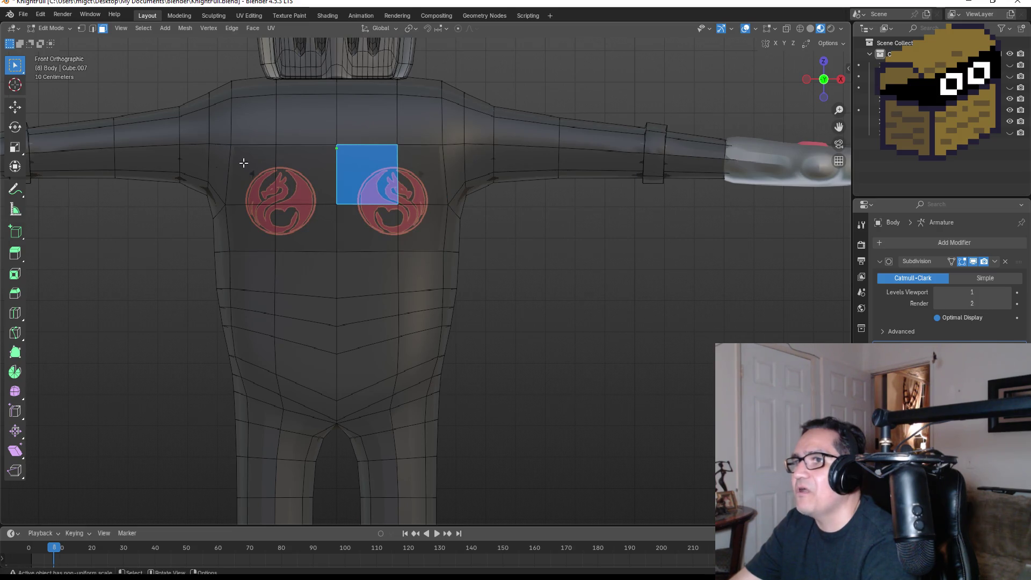
left_click_drag(248, 162, 445, 241)
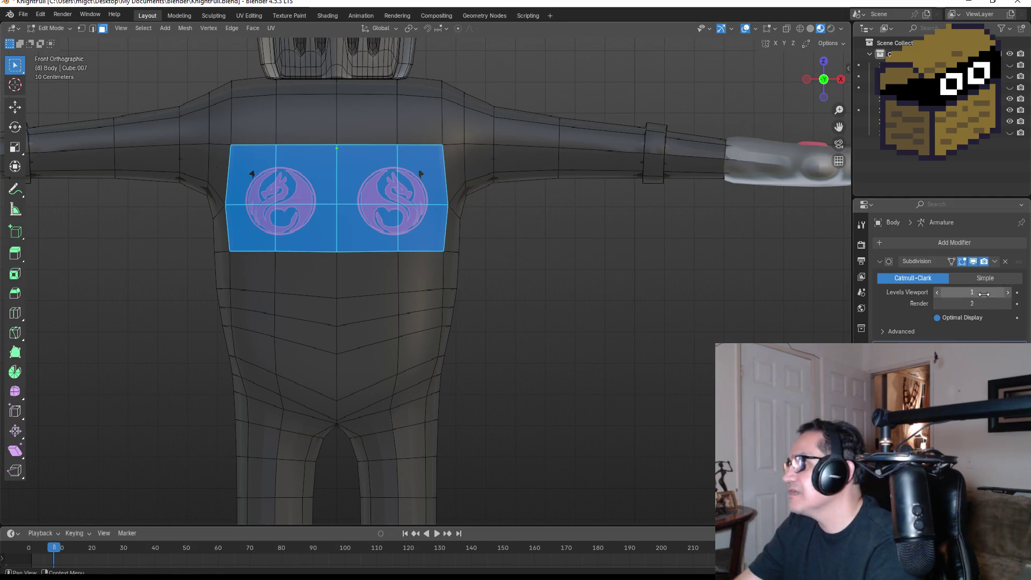
left_click(862, 448)
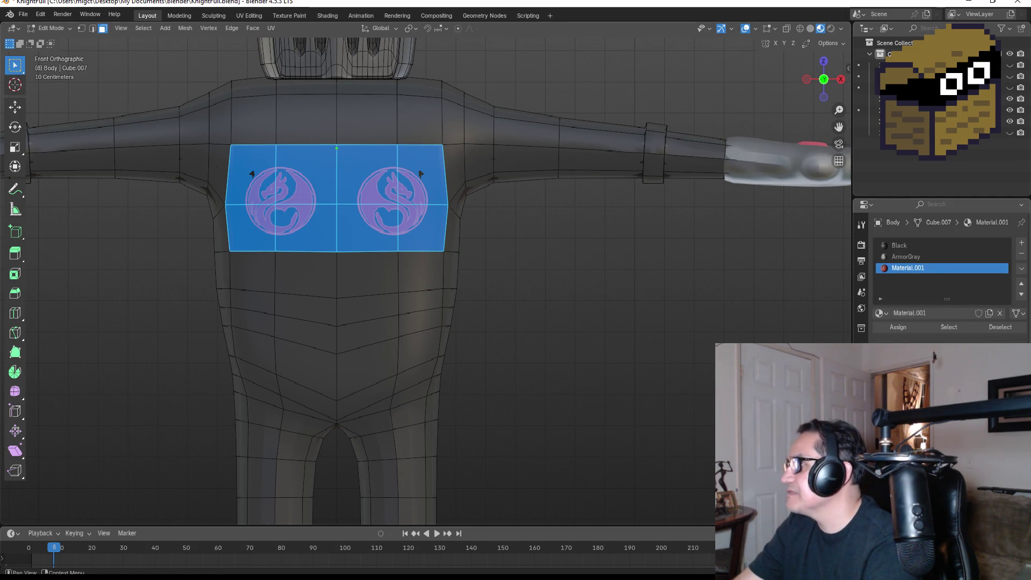
left_click(908, 246)
left_click(900, 327)
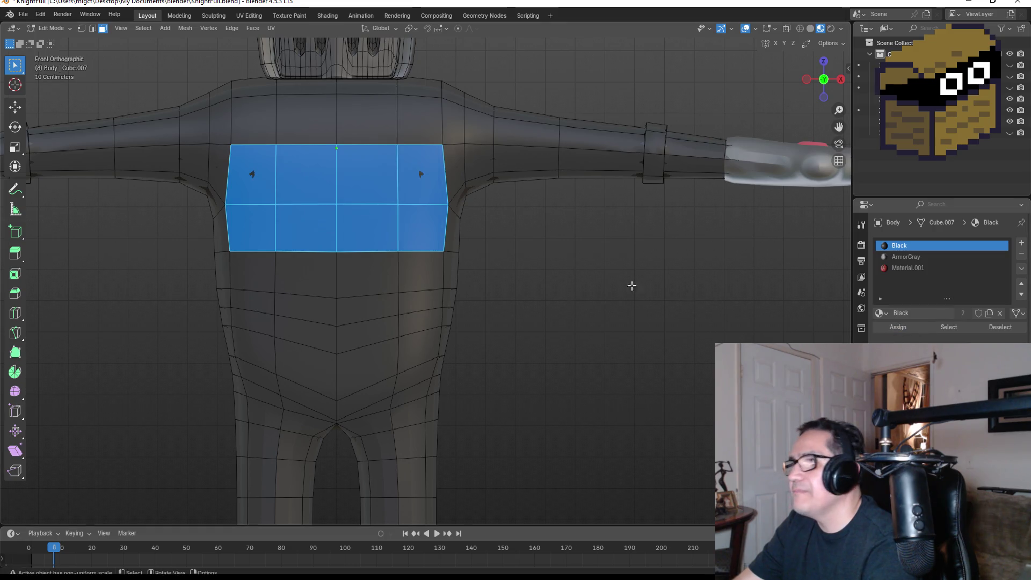
Box-select a central 2×3 column of chest faces, then re-enter Edit Mode in Layout
mouse_move(293, 159)
left_mouse_down()
mouse_move(357, 207)
mouse_move(376, 242)
left_mouse_up()
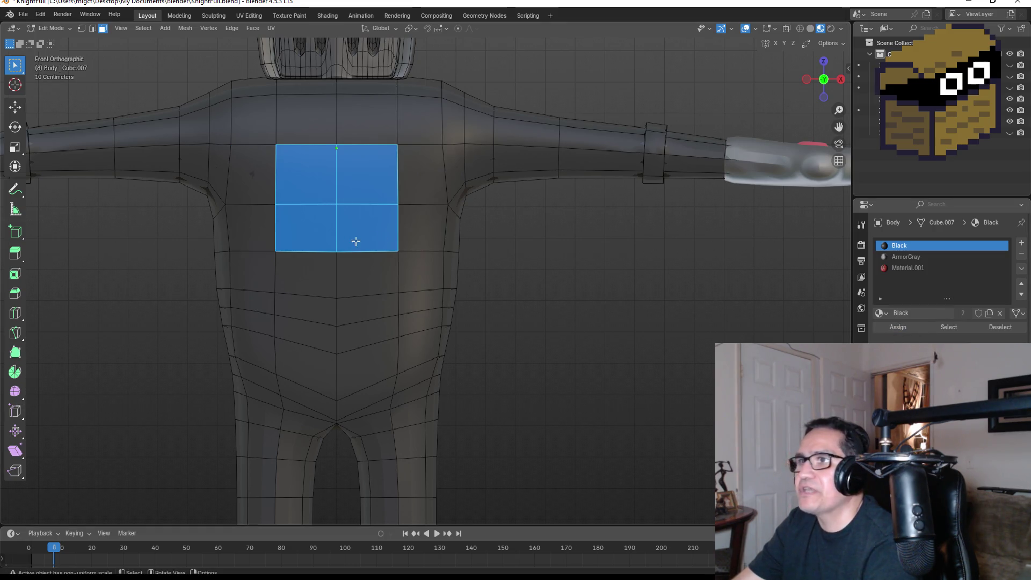
scroll(342, 267, "down", 2)
scroll(361, 289, "down", 1)
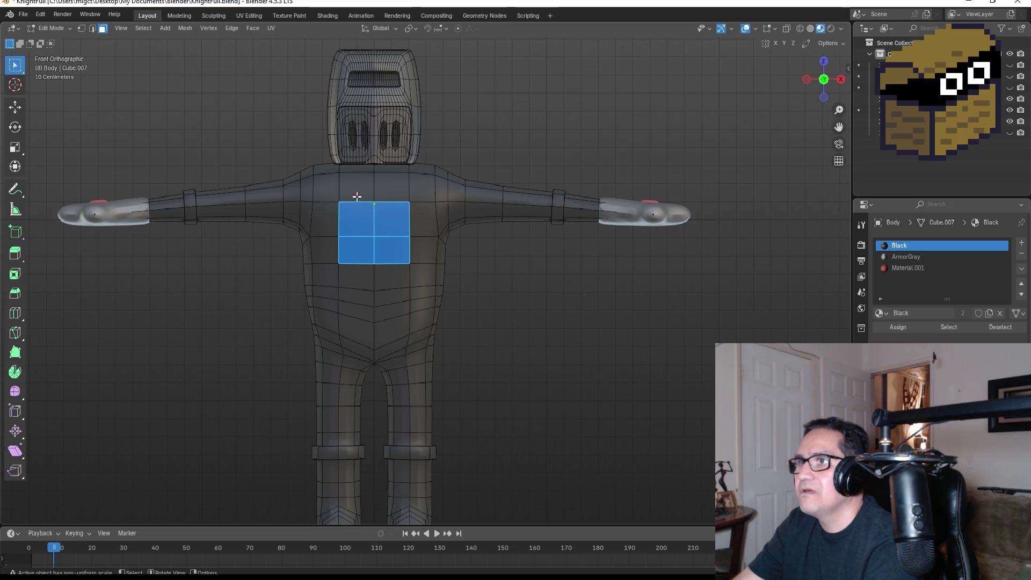
left_click_drag(351, 190, 393, 267)
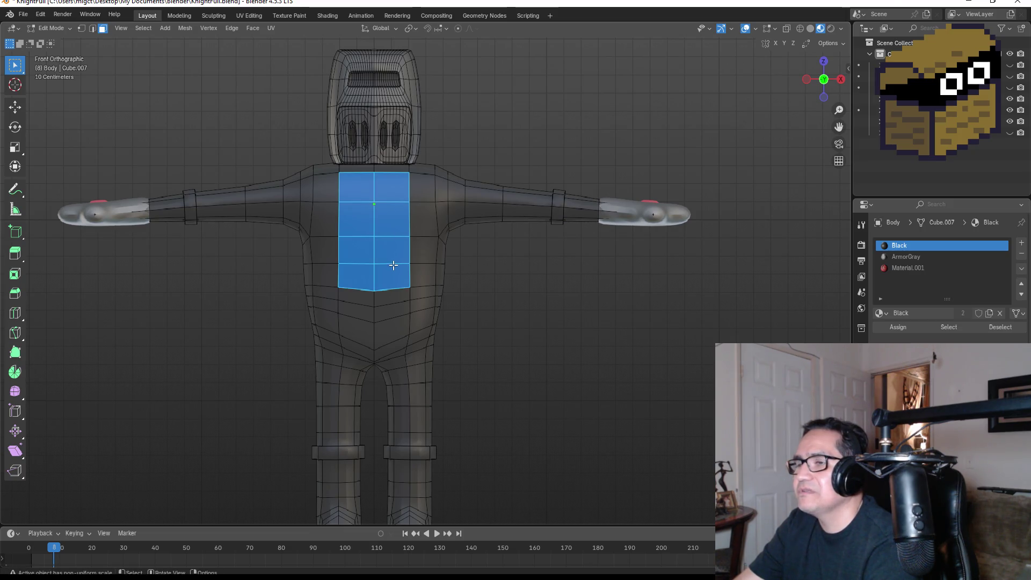
left_click_drag(347, 211, 398, 280)
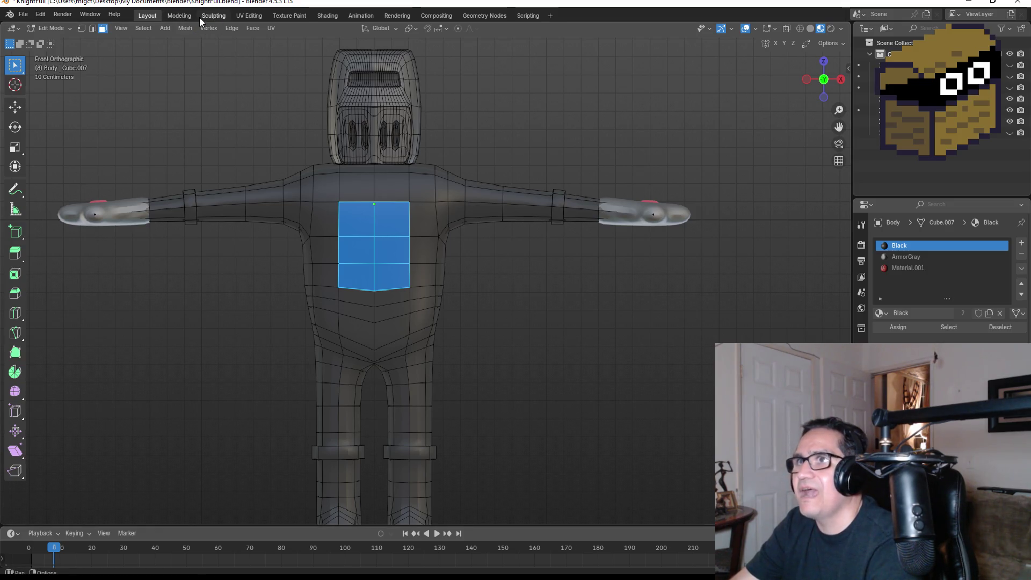
left_click(250, 16)
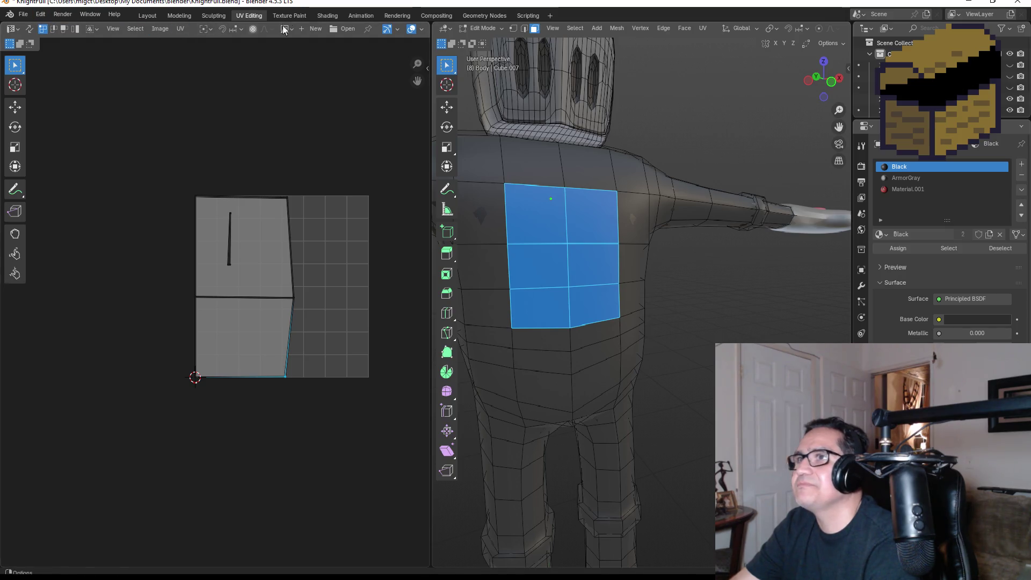
left_click(148, 15)
key("Tab")
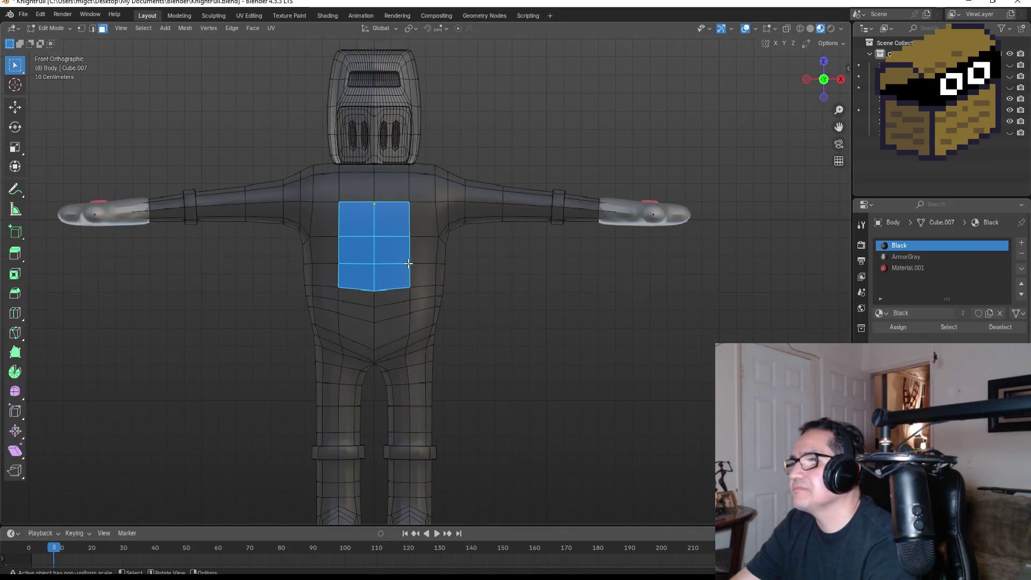
Assign Material.001 to the chest panel faces and unwrap their UVs in UV Editing
left_click(919, 268)
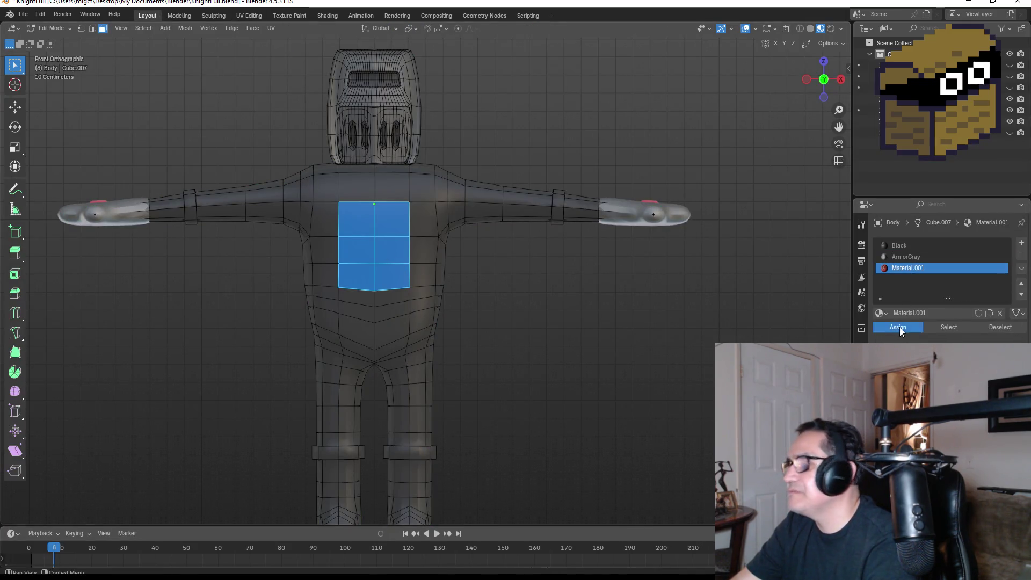
left_click(898, 327)
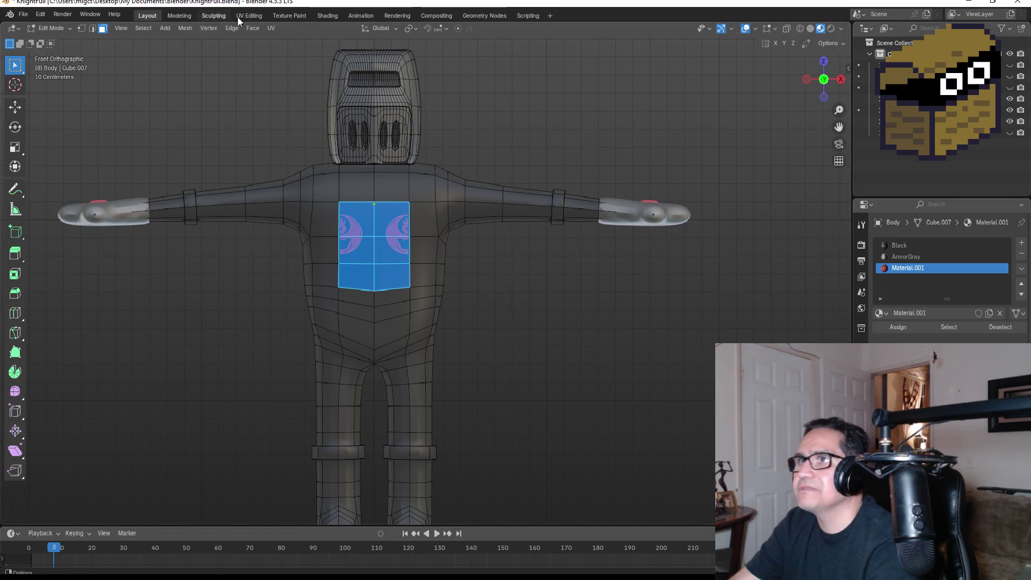
left_click(253, 16)
key("u")
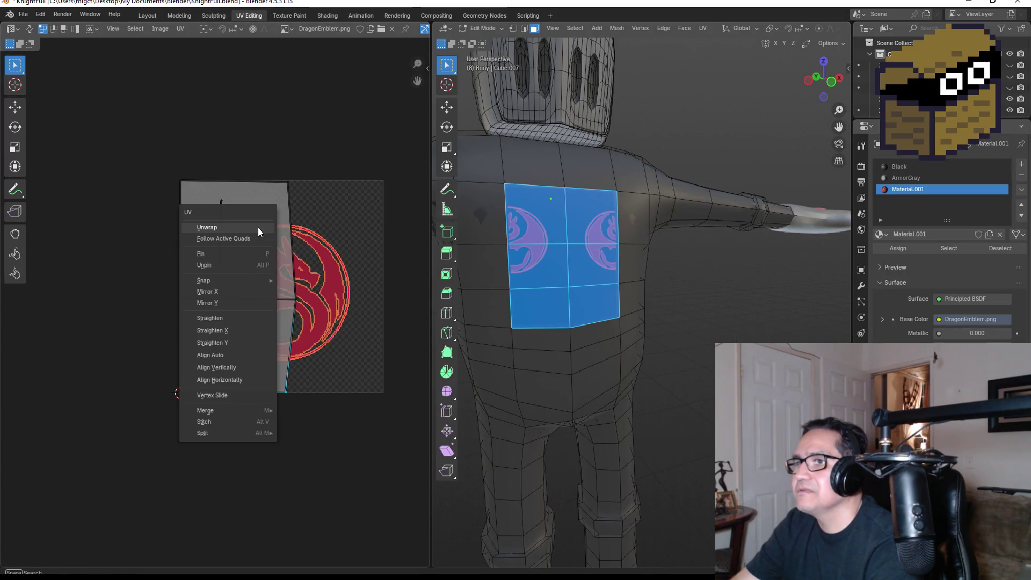
key("a")
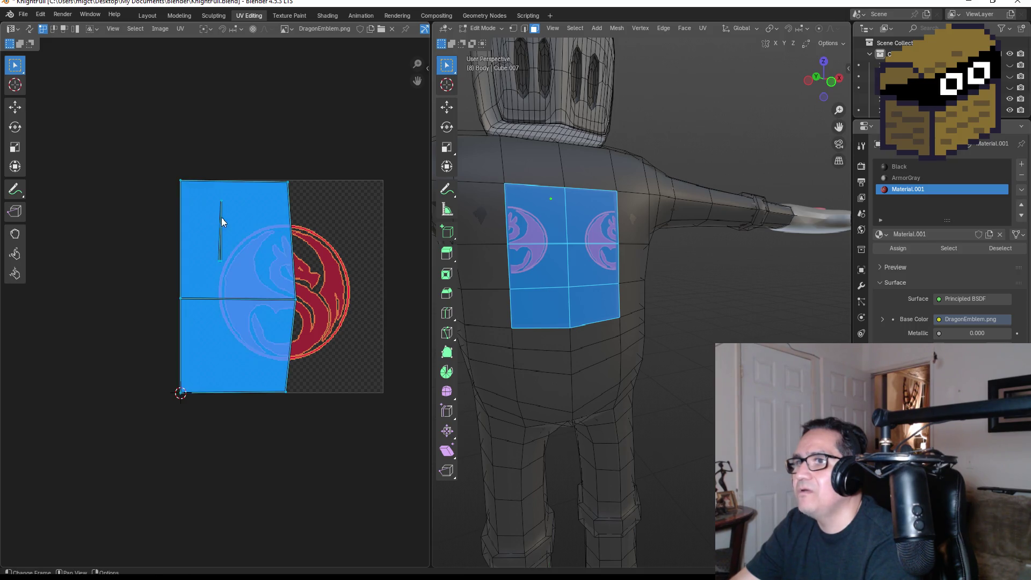
key("u")
left_click(210, 214)
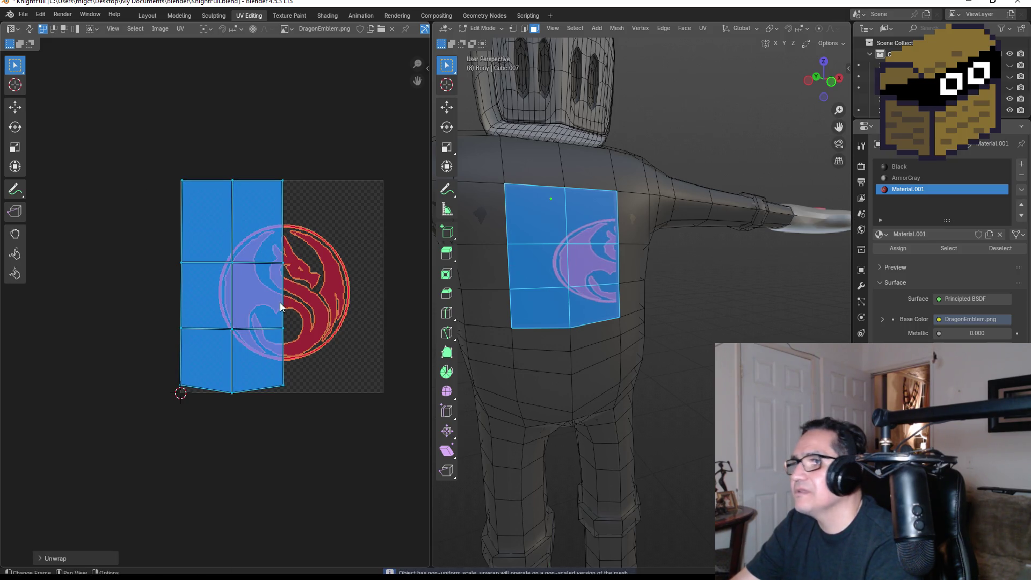
Shift the right UV column right and slightly down, and raise the top-right UV corner
left_click_drag(269, 164, 324, 403)
key("g")
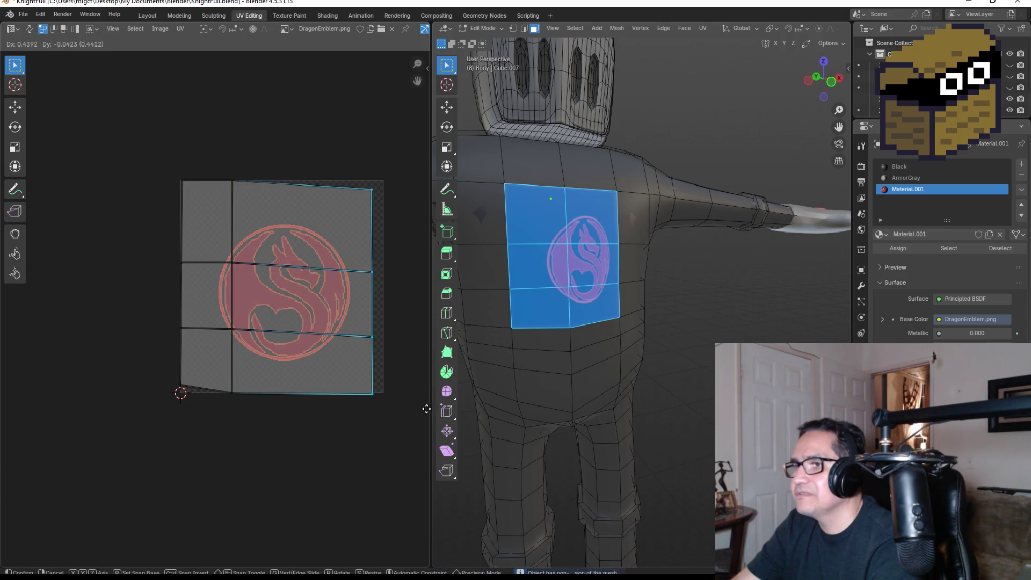
key("x")
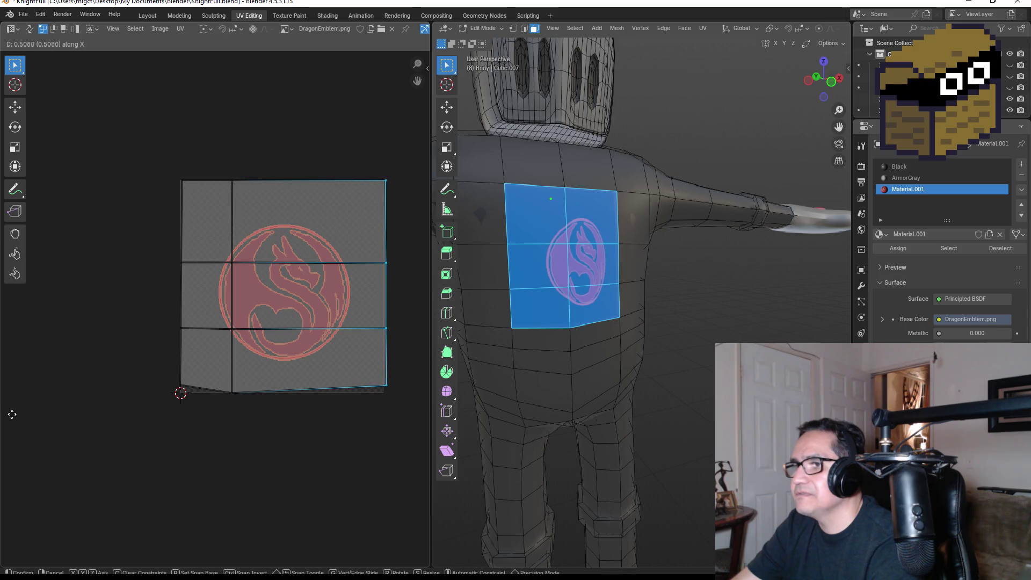
left_click(9, 418)
key("g")
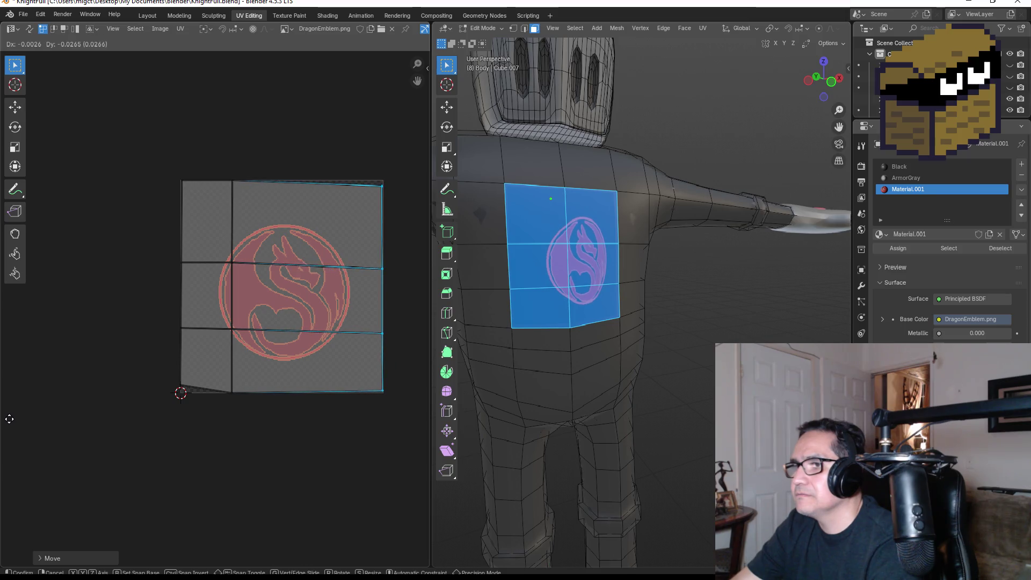
left_click(11, 420)
left_click_drag(339, 167, 385, 194)
key("g")
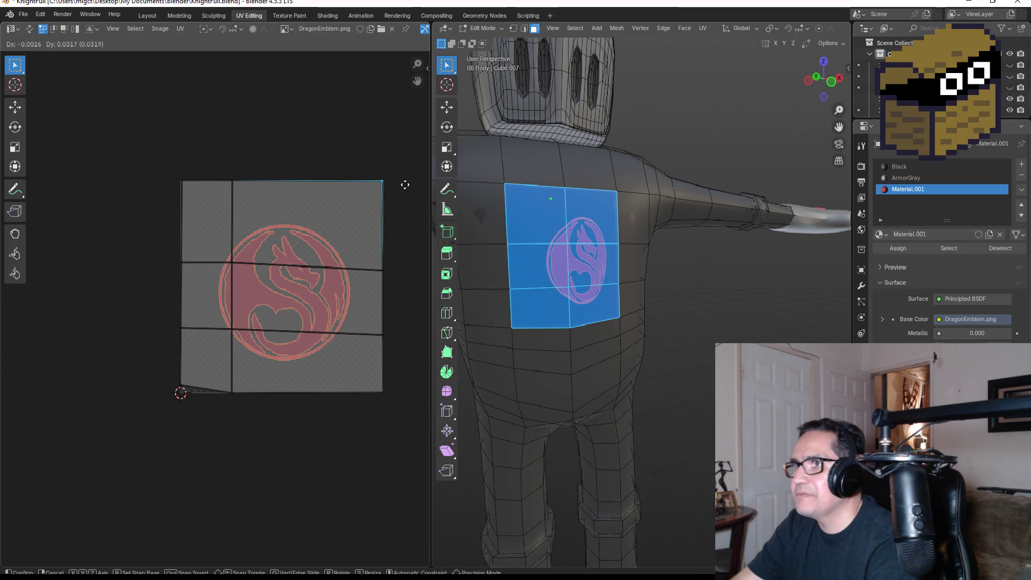
left_click(405, 186)
Move the middle UV column and bottom-left corner to center one emblem, then return to Object Mode
left_click_drag(221, 174, 253, 410)
key("g")
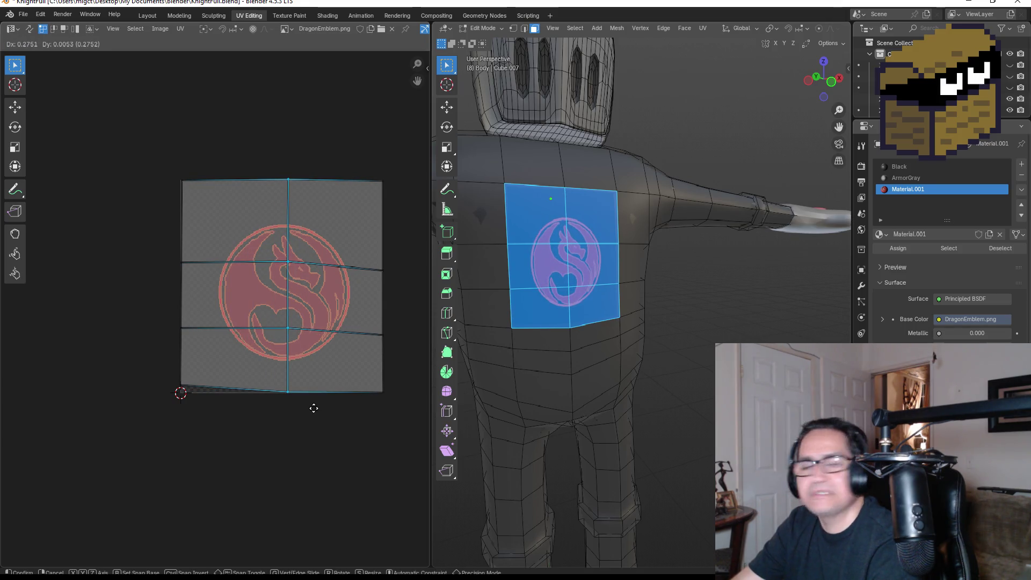
left_click(311, 412)
left_click_drag(157, 366, 194, 396)
key("g")
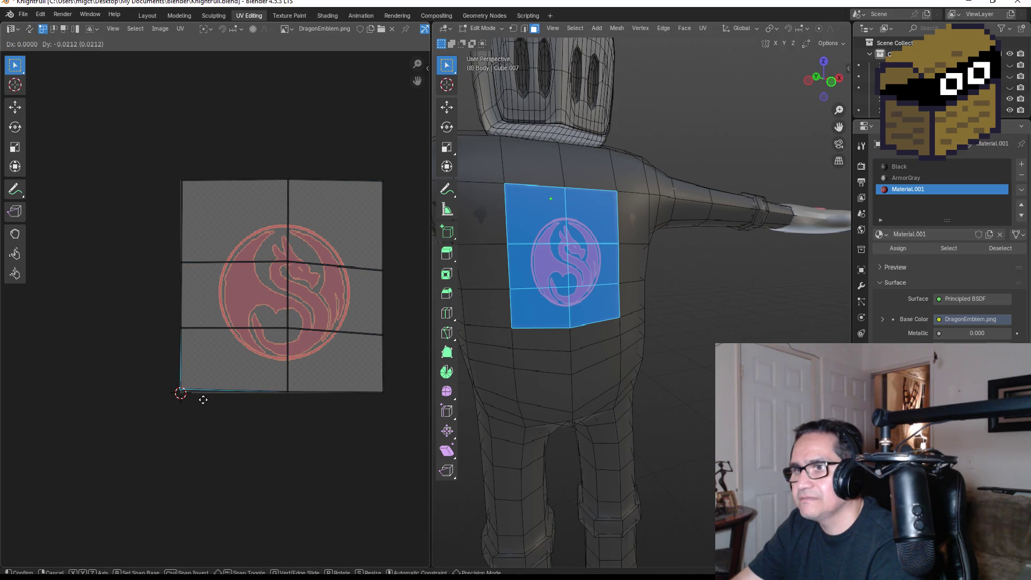
left_click(203, 401)
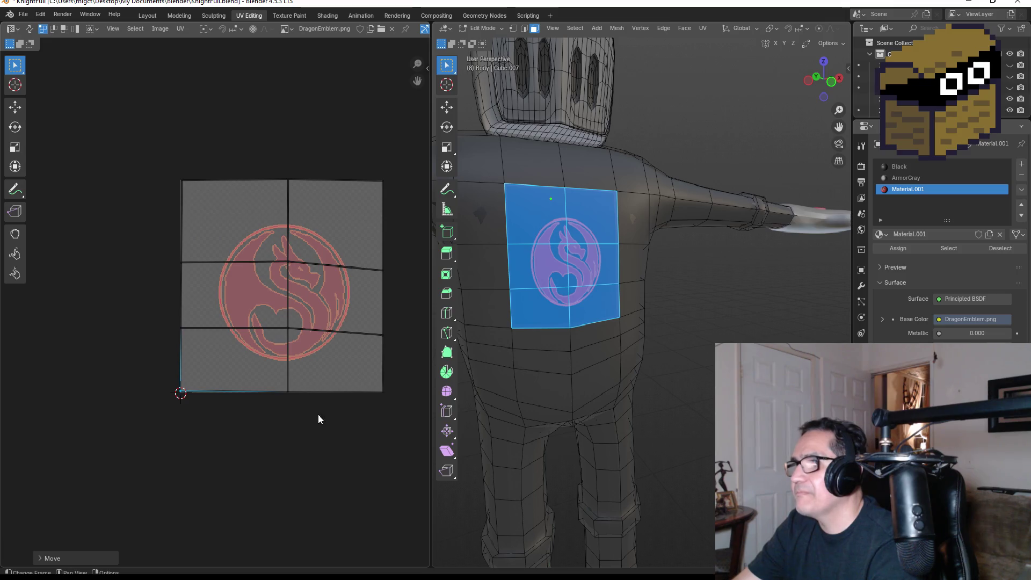
key("Tab")
mouse_move(699, 288)
middle_mouse_down()
mouse_move(681, 292)
mouse_move(692, 302)
middle_mouse_up()
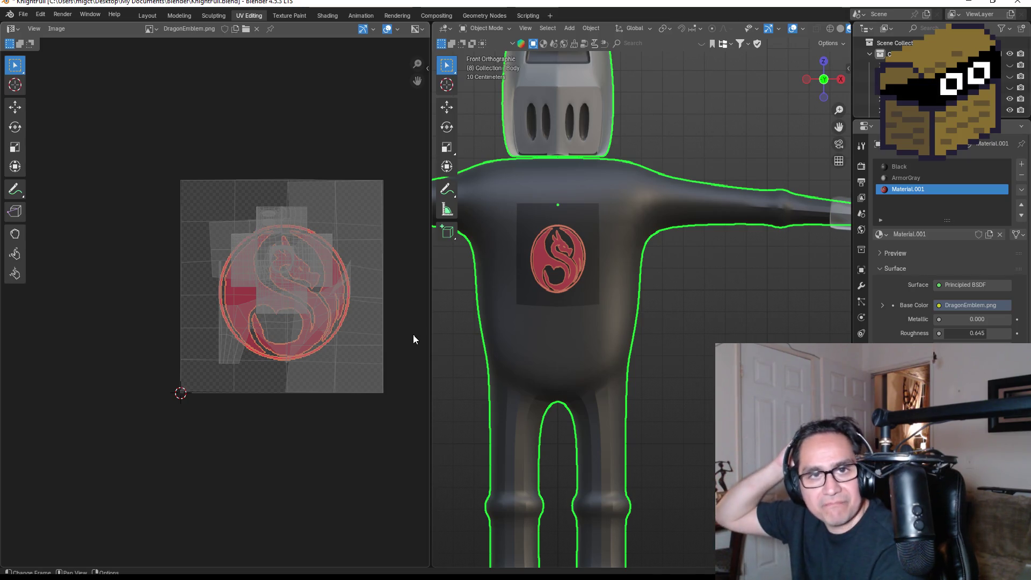
Re-enter Edit Mode on the knight body and bring up the chest panel's UV menu
key("Tab")
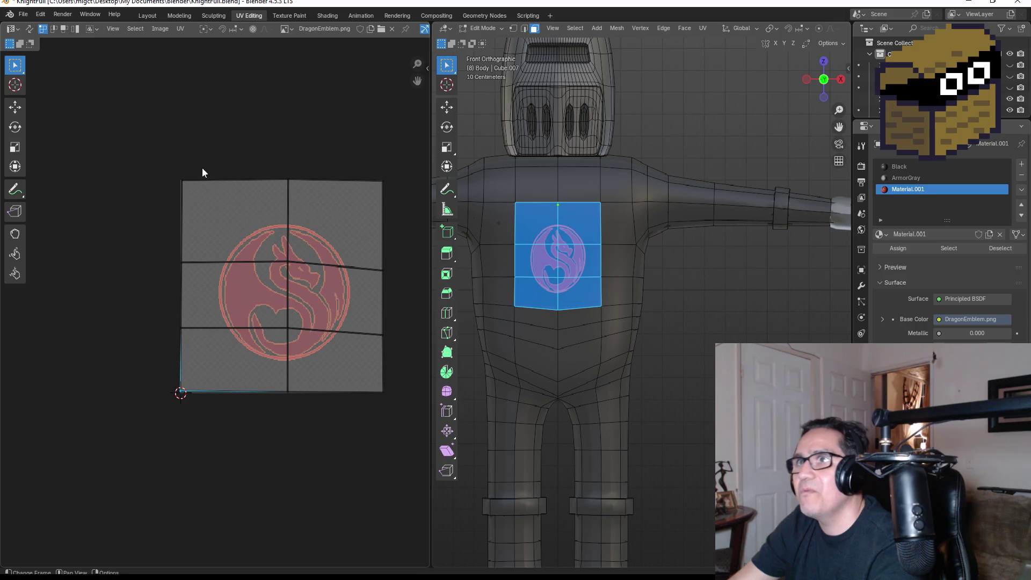
key("u")
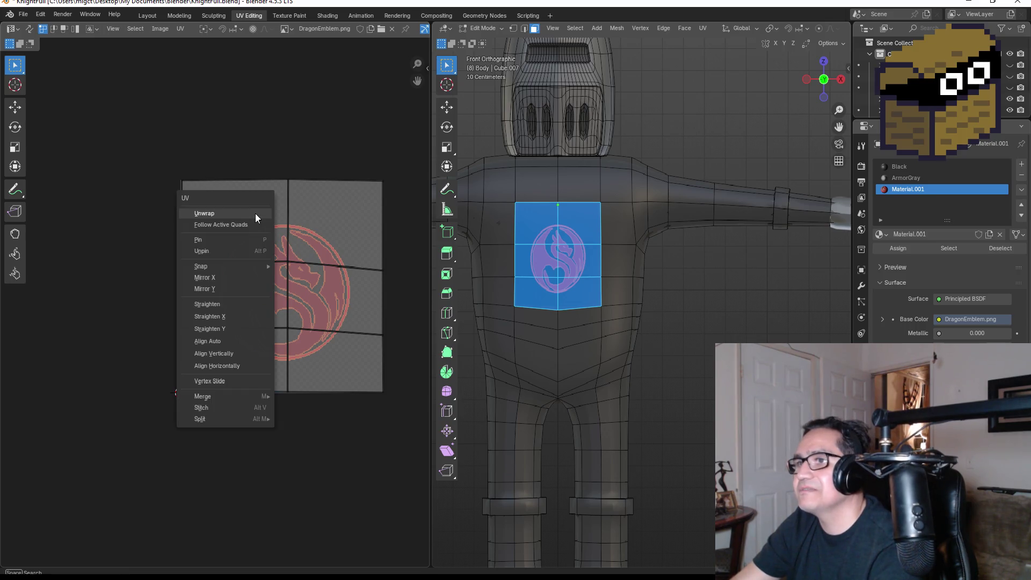
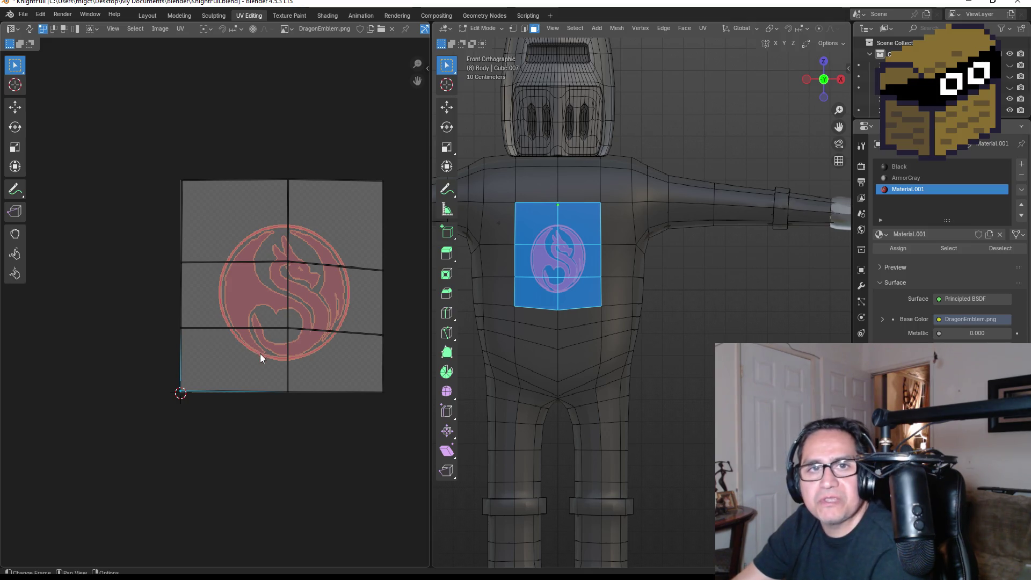
Reselect the knight body, enter Edit Mode and box-select the wider block of chest faces
left_click(140, 15)
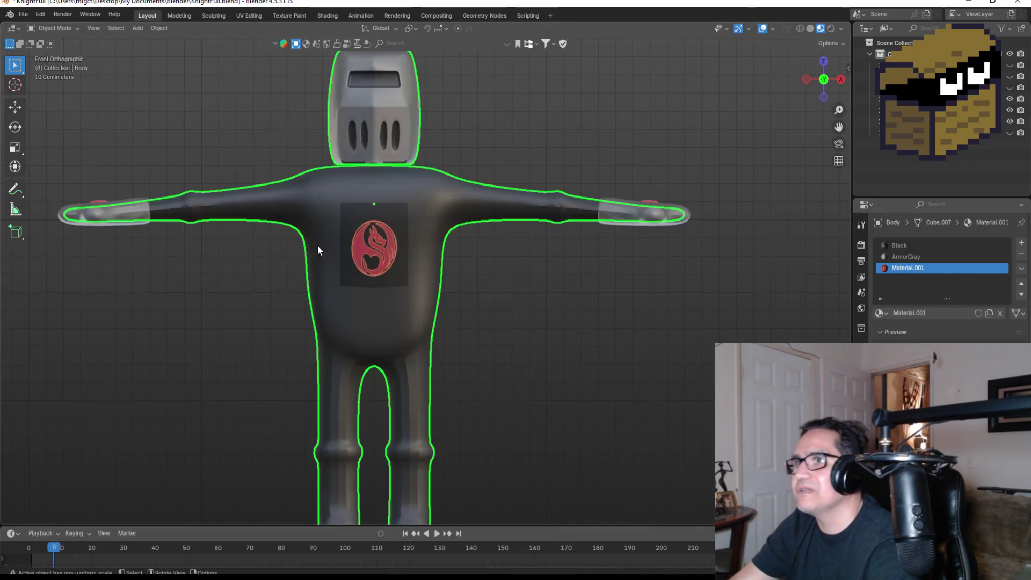
left_click(515, 312)
left_click(380, 242)
scroll(380, 242, "up", 4)
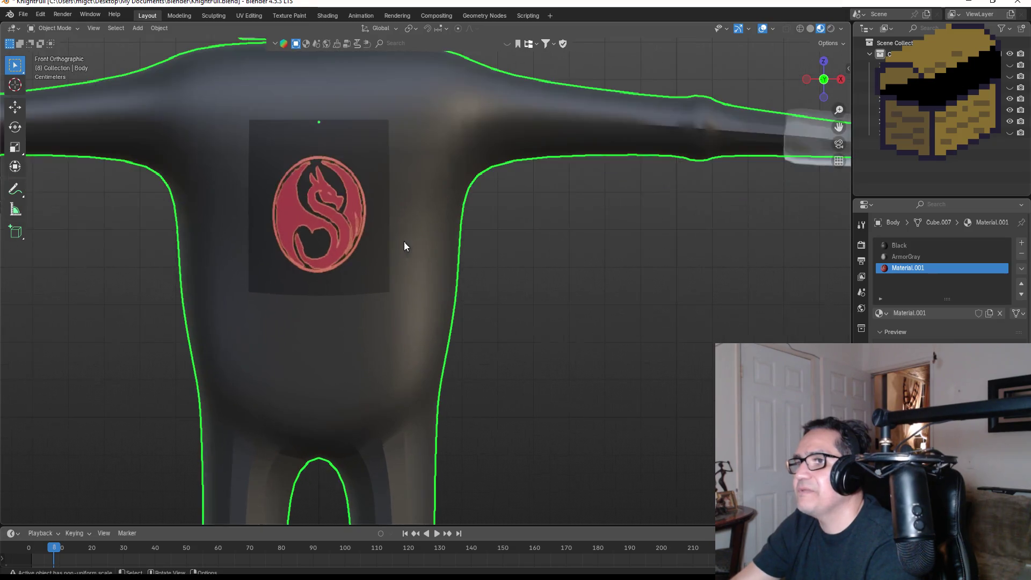
scroll(403, 242, "down", 2)
key("Tab")
scroll(394, 265, "down", 1)
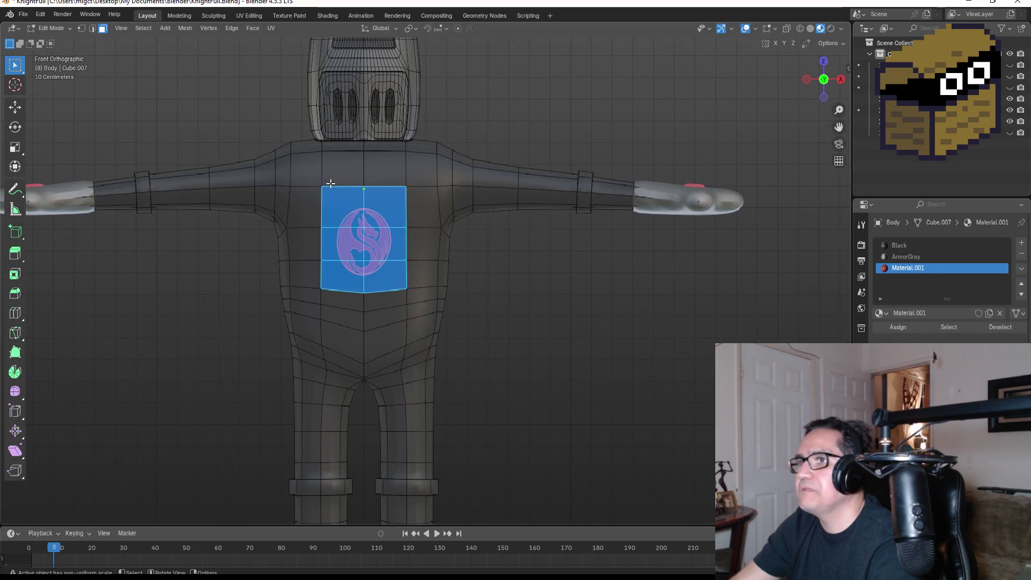
mouse_move(320, 162)
left_mouse_down()
mouse_move(387, 222)
mouse_move(414, 295)
mouse_move(407, 279)
left_mouse_up()
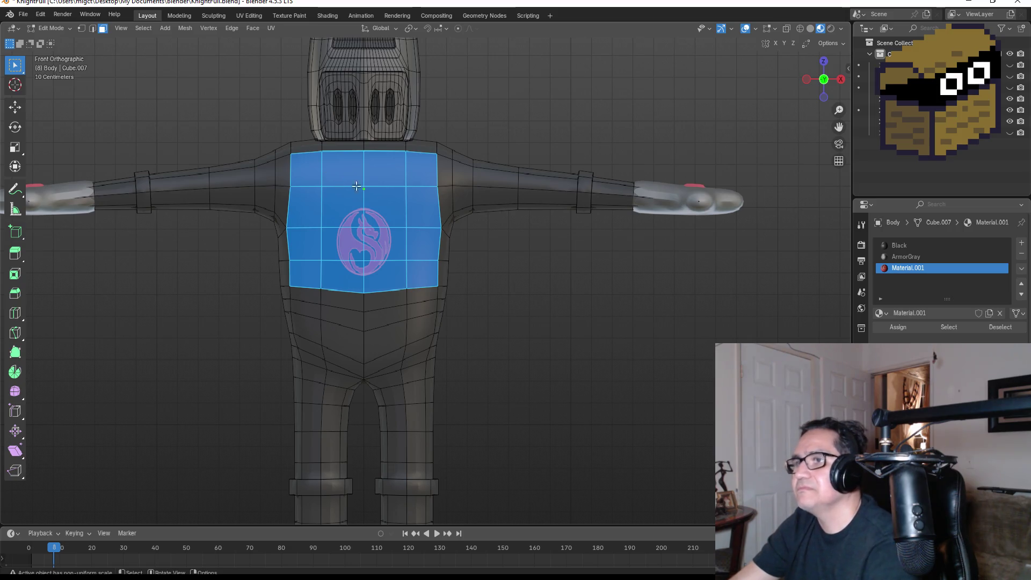
Assign the emblem material Material.001 to the chest faces and move to UV Editing
left_click(910, 245)
left_click(897, 325)
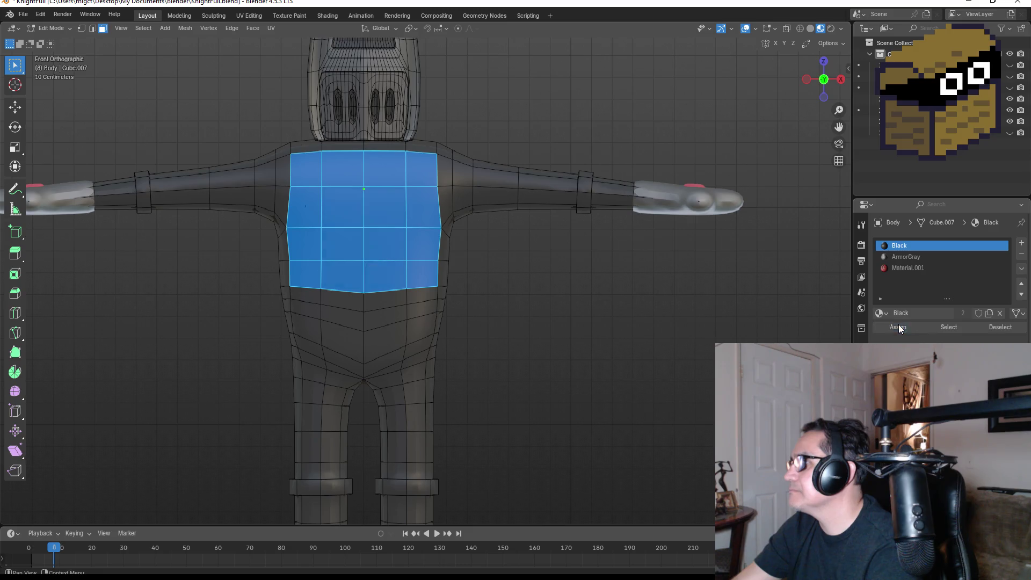
left_click(907, 269)
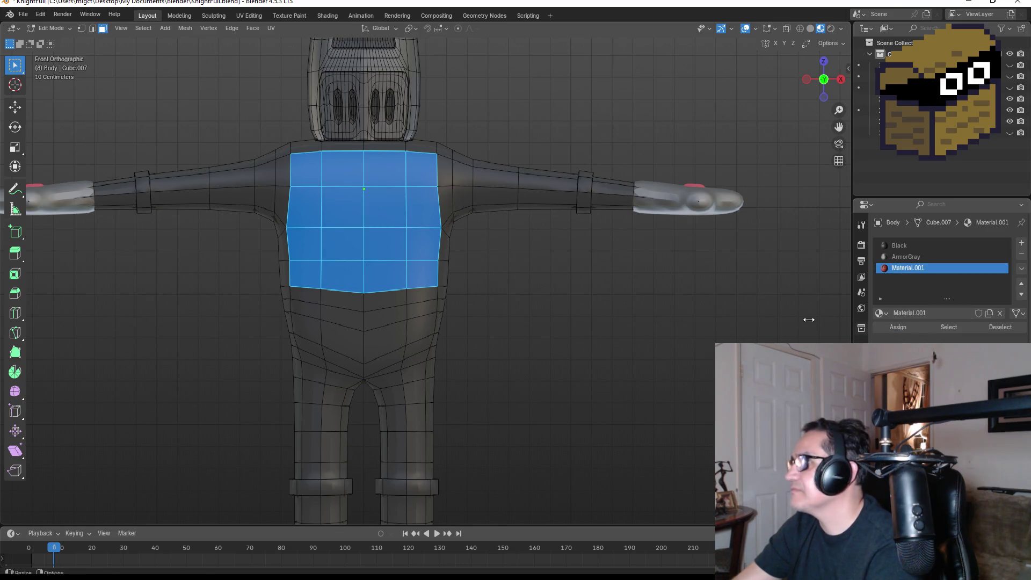
left_click(897, 327)
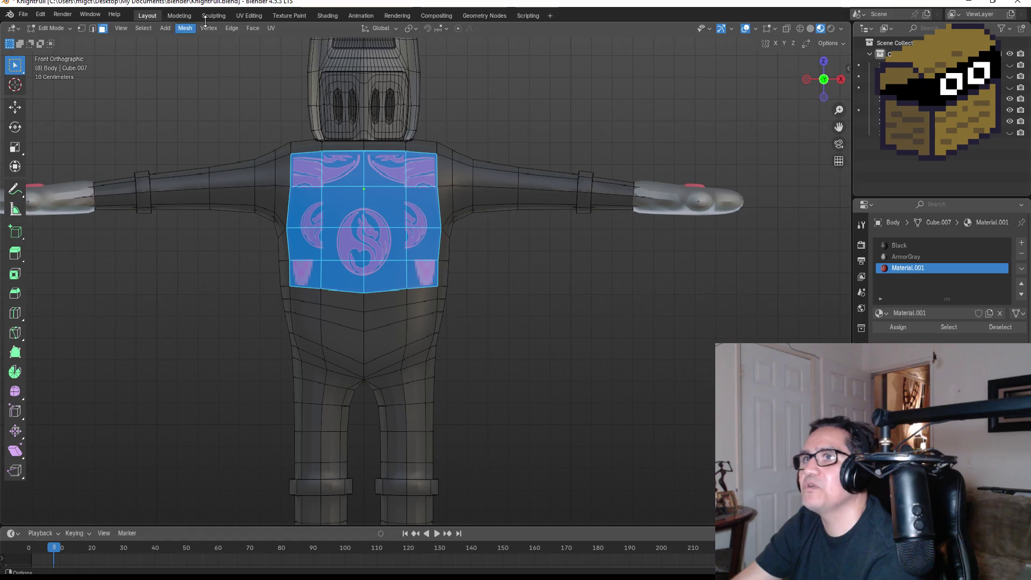
left_click(251, 16)
Select all chest UVs and re-unwrap them into a grid
right_click(246, 233)
left_click(133, 169)
key("a")
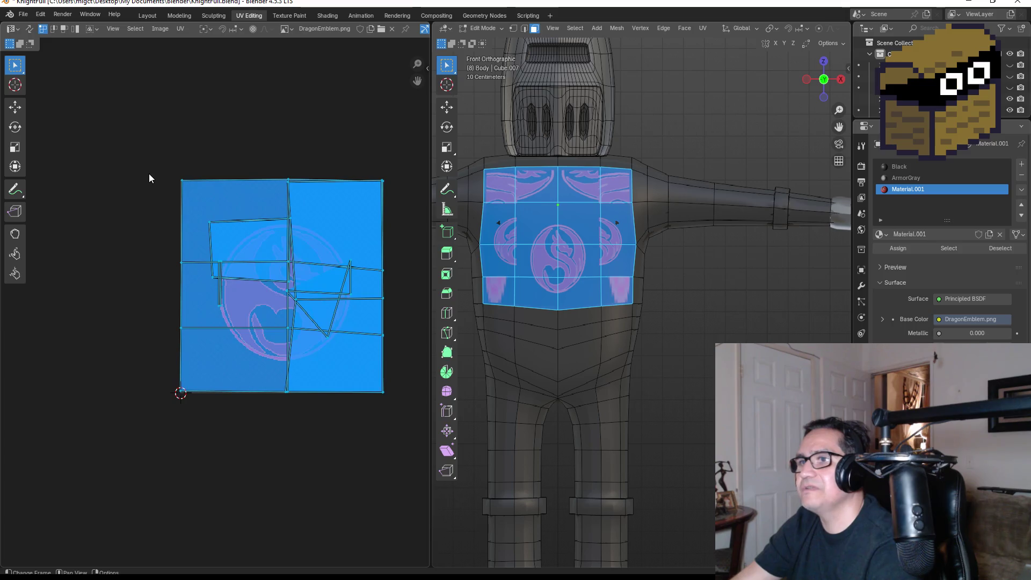
key("u")
left_click(121, 176)
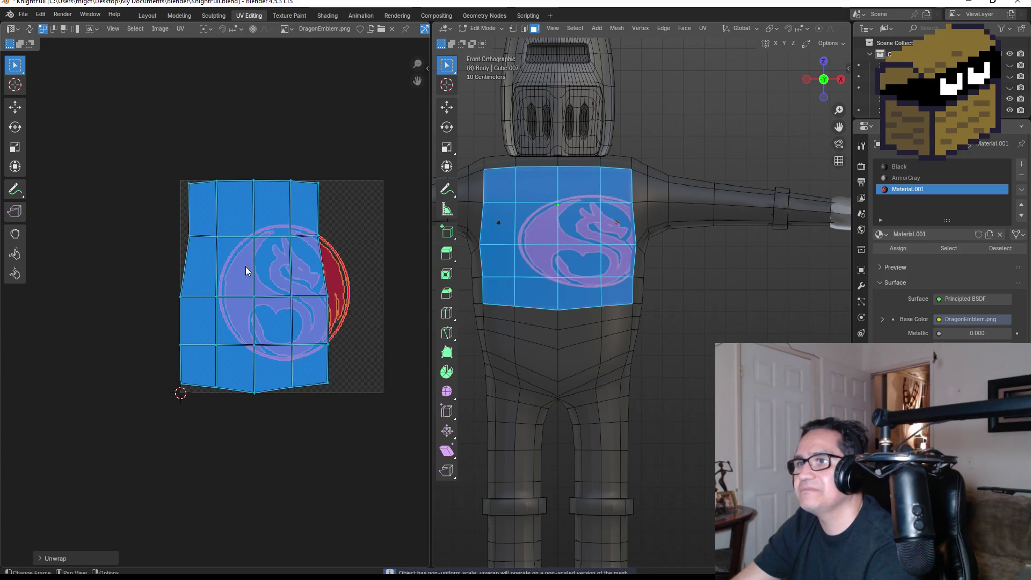
Shift the middle UV columns right and push the right edge outward
left_click_drag(302, 167, 367, 407)
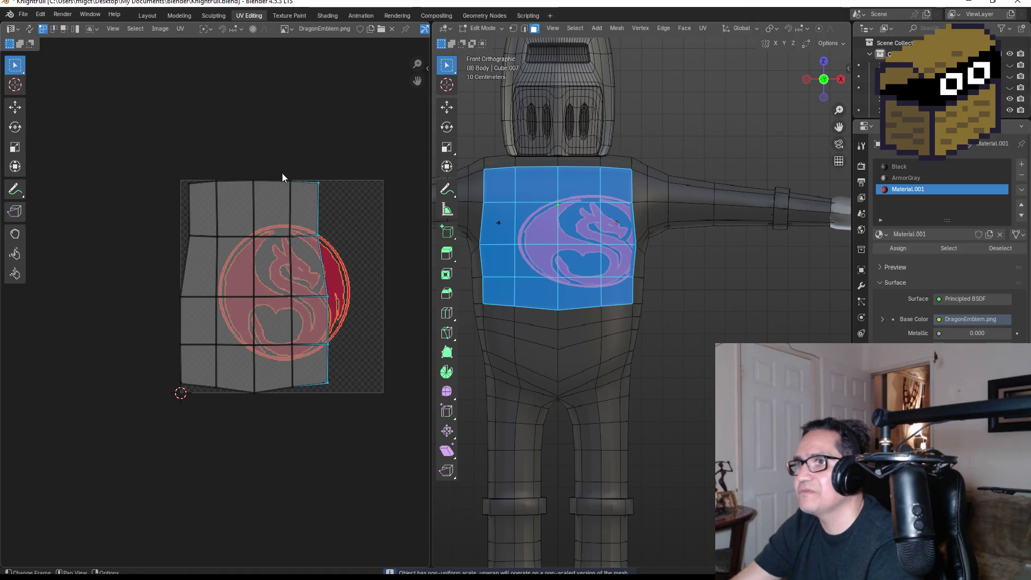
mouse_move(241, 172)
left_mouse_down()
mouse_move(346, 407)
mouse_move(355, 399)
left_mouse_up()
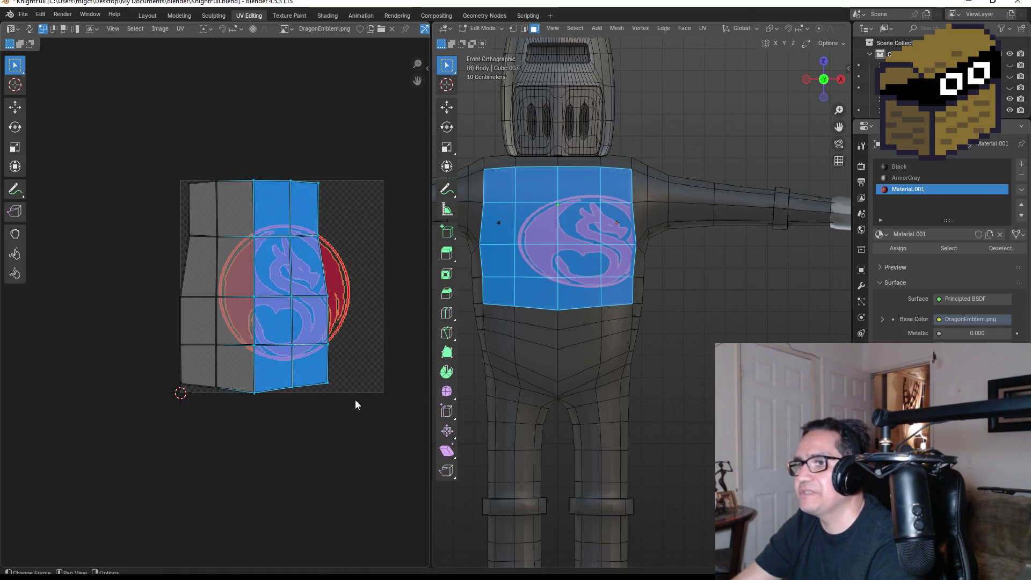
key("g")
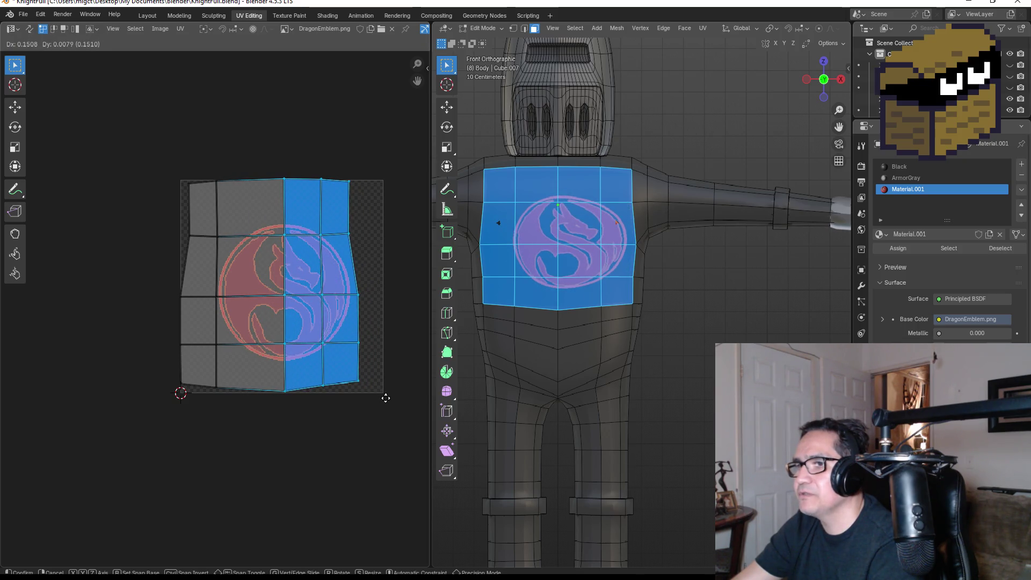
left_click(386, 398)
mouse_move(344, 168)
left_mouse_down()
mouse_move(388, 307)
mouse_move(402, 416)
left_mouse_up()
key("g")
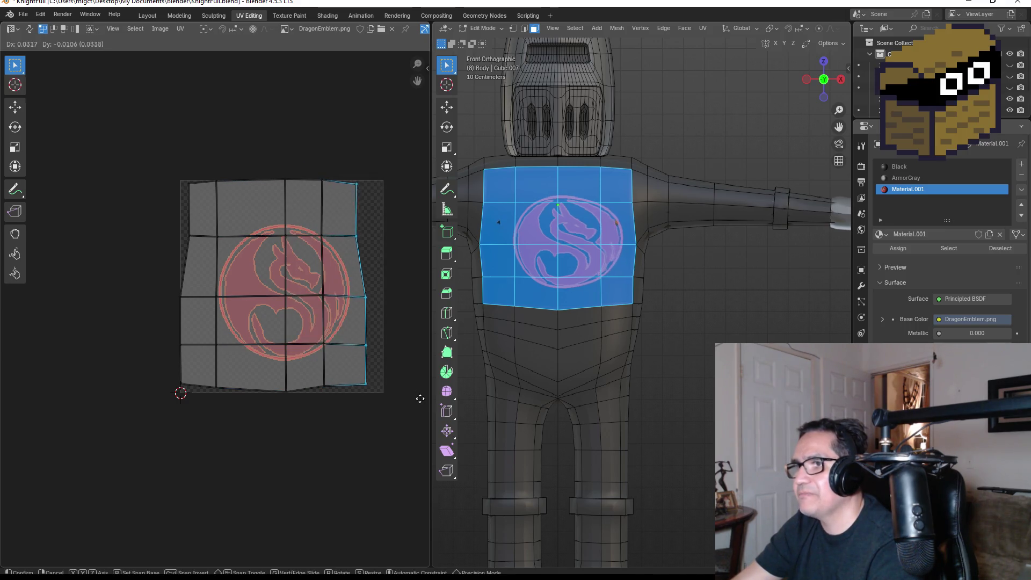
left_click(8, 409)
Line up the right-edge UV vertices down to the bottom-right corner against the image edge
mouse_move(394, 172)
left_mouse_down()
mouse_move(379, 256)
mouse_move(379, 242)
left_mouse_up()
key("g")
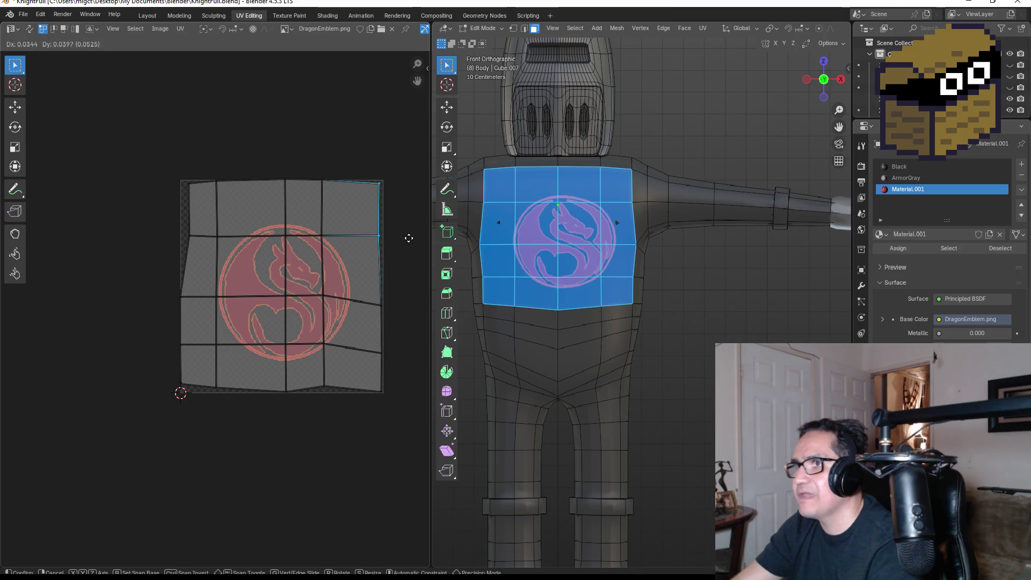
left_click(408, 237)
mouse_move(371, 286)
left_mouse_down()
mouse_move(396, 318)
mouse_move(394, 405)
left_mouse_up()
key("g")
left_click(391, 326)
key("g")
left_click(392, 363)
key("g")
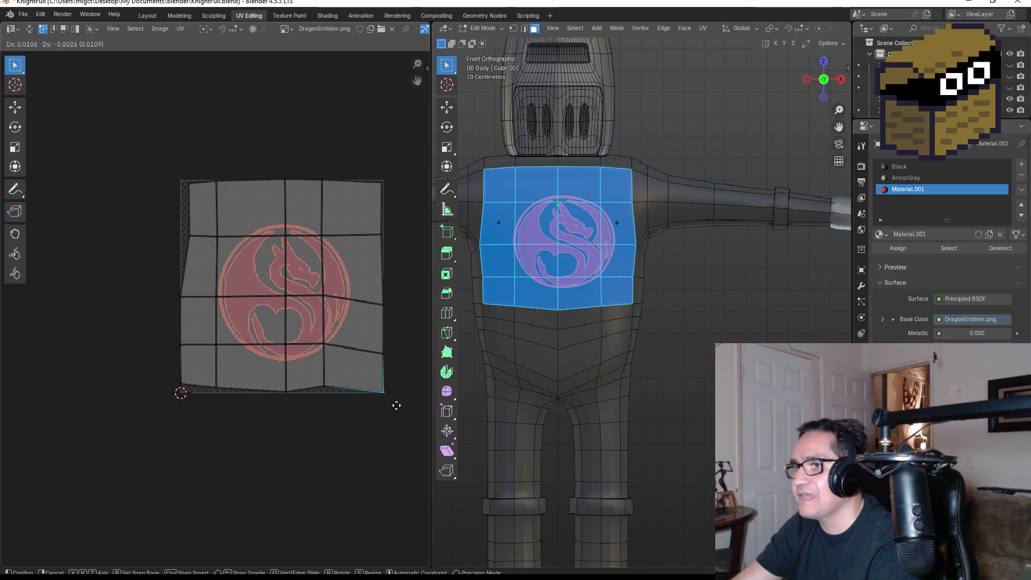
left_click(396, 405)
Pull the bottom-edge UV vertices and bottom-left corner onto the image's bottom edge
left_click_drag(310, 382, 334, 395)
key("g")
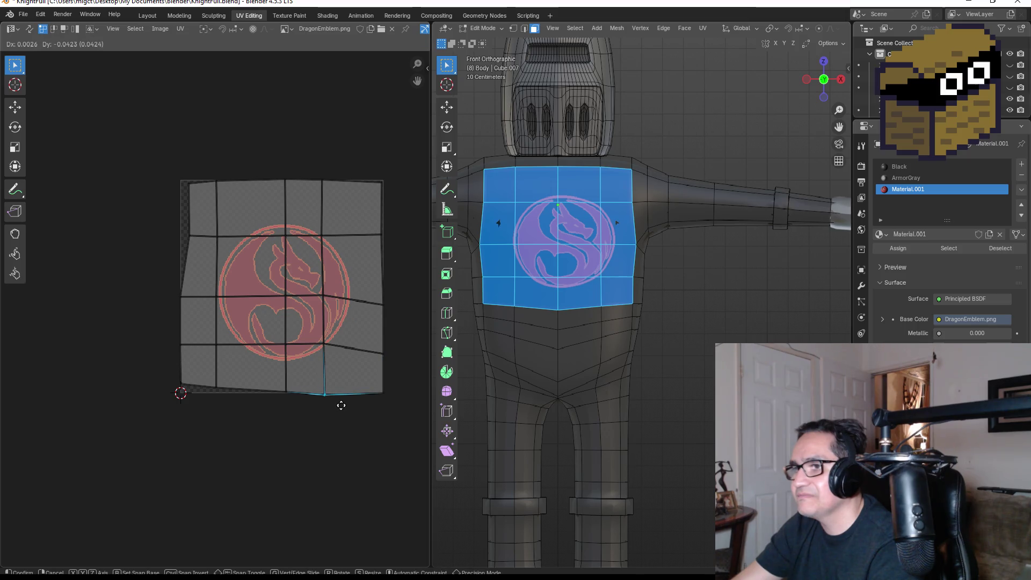
left_click(341, 404)
left_click_drag(269, 377, 295, 399)
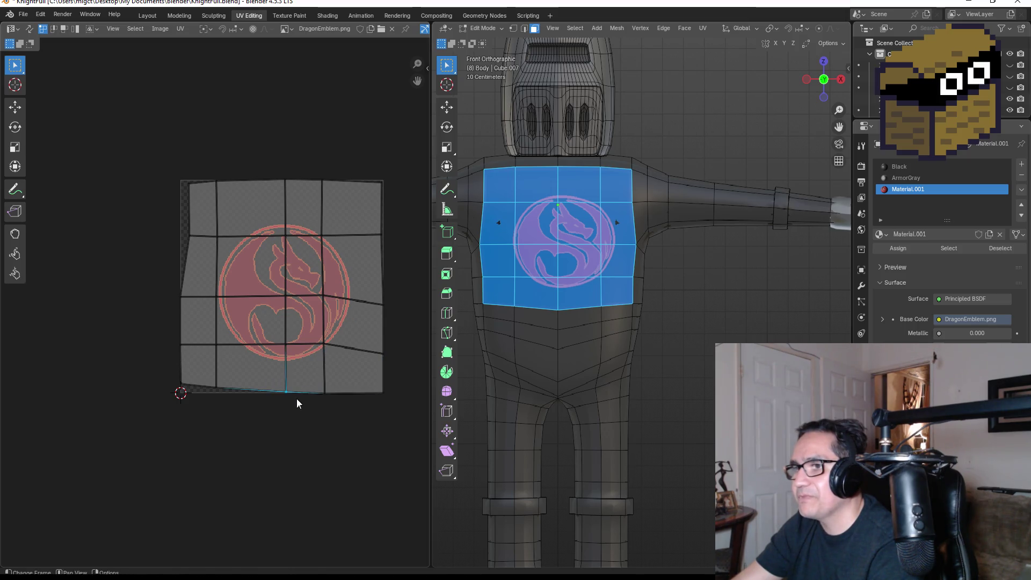
key("g")
right_click(268, 405)
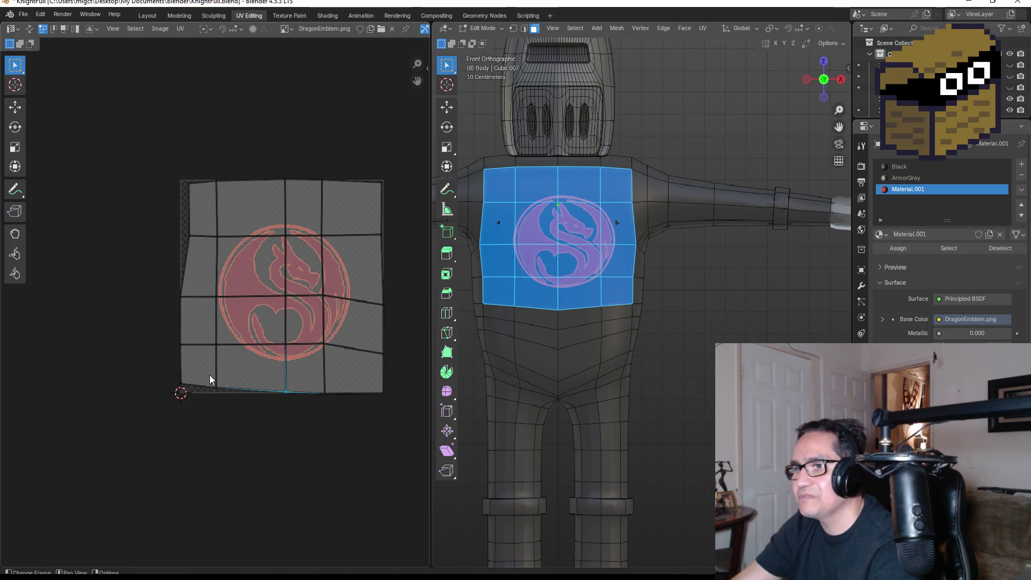
left_click_drag(209, 378, 244, 402)
key("g")
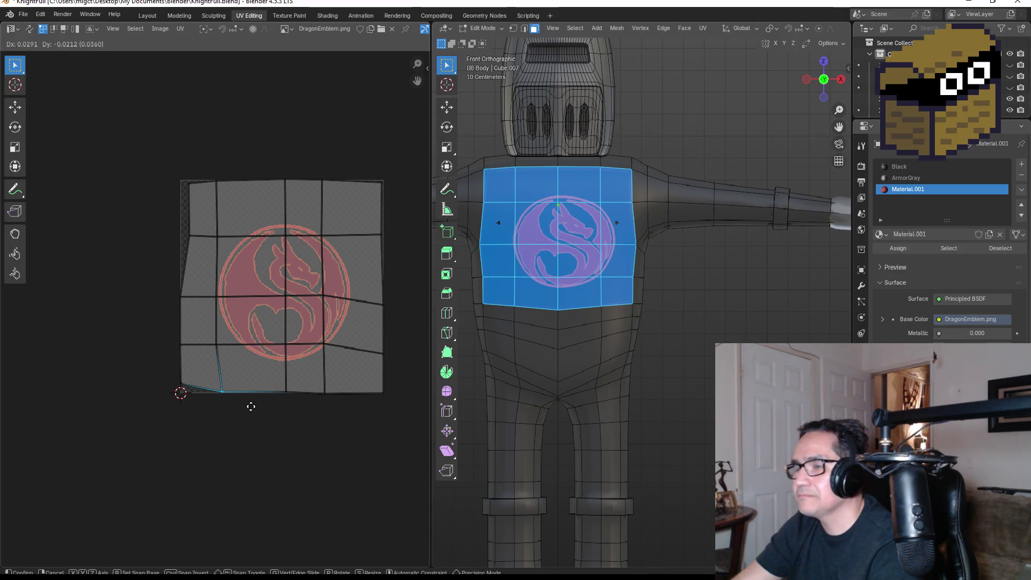
left_click(249, 407)
left_click_drag(169, 371, 200, 400)
key("g")
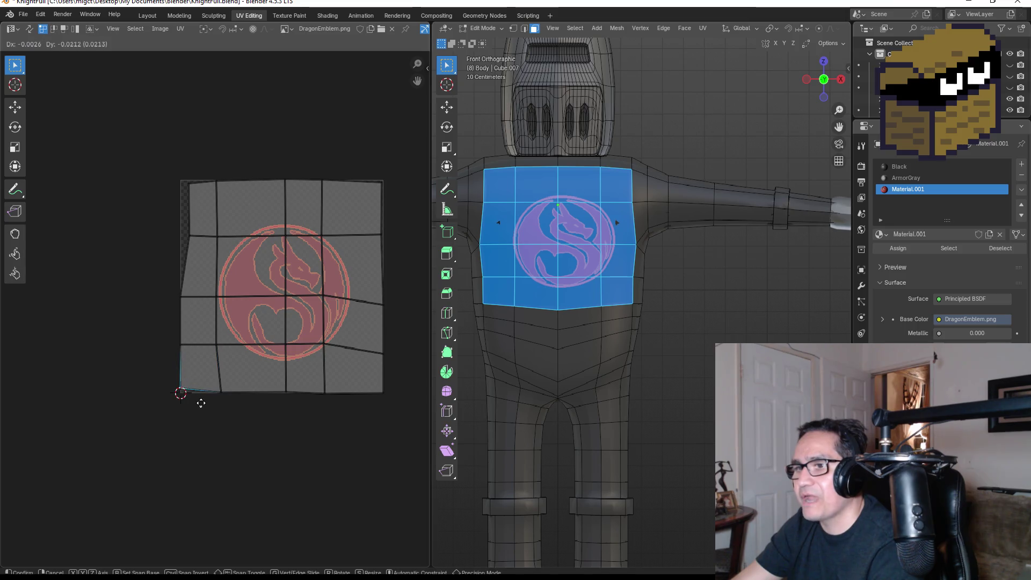
left_click(201, 409)
Align the left-edge vertex and top-left UV corner with the image's left edge, then deselect
left_click_drag(170, 223, 198, 250)
key("g")
left_click(194, 244)
left_click_drag(166, 158, 197, 197)
key("g")
left_click(191, 194)
left_click(271, 127)
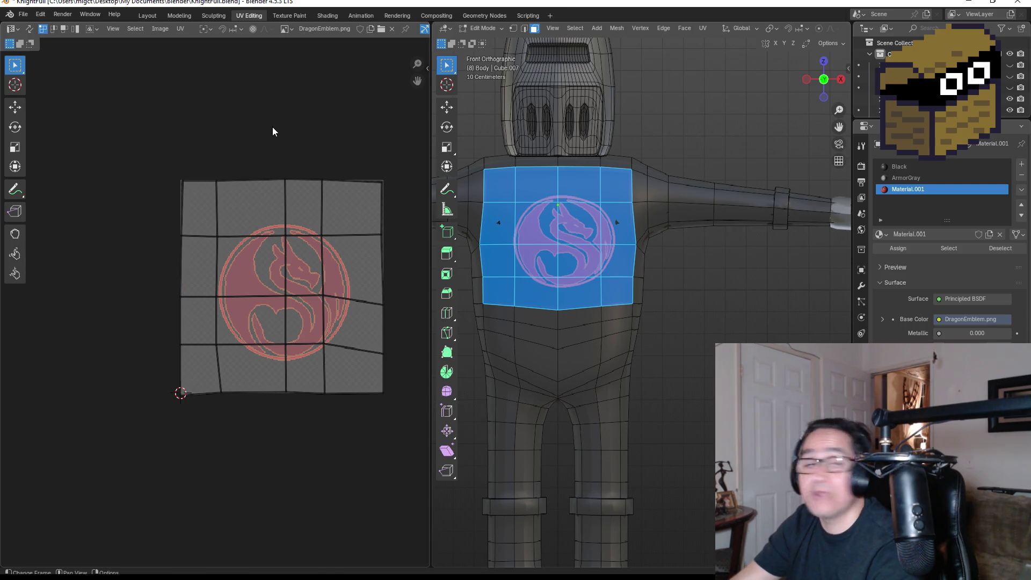
Return to the full front view, select the knight body and enter Edit Mode
left_click(161, 29)
left_click(150, 16)
left_click(514, 307)
middle_click_drag(520, 317, 583, 314)
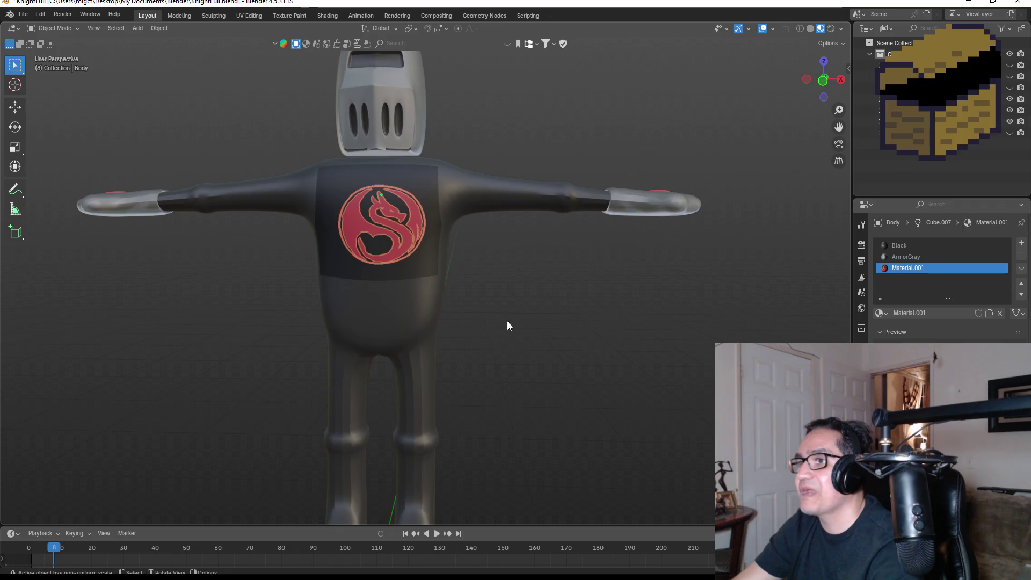
key("KP_1")
left_click(347, 338)
key("Tab")
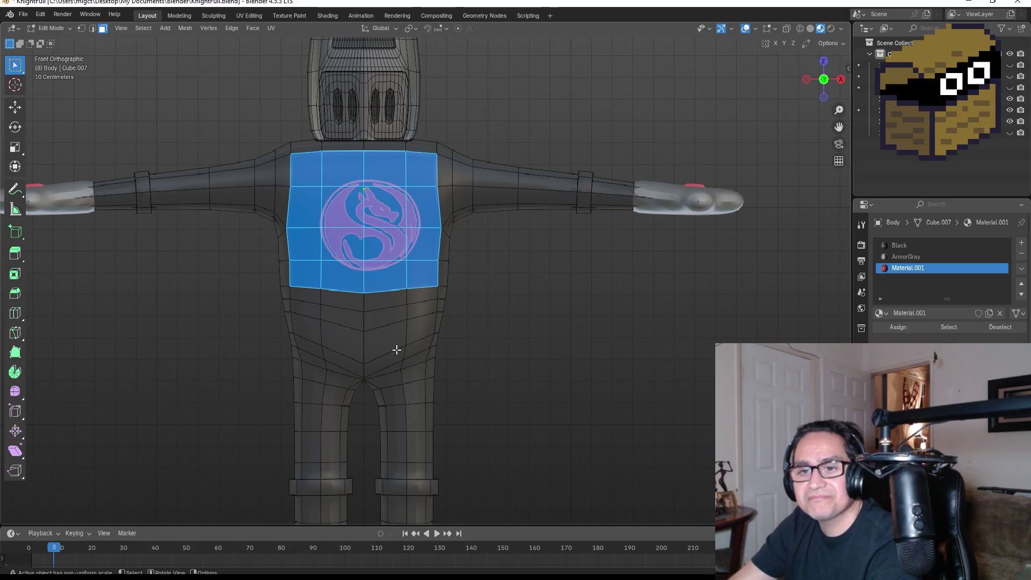
Pick several belly faces just below the dragon emblem
left_click(337, 321)
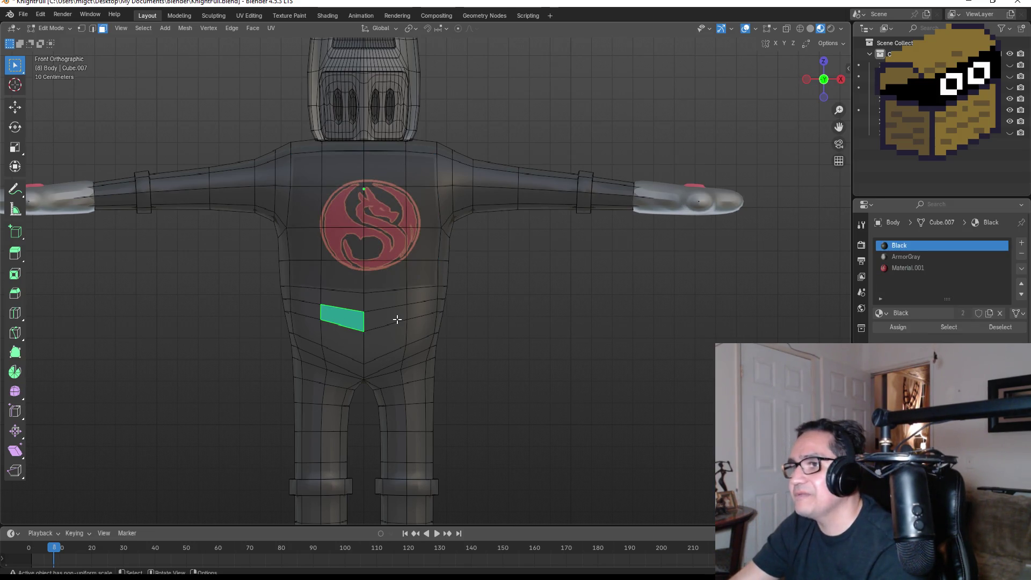
left_click(387, 313)
left_click(348, 304)
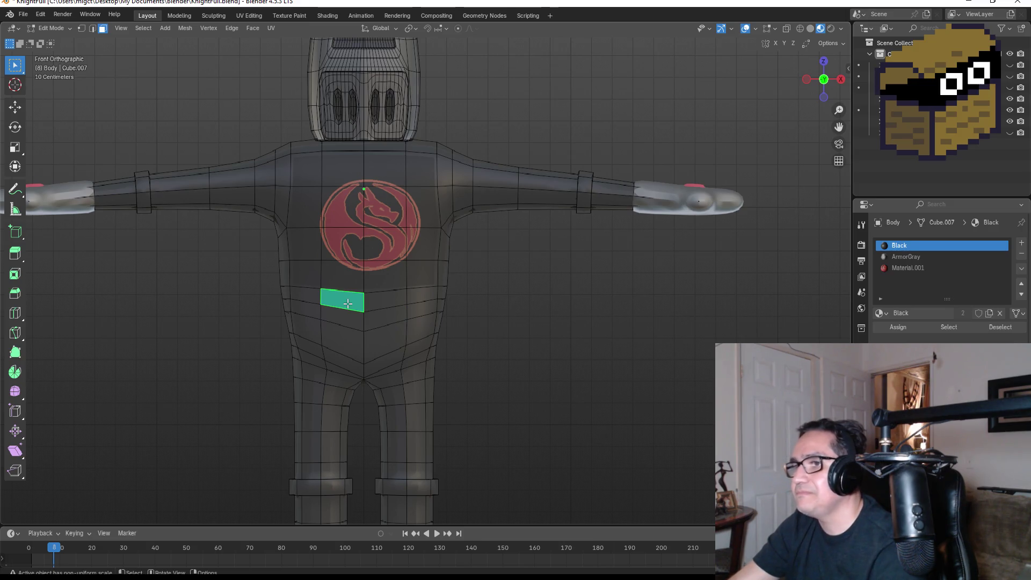
left_click(392, 304, "shift")
left_click(387, 319, "shift")
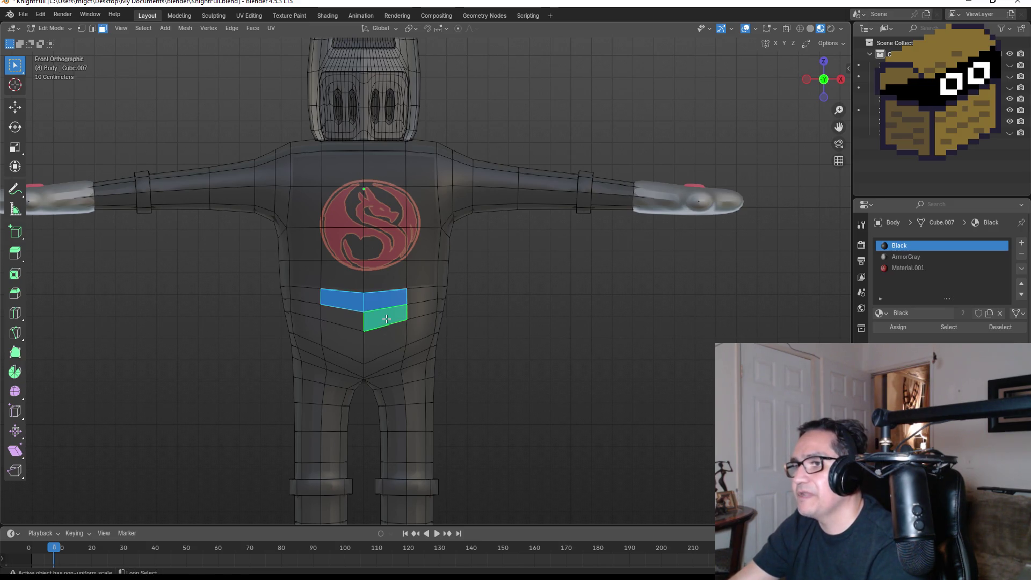
left_click(342, 313, "shift")
left_click(421, 299, "shift")
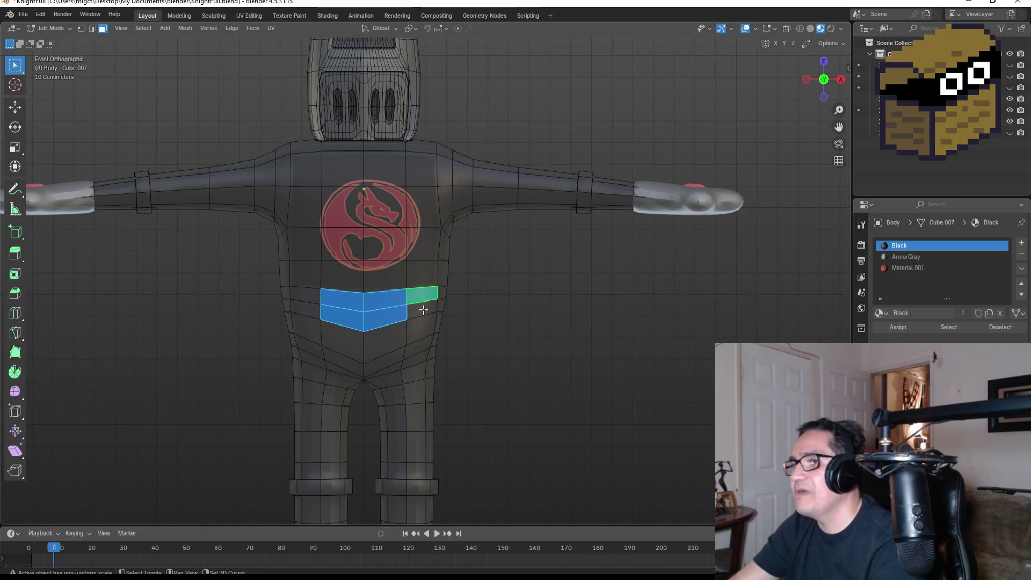
Try selecting vertical face loops down the side of the torso
mouse_move(472, 313)
middle_mouse_down()
mouse_move(483, 300)
mouse_move(475, 313)
middle_mouse_up()
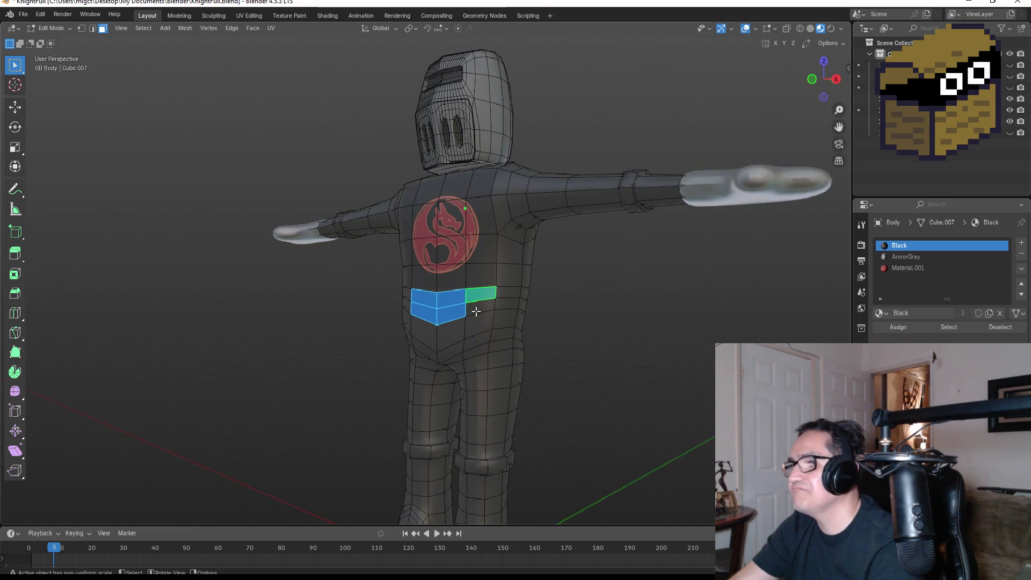
left_click(477, 311, "alt")
left_click(451, 304, "alt")
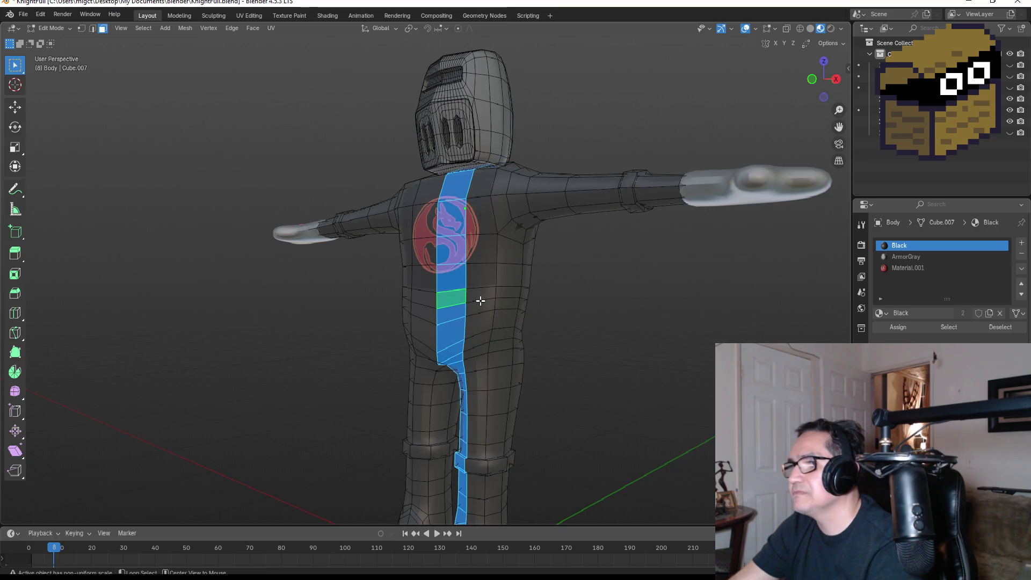
left_click(477, 301, "alt")
left_click(459, 300, "shift")
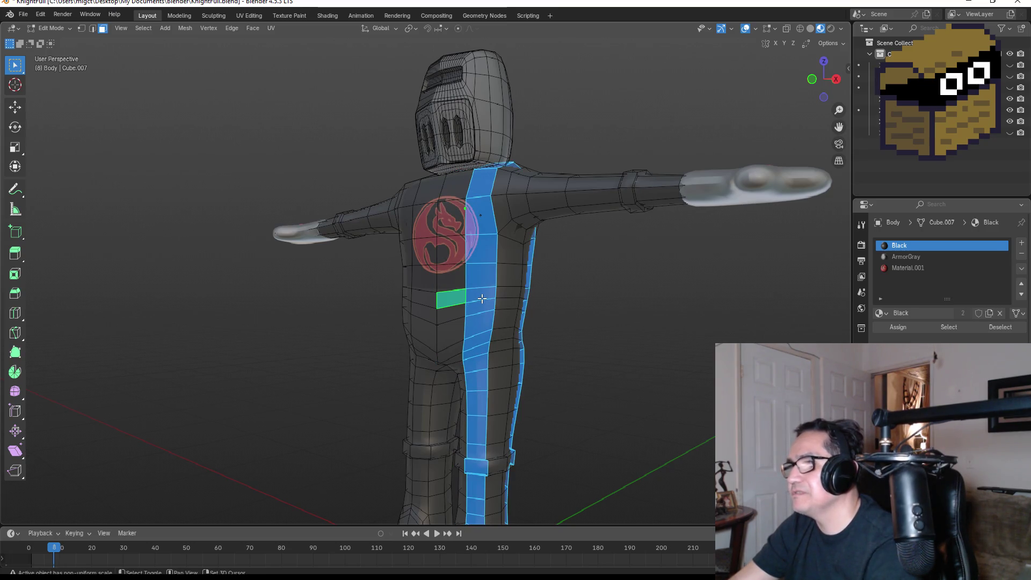
Rework the torso and side-loop face selection back down to a single belly face
left_click(483, 300)
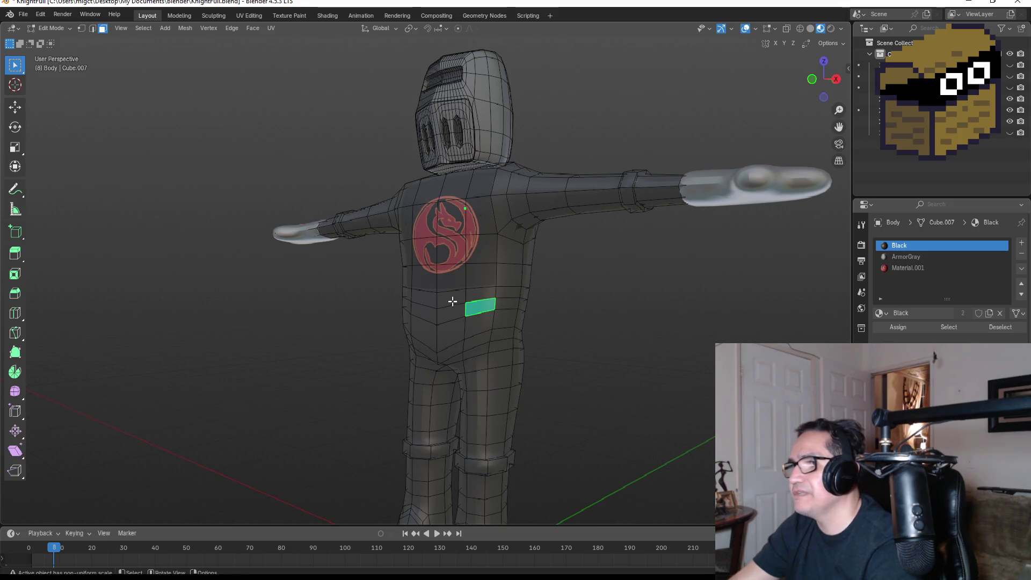
left_click(456, 311, "shift")
left_click(456, 310, "shift")
left_click(451, 314, "alt+shift")
left_click(449, 314, "alt+shift")
left_click(504, 305, "alt+shift")
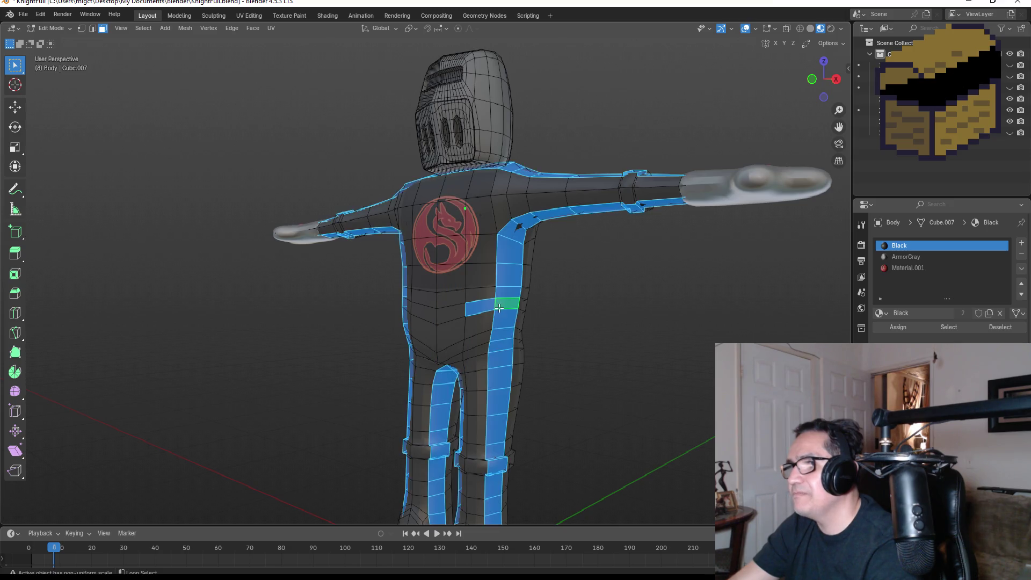
left_click(506, 305, "alt+shift")
left_click(506, 304, "alt+shift")
left_click(521, 304, "shift")
left_click(489, 304)
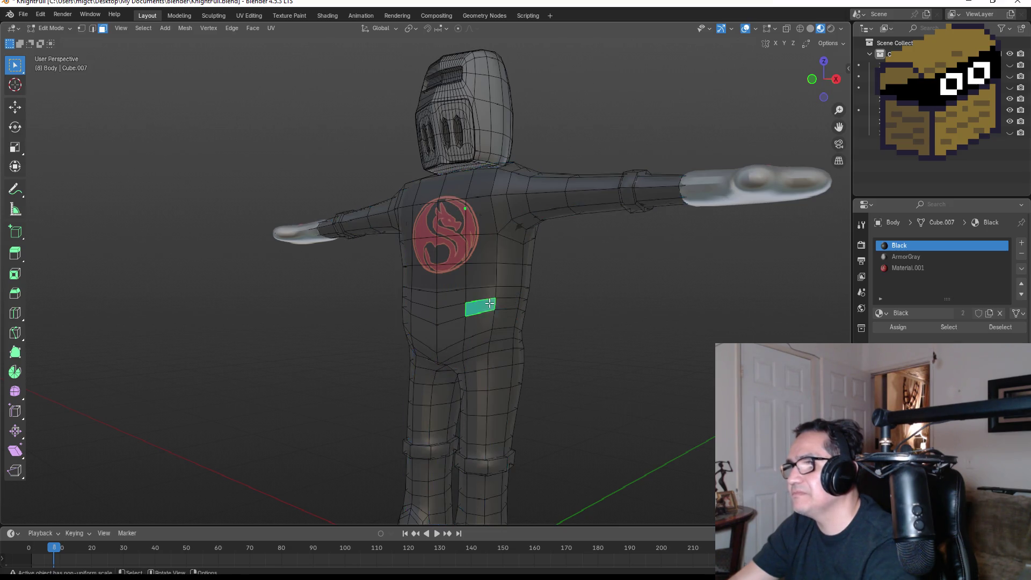
Select a shortest-path band of faces across the whole waist, front and back
mouse_move(462, 318)
middle_mouse_down()
mouse_move(426, 306)
mouse_move(364, 313)
middle_mouse_up()
left_click(494, 348, "ctrl")
mouse_move(580, 350)
middle_mouse_down()
mouse_move(539, 325)
mouse_move(326, 319)
middle_mouse_up()
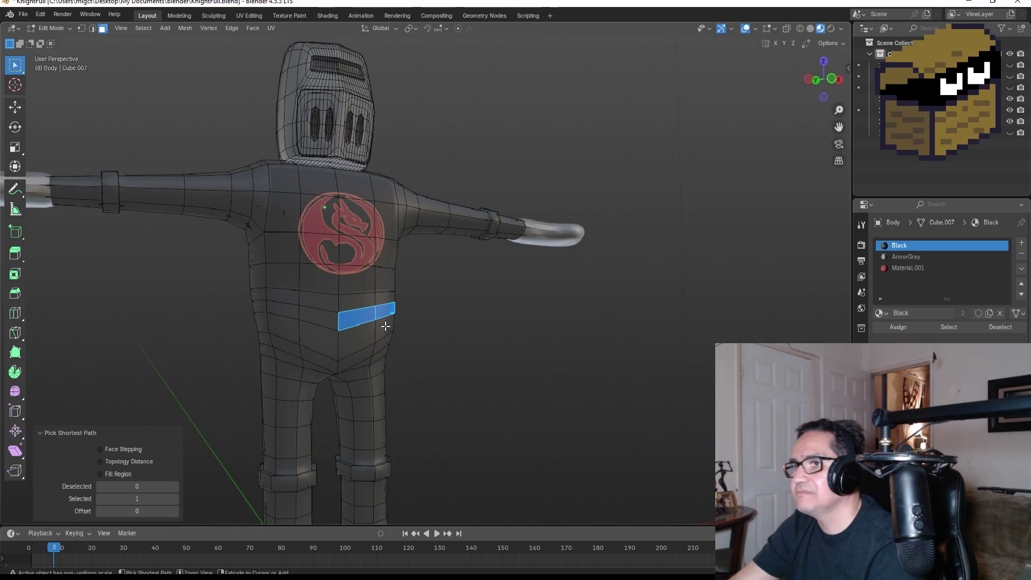
left_click(473, 318, "ctrl")
middle_click_drag(479, 320, 437, 318)
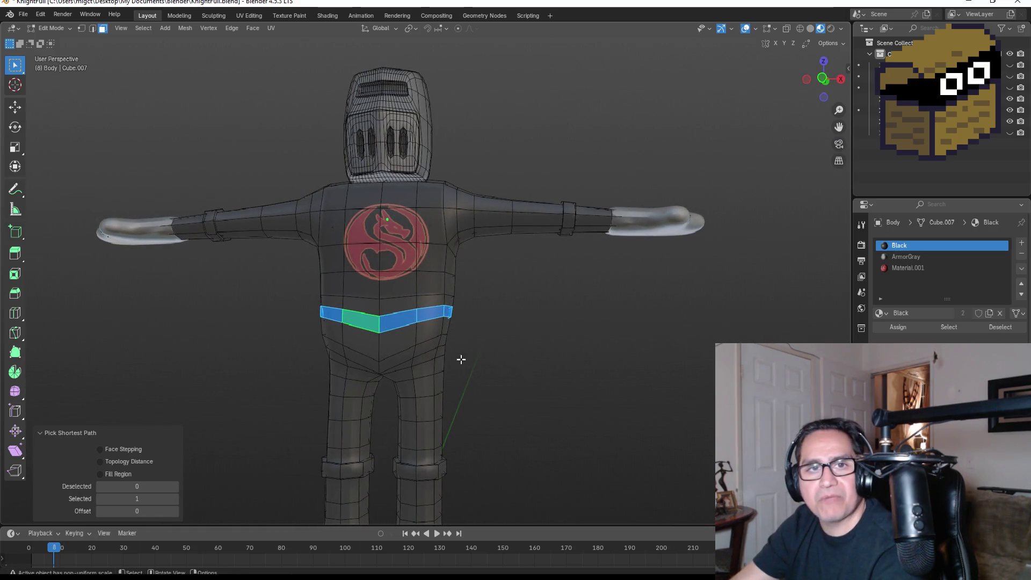
Add a new material slot with a new material named Brown
left_click(1024, 244)
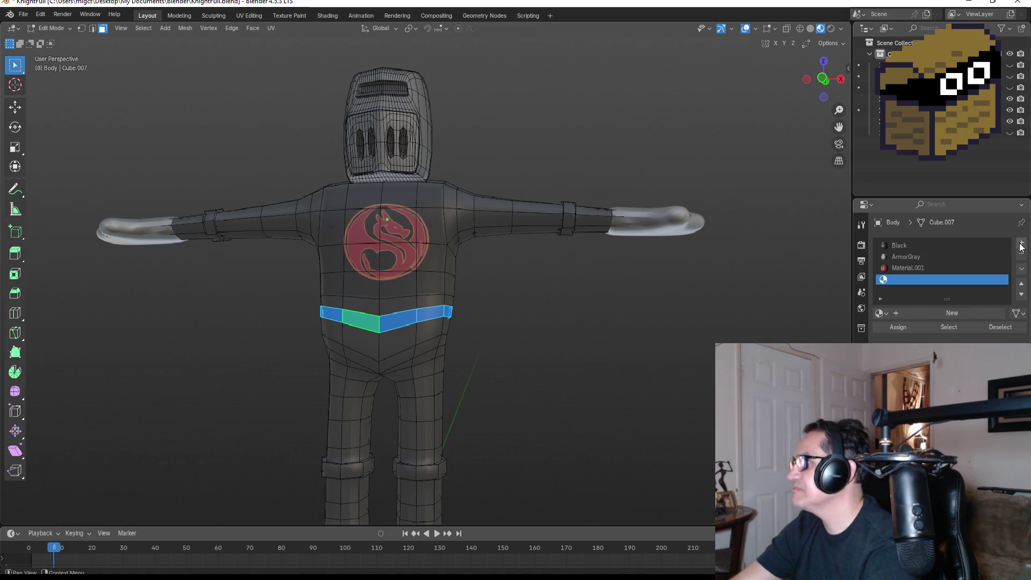
left_click(958, 315)
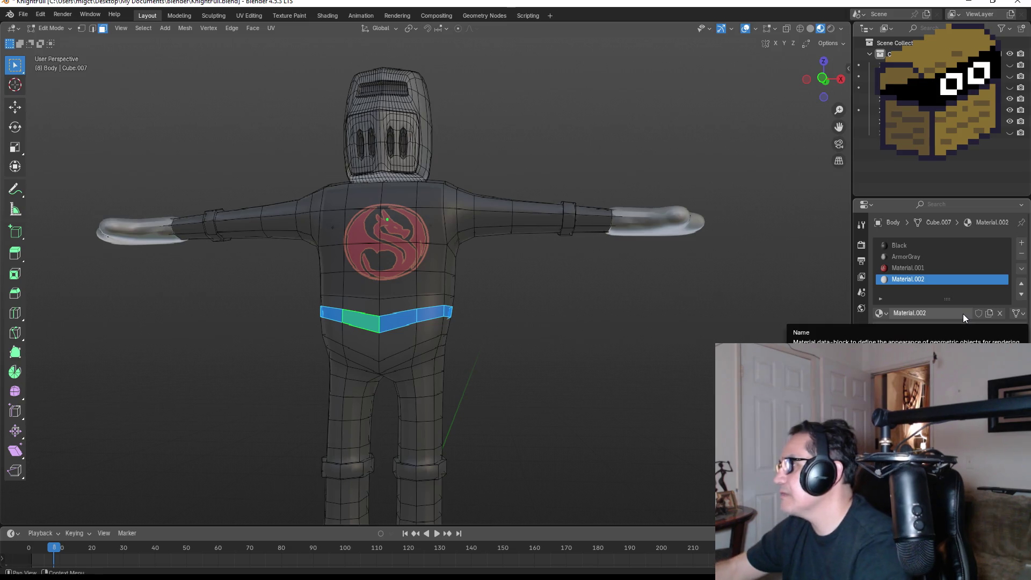
double_click(912, 280)
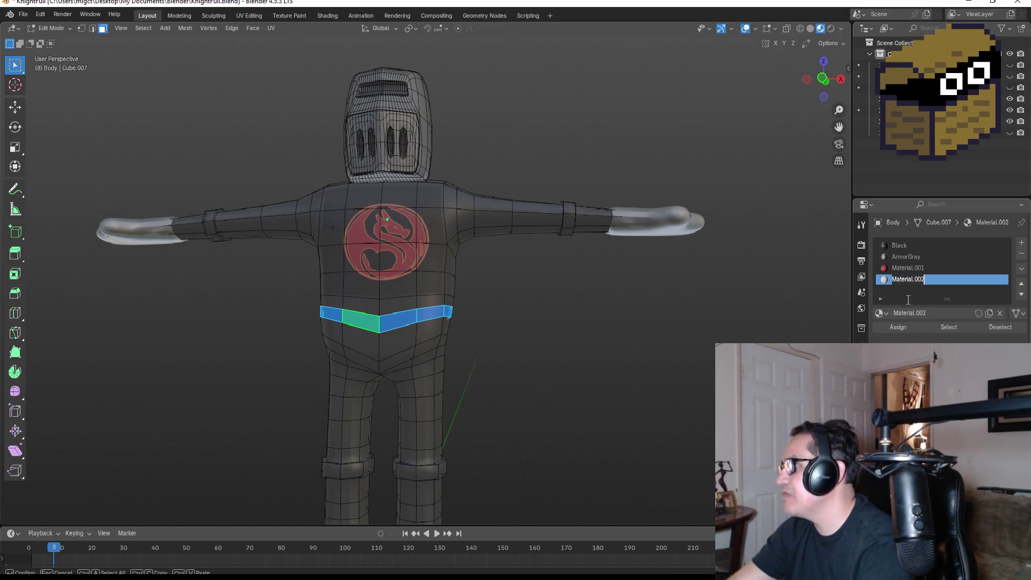
type("Brown")
key("Return")
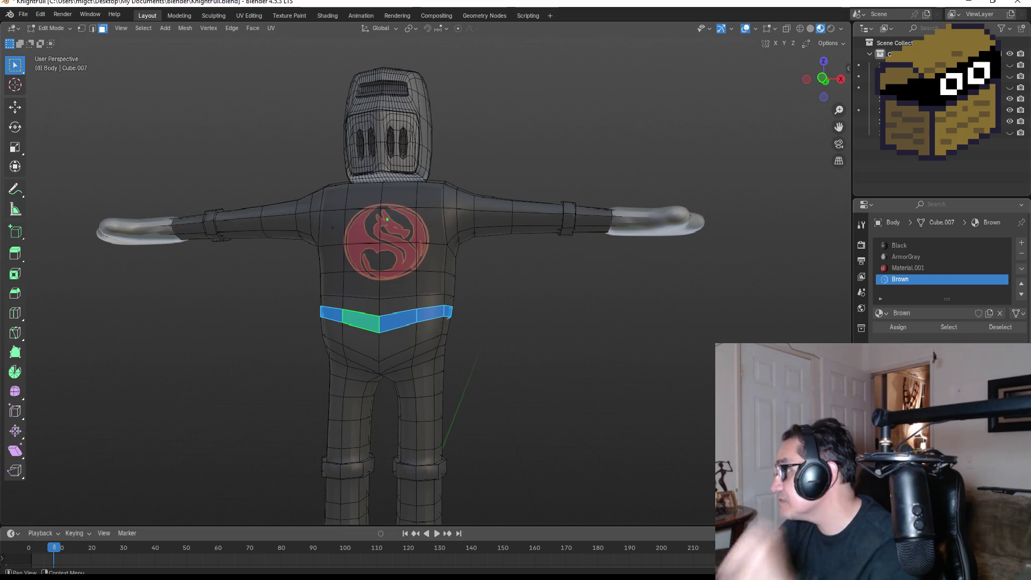
Set Brown's base colour to a dark reddish-brown and return to front view
left_click(959, 386)
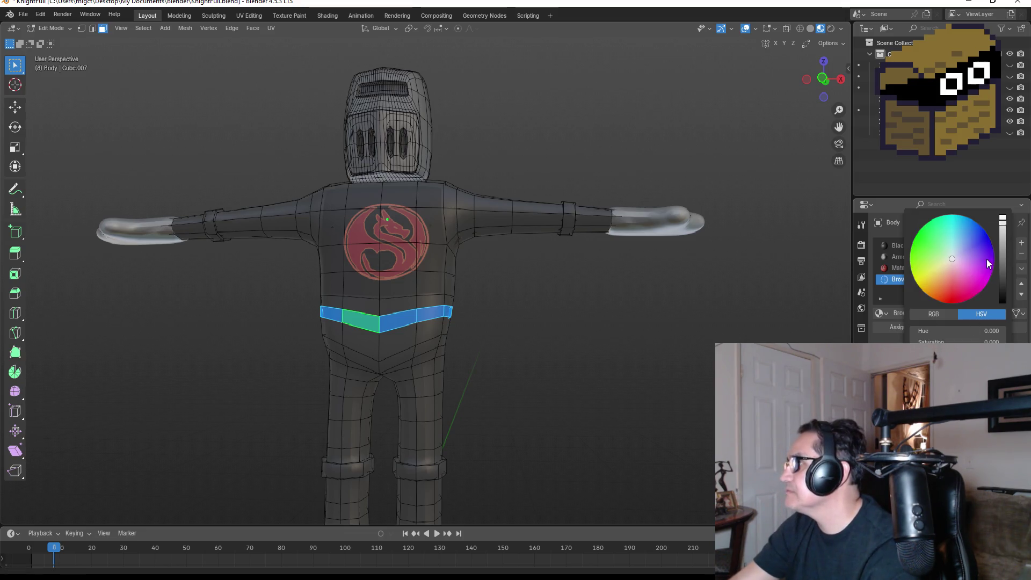
left_click_drag(950, 274, 937, 291)
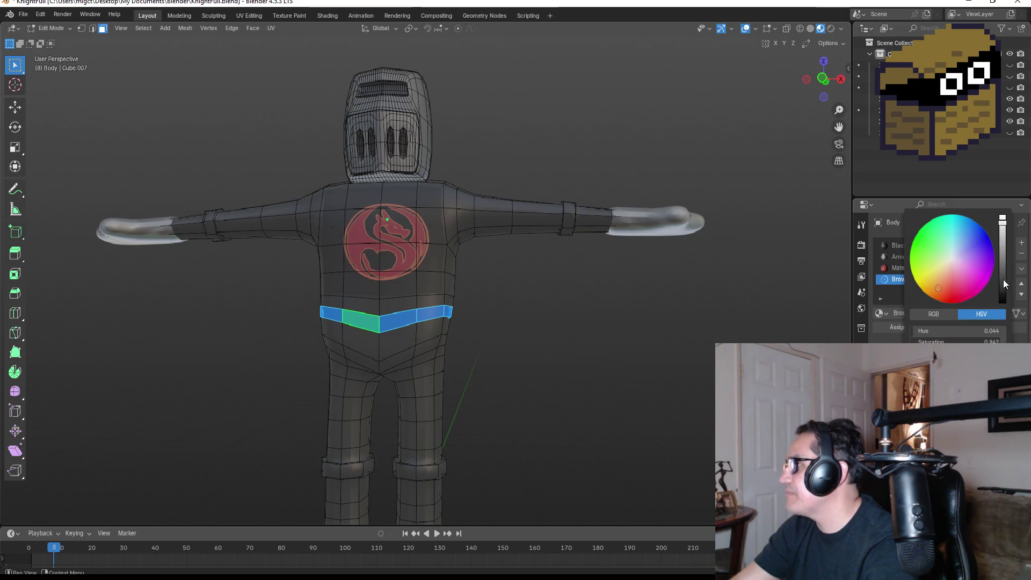
mouse_move(1002, 249)
left_mouse_down()
mouse_move(1002, 258)
mouse_move(1001, 247)
left_mouse_up()
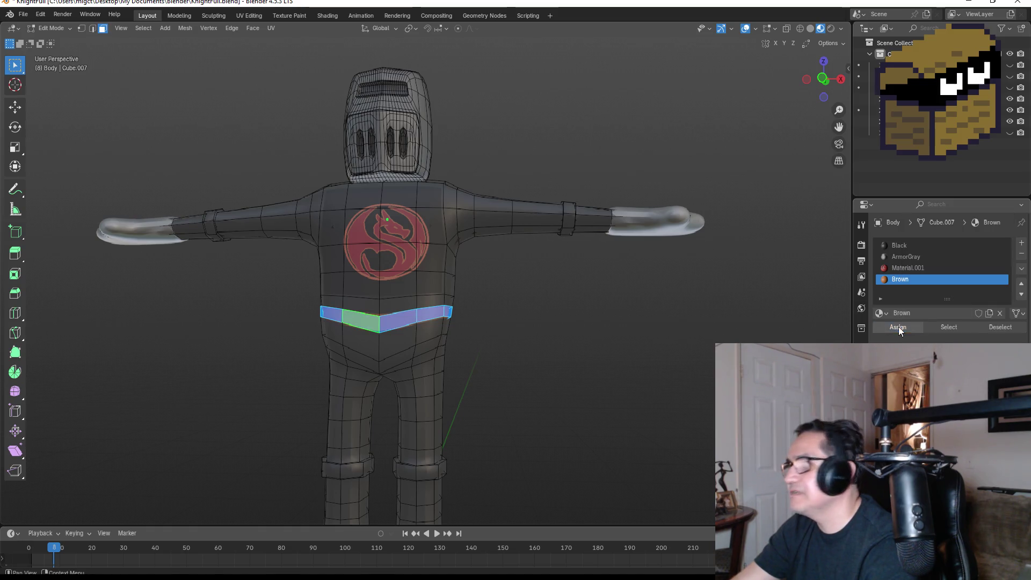
key("KP_1")
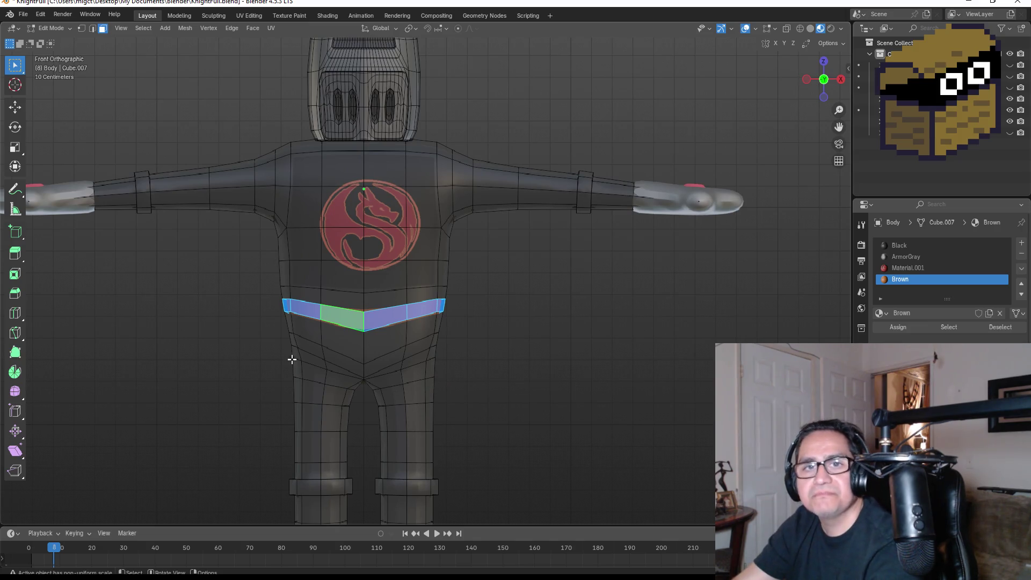
Select the two-row band of belt faces across the front of the waist
left_click(525, 349)
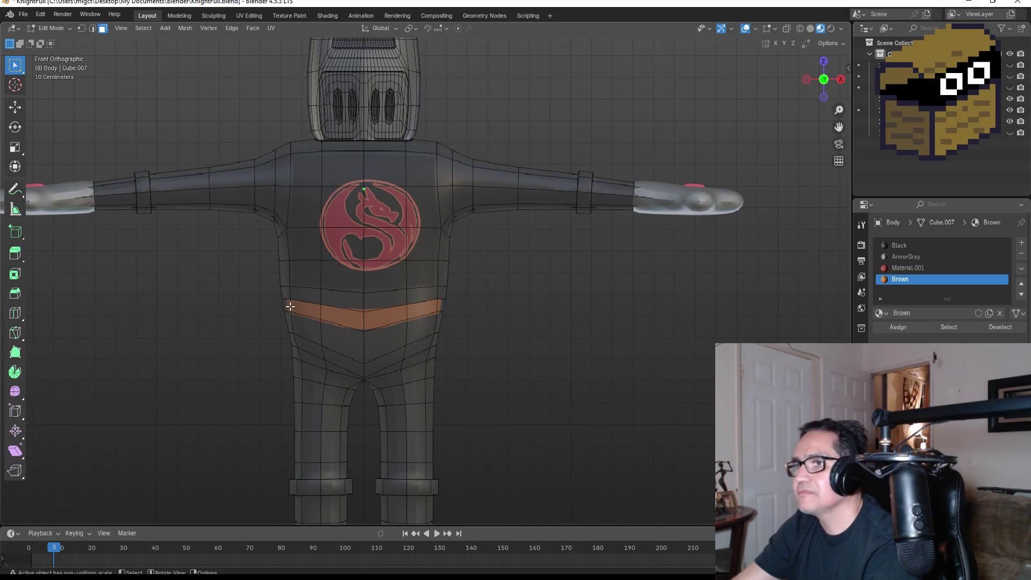
mouse_move(293, 292)
left_mouse_down()
mouse_move(313, 310)
mouse_move(412, 318)
left_mouse_up()
left_click(355, 309)
left_click_drag(352, 301, 385, 320)
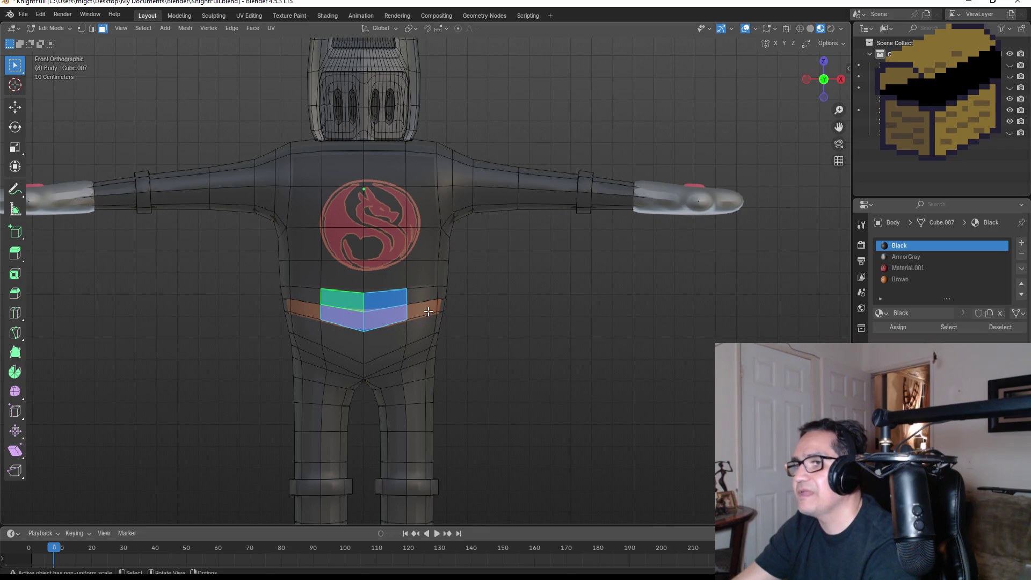
left_click(413, 299)
left_click_drag(316, 296, 379, 310)
left_click(434, 311, "shift")
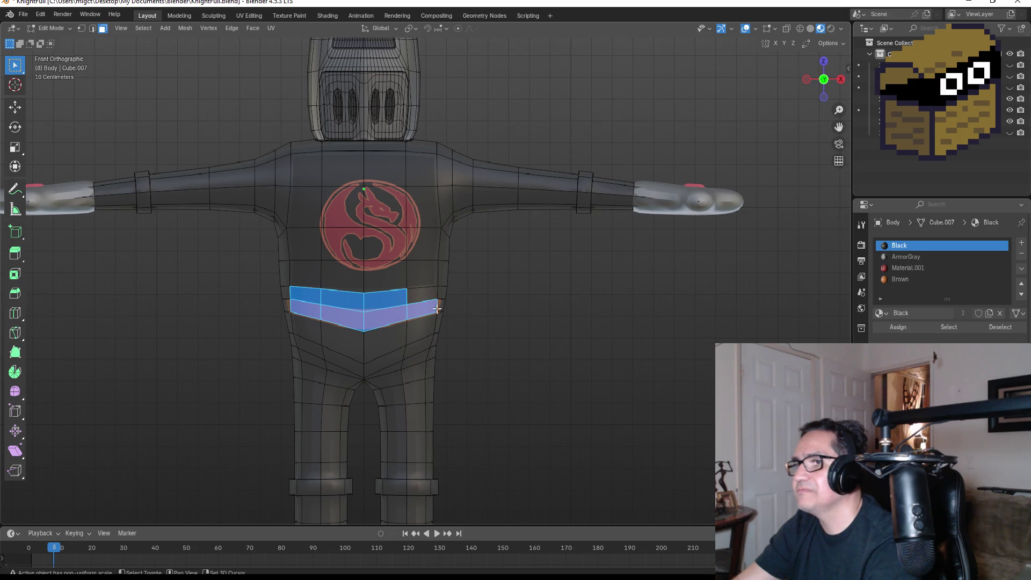
left_click(419, 294, "shift")
Extend the belt face selection around the knight's back and sides
mouse_move(419, 295)
middle_mouse_down()
mouse_move(489, 302)
mouse_move(356, 299)
mouse_move(423, 309)
mouse_move(524, 299)
middle_mouse_up()
left_click(525, 299, "ctrl")
left_click(571, 301, "ctrl")
middle_click_drag(684, 322, 362, 289)
left_click(391, 286, "ctrl")
left_click(456, 283, "ctrl")
middle_click_drag(571, 301, 295, 297)
left_click(268, 295, "ctrl")
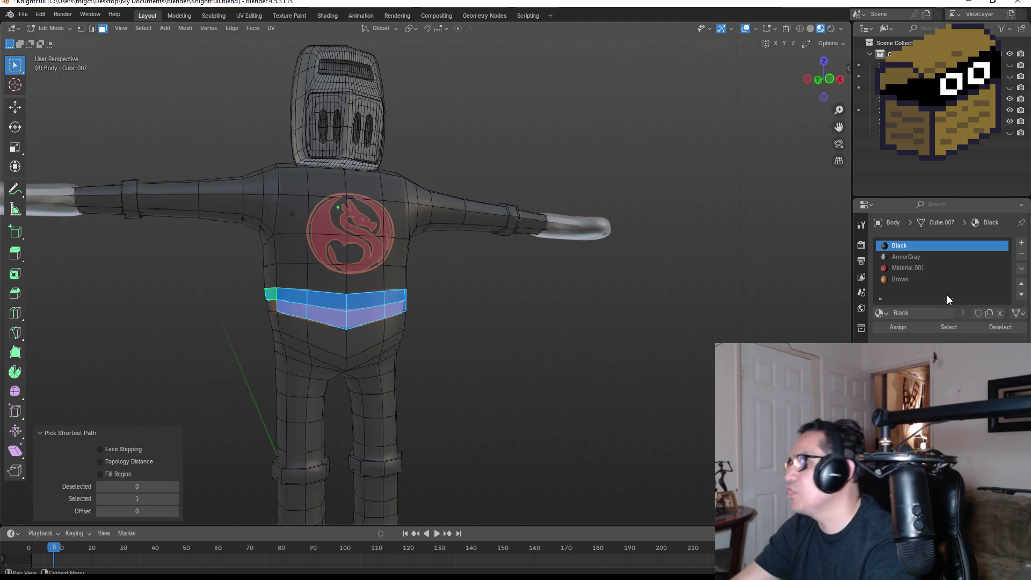
Assign Brown to the belt faces, deselect all and exit Edit Mode
left_click(909, 279)
left_click(907, 325)
mouse_move(617, 311)
middle_mouse_down()
mouse_move(531, 308)
mouse_move(476, 335)
middle_mouse_up()
key("alt+a")
key("Tab")
scroll(464, 334, "up", 2)
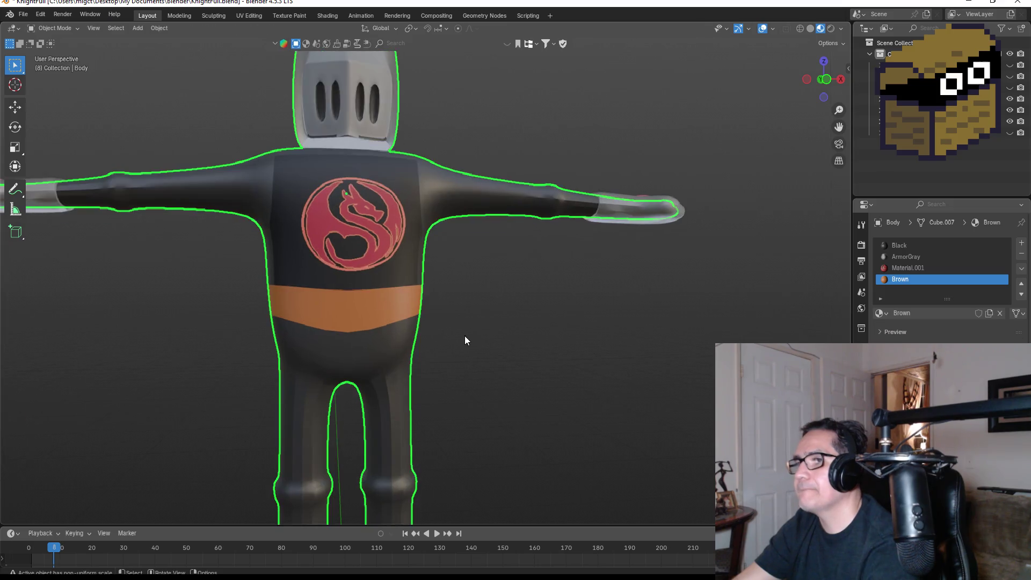
View the whole belted knight, then switch to the browser's 'red dragon emblem' image results
scroll(473, 350, "down", 5)
key("alt+a")
mouse_move(456, 348)
middle_mouse_down()
mouse_move(499, 327)
mouse_move(548, 329)
mouse_move(446, 322)
mouse_move(526, 336)
mouse_move(444, 411)
middle_mouse_up()
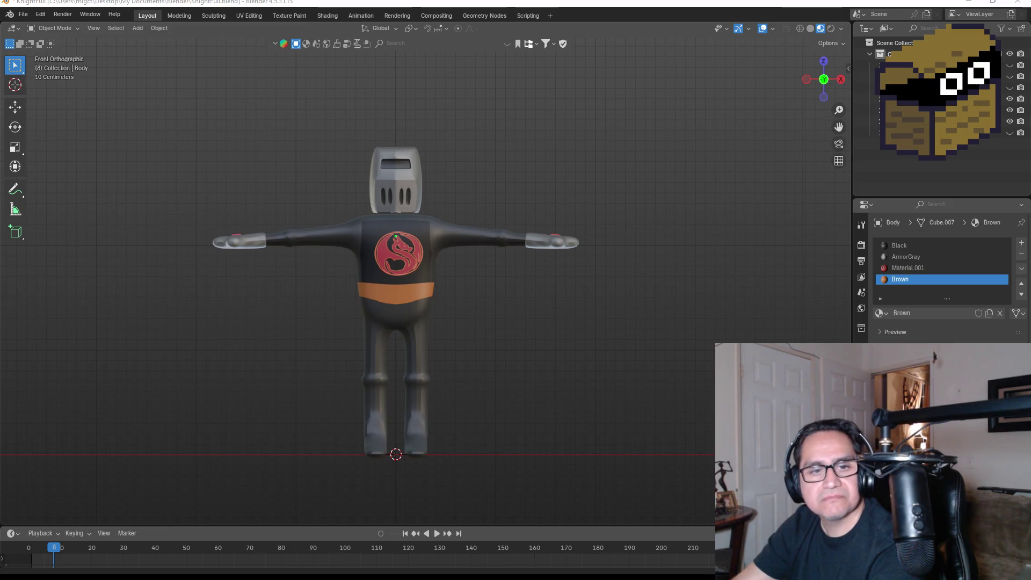
key("alt+Tab")
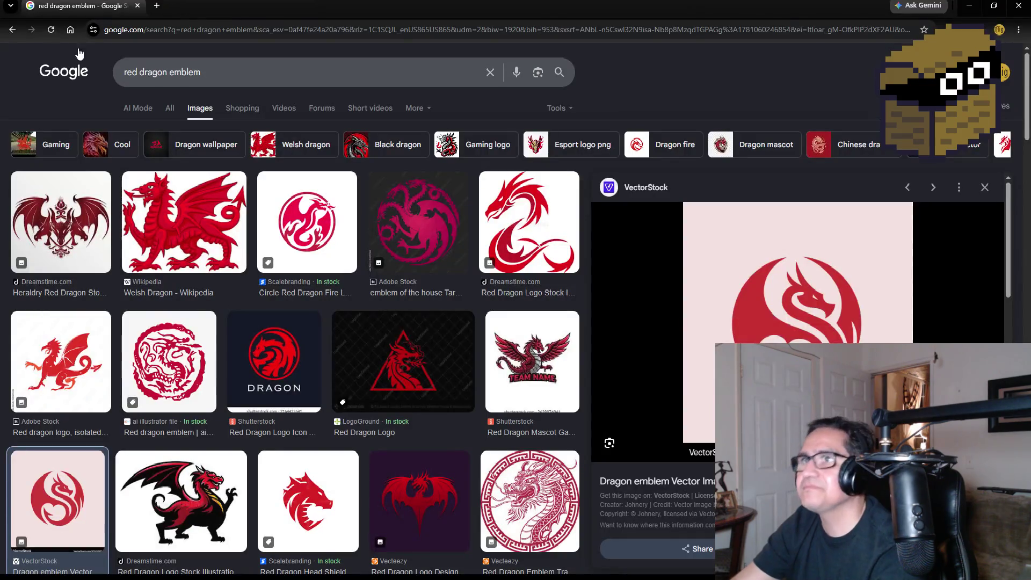
Close the emblem preview, go back to the Monty Python knight results, then return to Blender
left_click(11, 31)
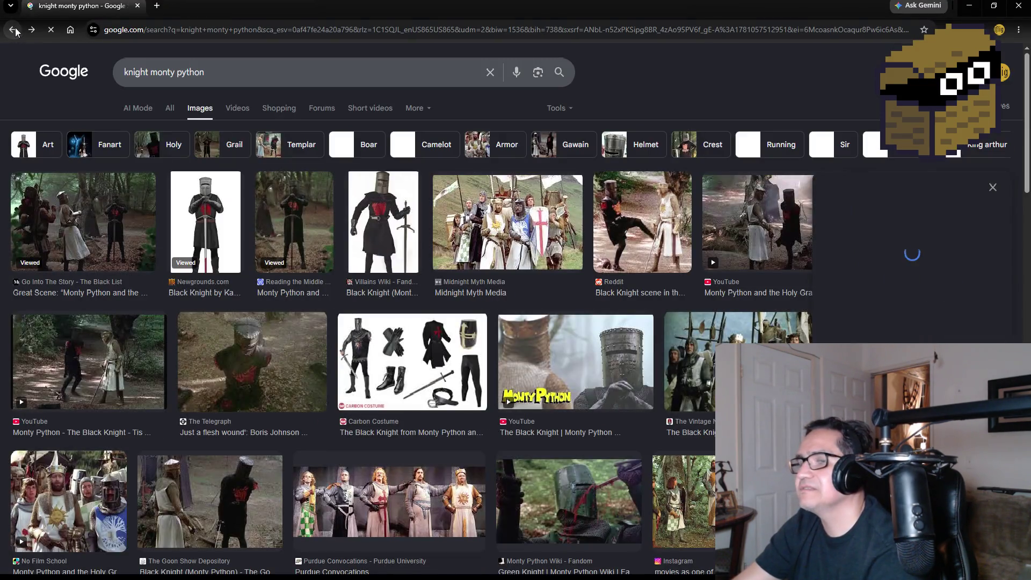
left_click(223, 220)
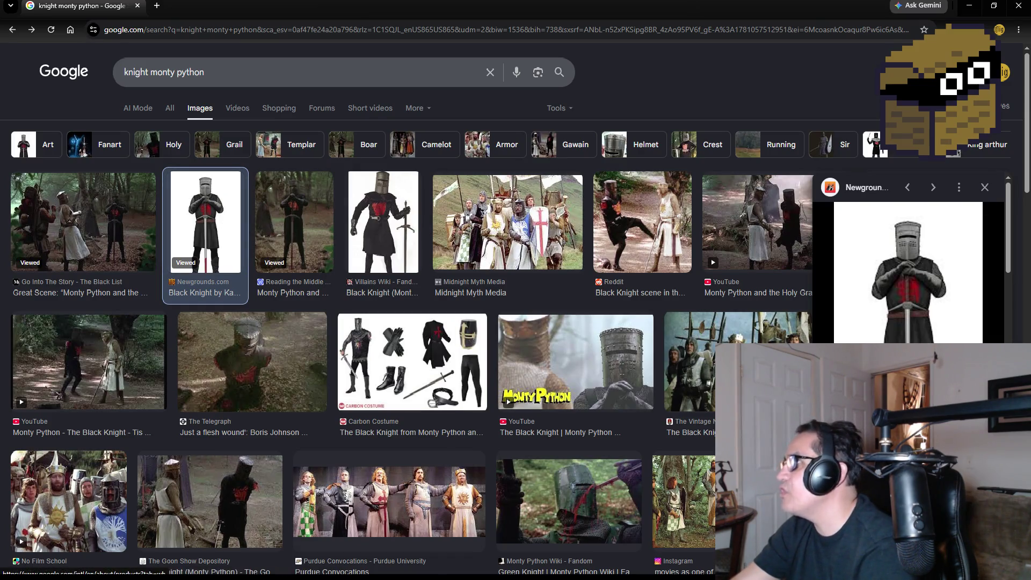
key("alt+Tab")
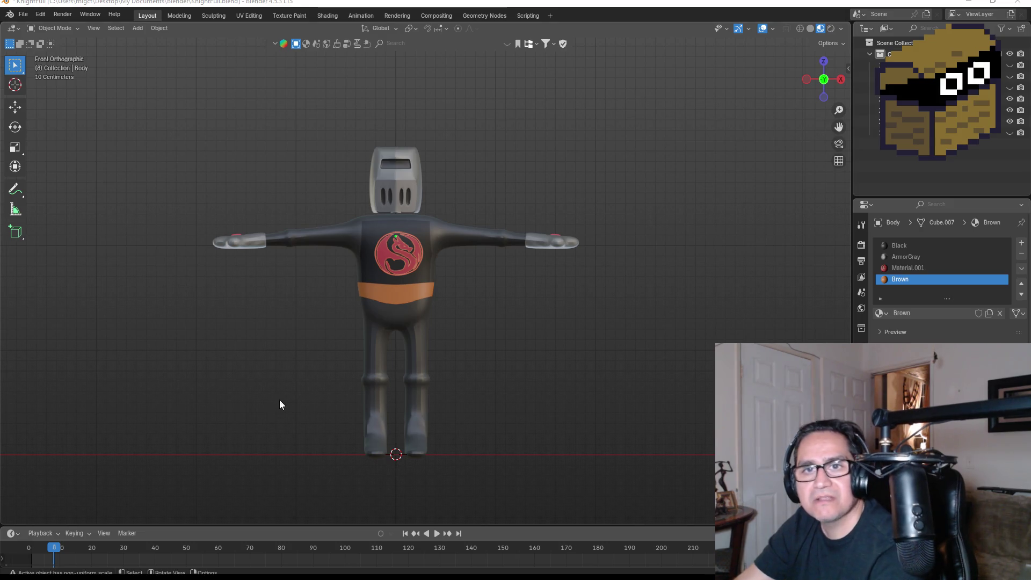
In Edit Mode with wireframe shading, box-select the knight's lower legs and boots
middle_click_drag(456, 407, 444, 279, "shift")
scroll(435, 282, "up", 3)
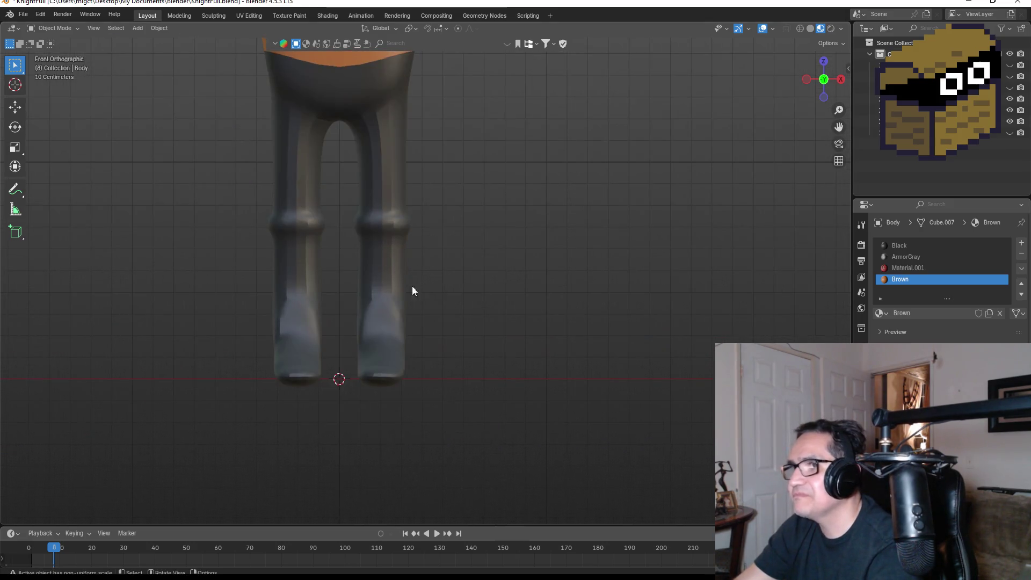
key("Tab")
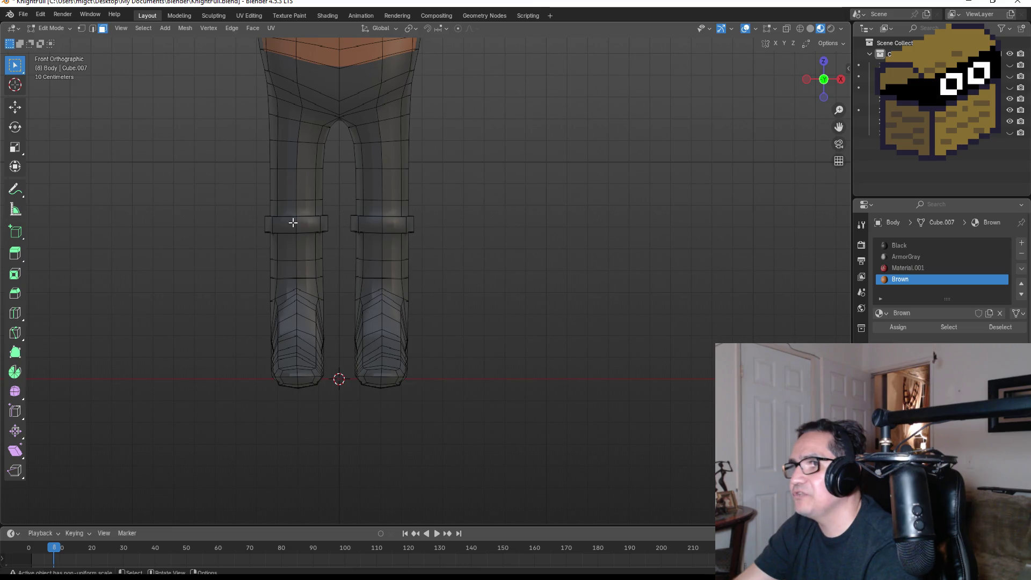
key("z")
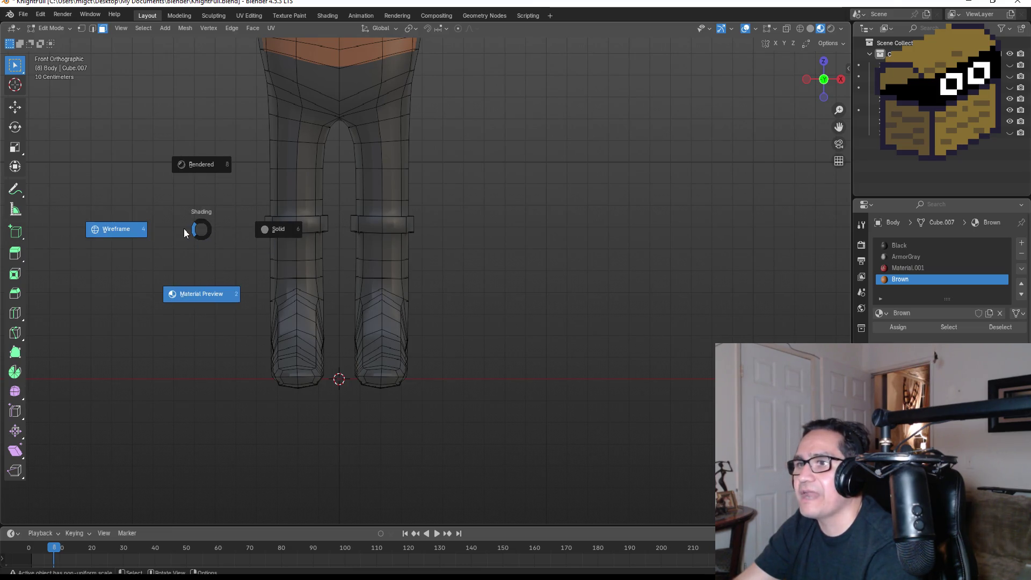
left_click(138, 232)
mouse_move(212, 220)
left_mouse_down()
mouse_move(342, 291)
mouse_move(468, 400)
left_mouse_up()
Check the boot selection from an angle and add a new material slot for the boots
middle_click_drag(557, 279, 515, 285)
key("KP_1")
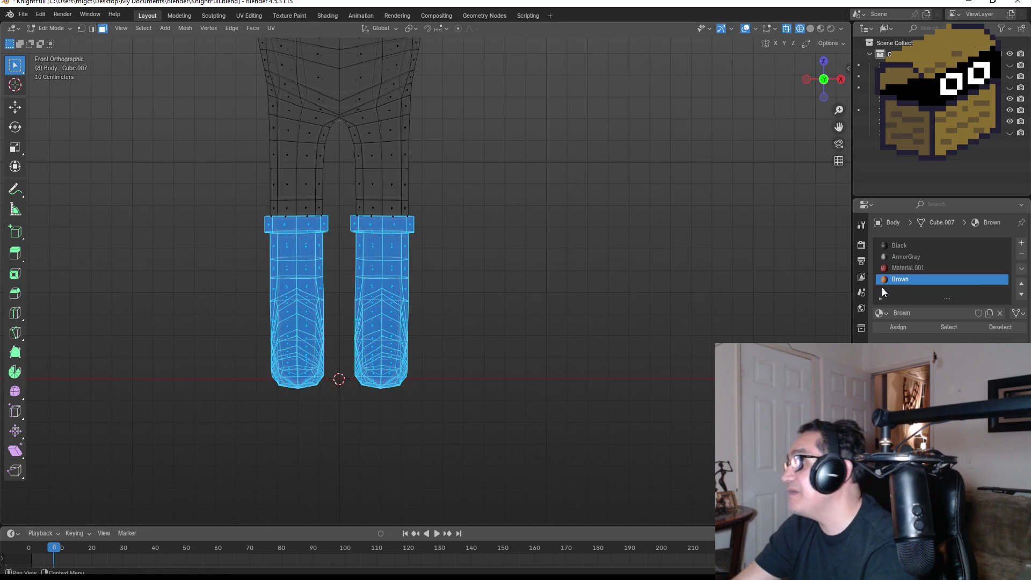
left_click(1022, 244)
Create a new material in the empty fifth slot and name it DarkBrown
left_click(950, 314)
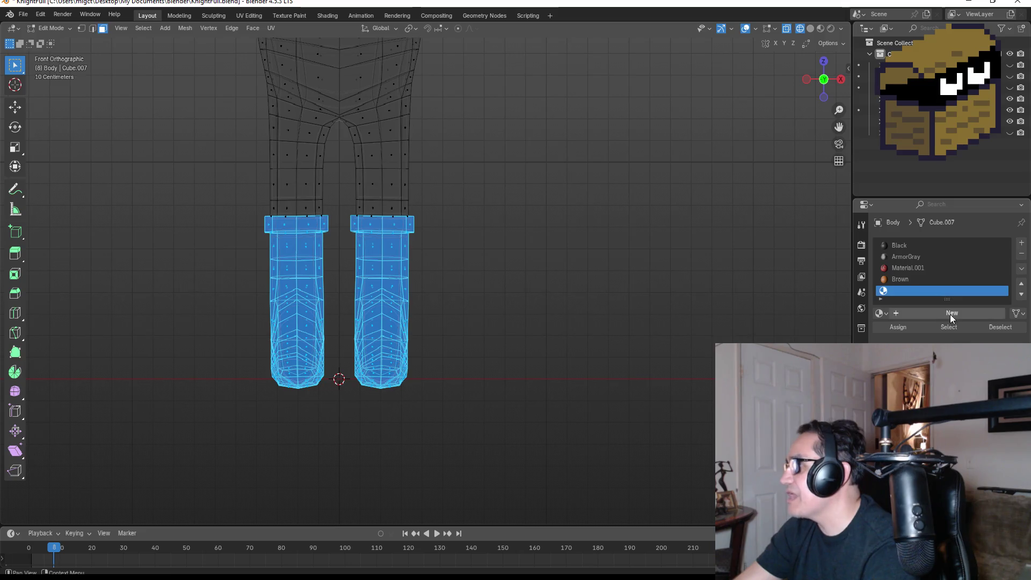
double_click(930, 291)
type("DarkBrow")
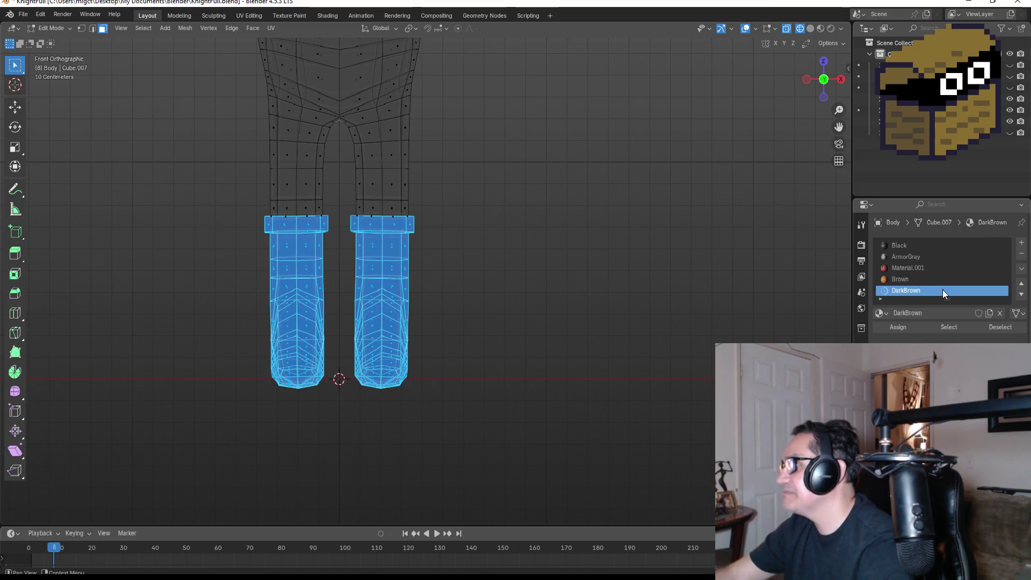
type("n")
key("Return")
Give DarkBrown a red-orange hue, darken its value, and return to Object Mode
left_click(958, 376)
left_click_drag(953, 269, 941, 285)
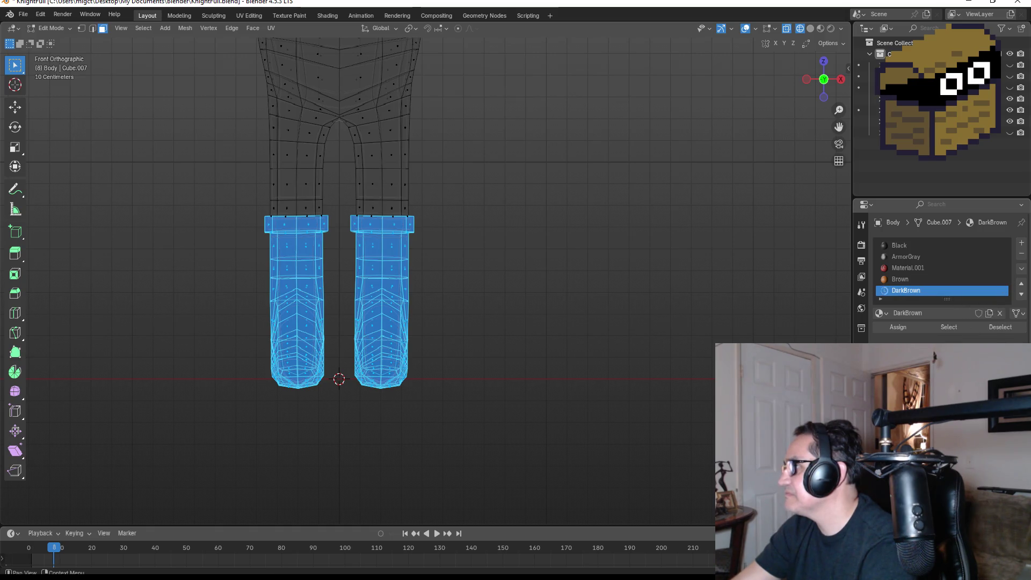
left_click(953, 376)
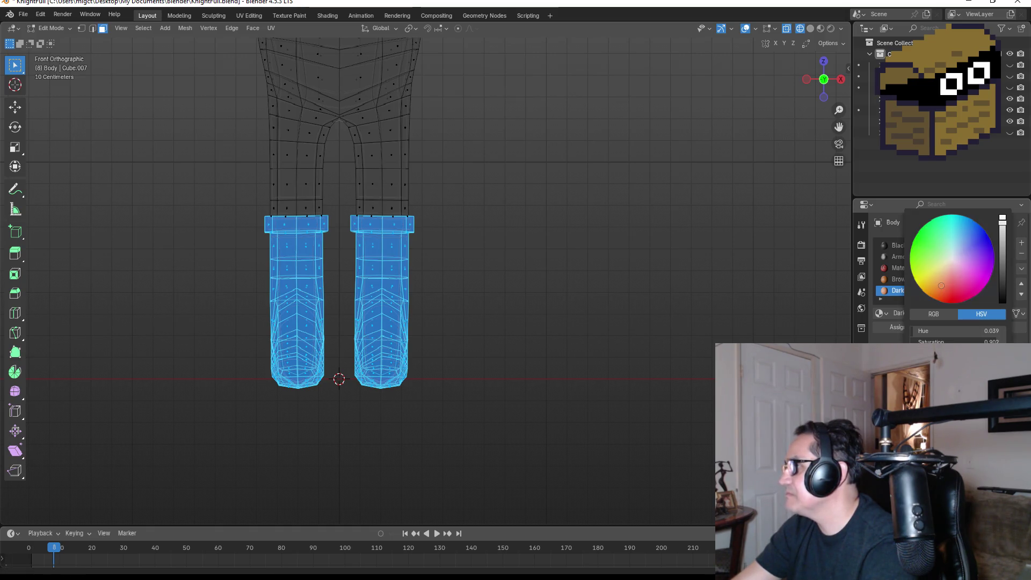
mouse_move(1001, 258)
left_mouse_down()
mouse_move(1002, 290)
mouse_move(1002, 274)
left_mouse_up()
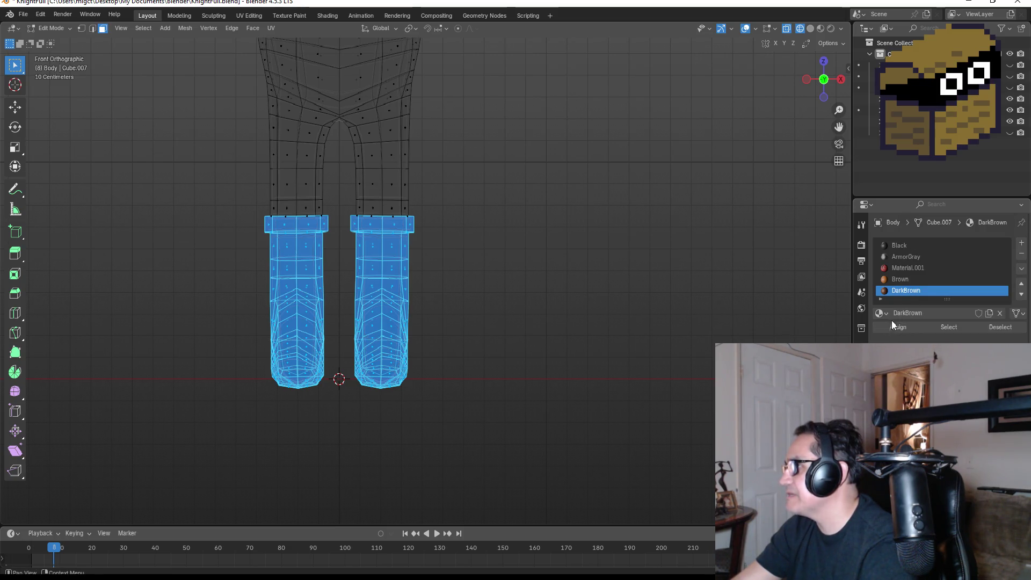
key("Tab")
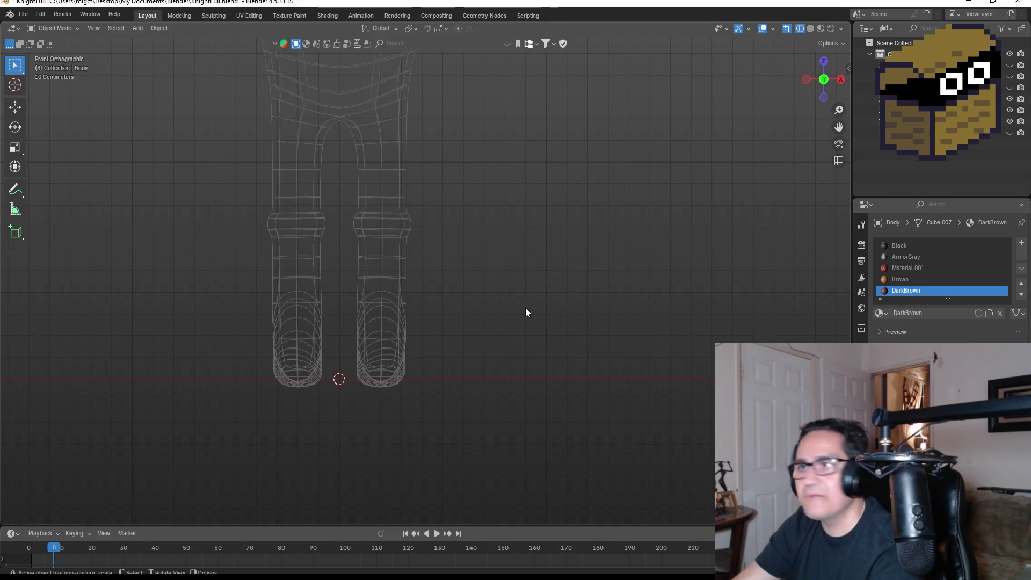
Switch the viewport to Material Preview and view the knight from the front
key("z")
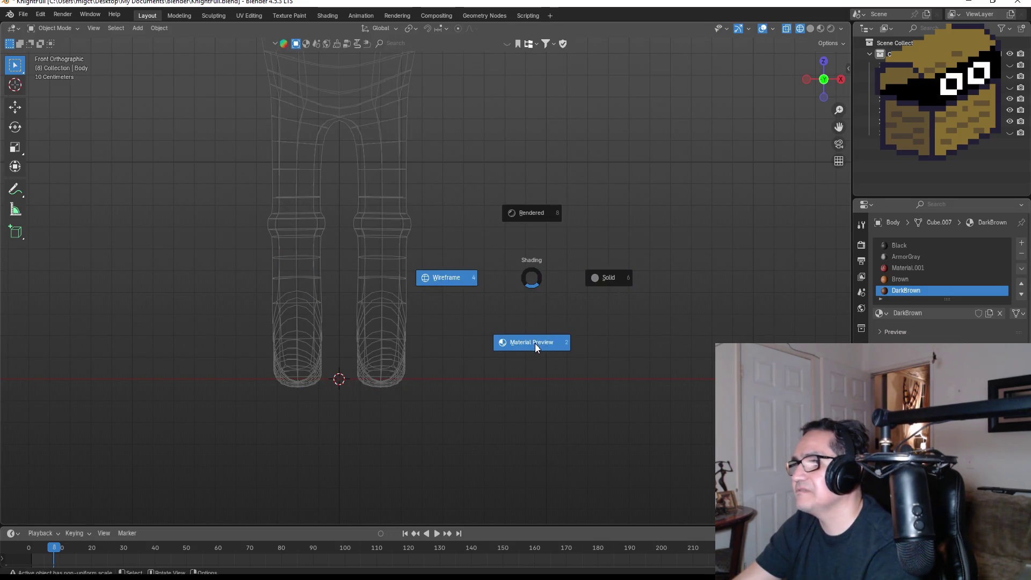
left_click(535, 343)
mouse_move(593, 223)
middle_mouse_down()
mouse_move(447, 226)
mouse_move(549, 217)
middle_mouse_up()
key("KP_1")
scroll(531, 237, "down", 4)
key("KP_1")
Select the Body mesh and deepen the boots' DarkBrown colour to a darker brown
left_click(400, 276)
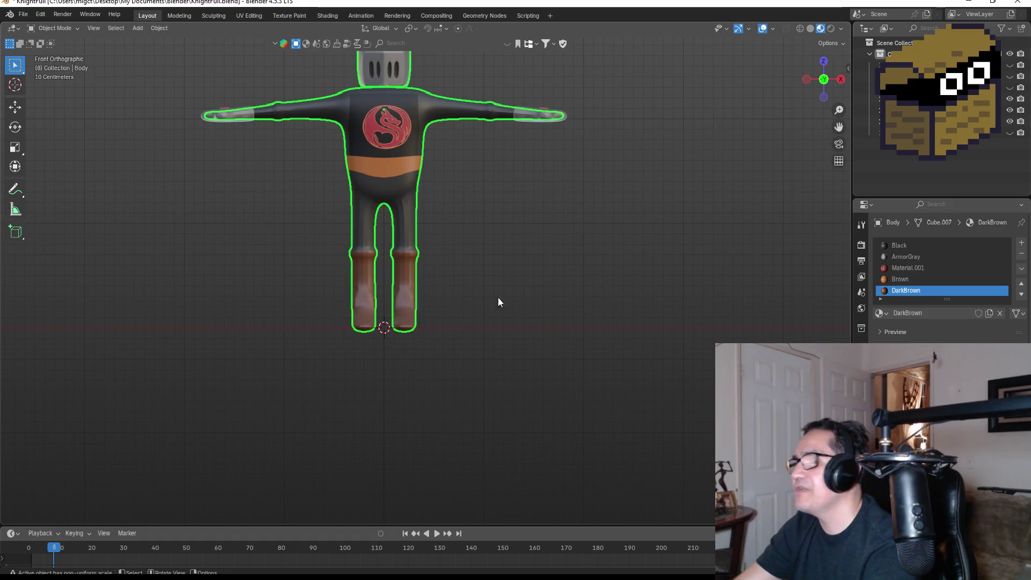
left_click(956, 379)
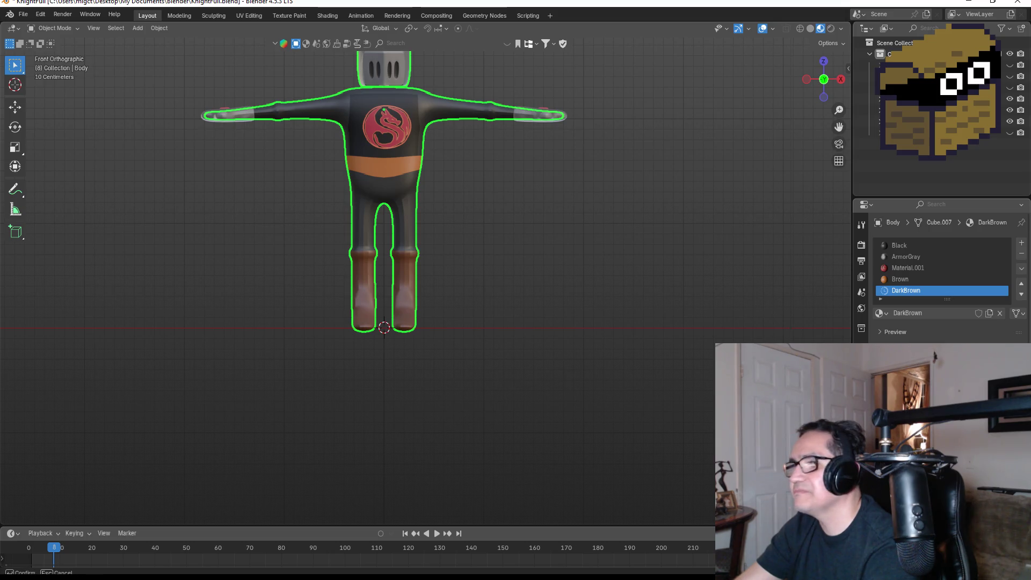
left_click(414, 196)
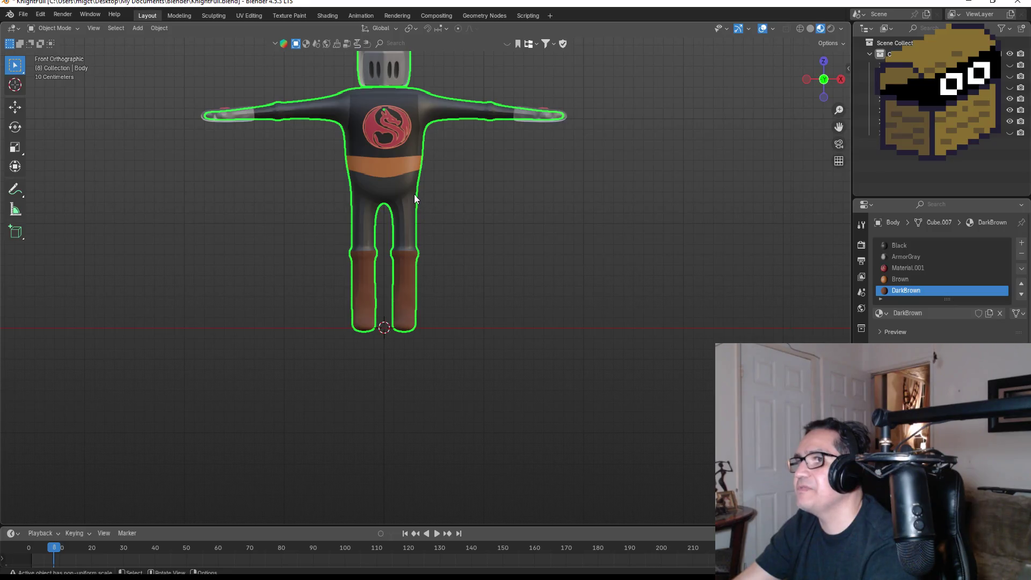
left_click(916, 257)
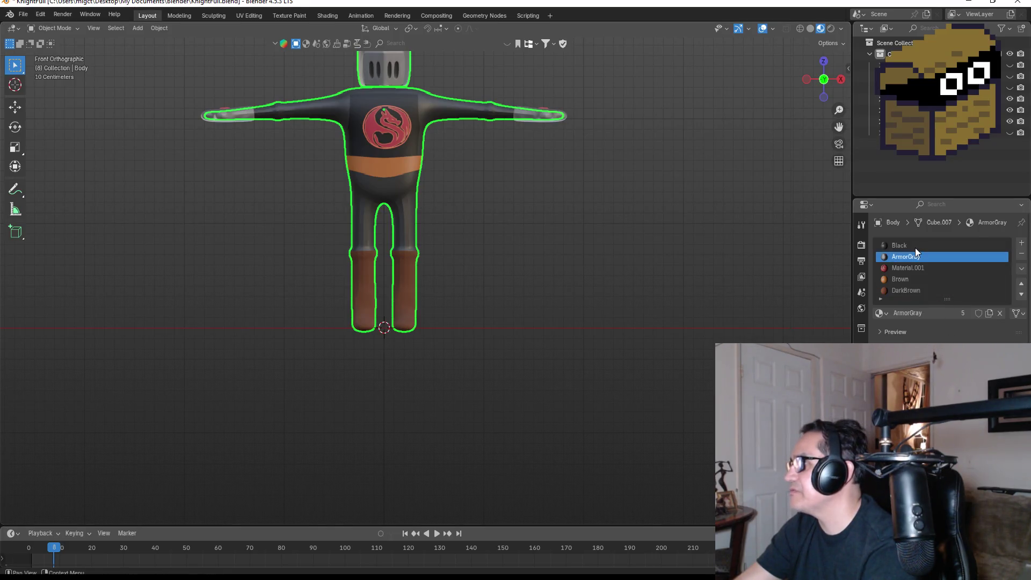
left_click(915, 247)
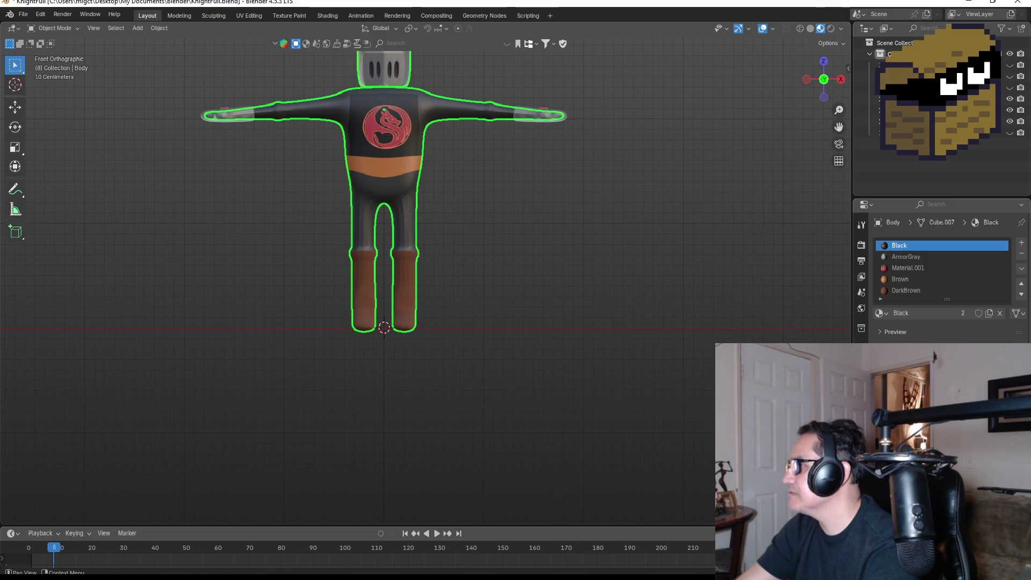
Deselect the Body and return to the front orthographic view, leaving the body unmoved
key("g")
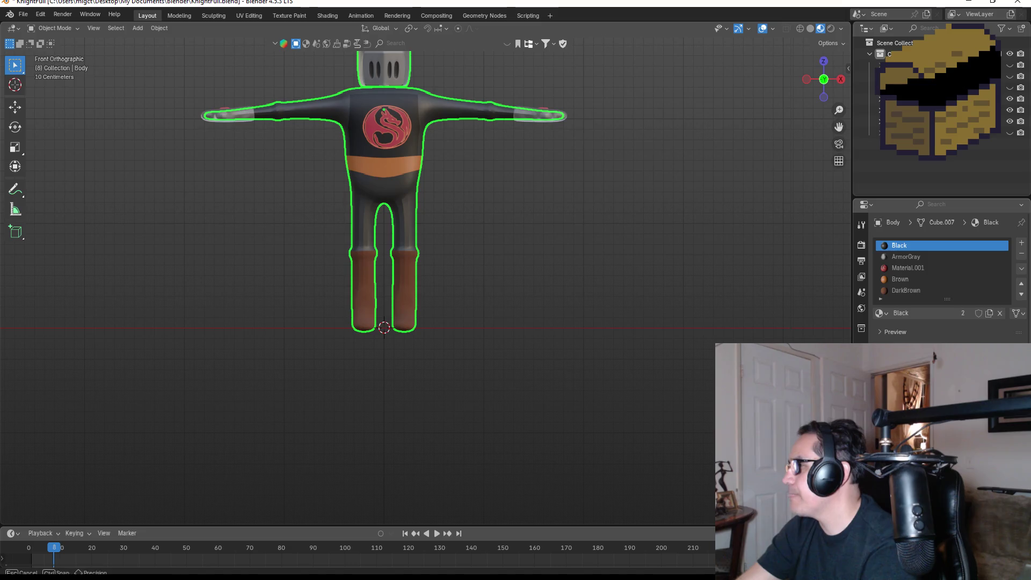
key("Escape")
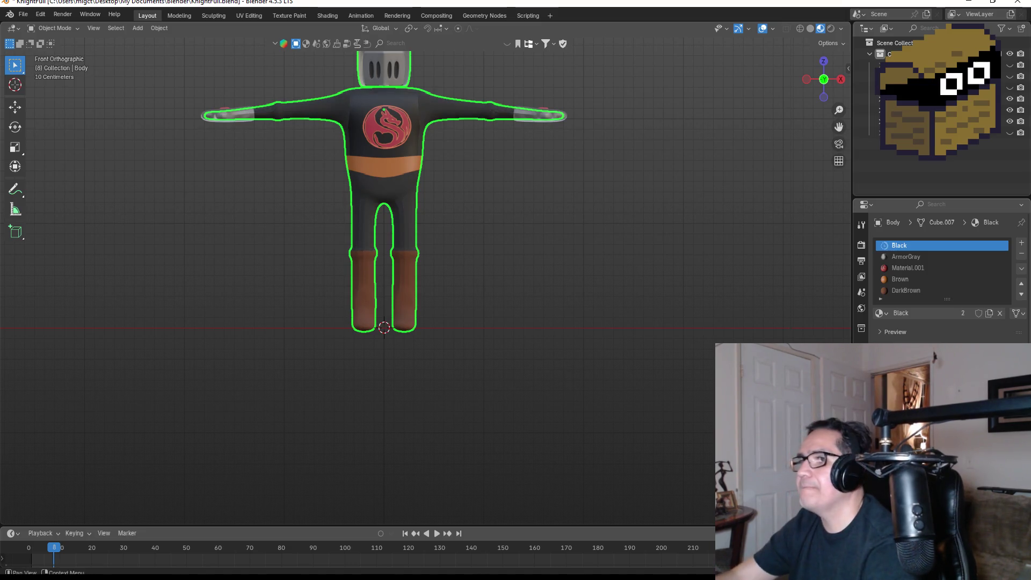
middle_click_drag(620, 328, 553, 225)
key("KP_1")
left_click(511, 196)
middle_click_drag(511, 195, 514, 247)
key("KP_1")
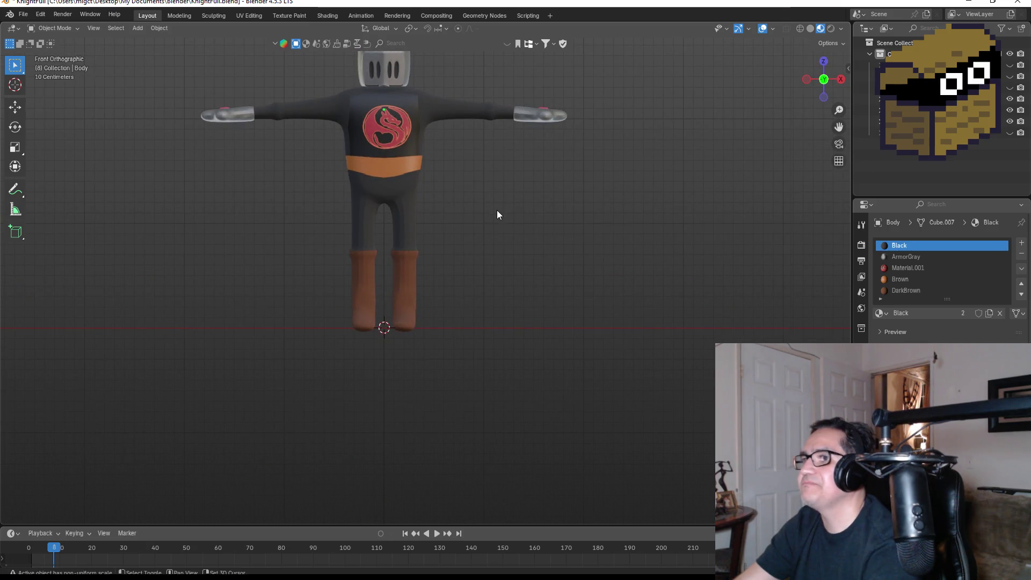
scroll(497, 210, "up", 3)
left_click(479, 183)
middle_click_drag(506, 198, 444, 244)
key("KP_1")
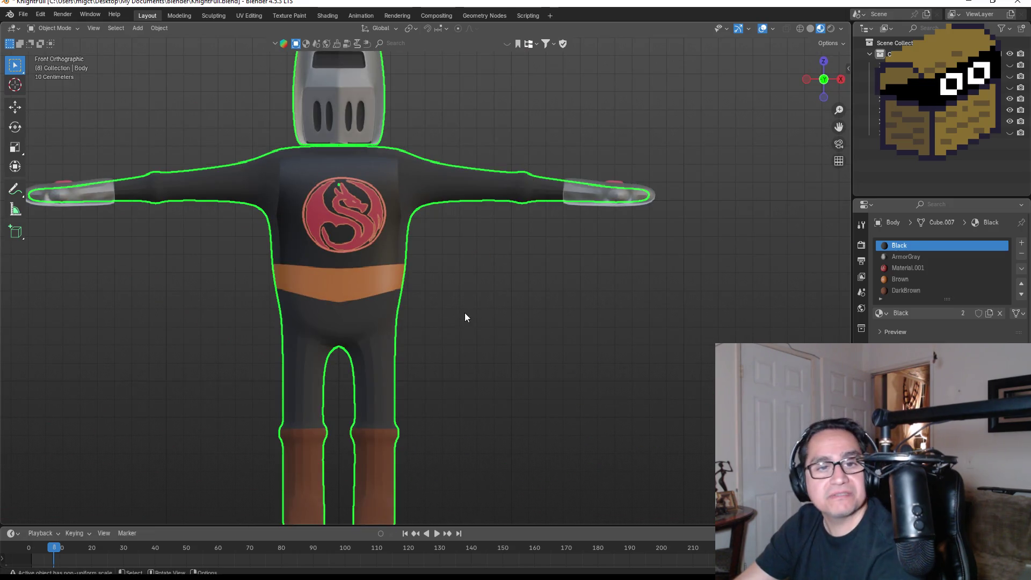
scroll(463, 310, "down", 2)
scroll(485, 310, "down", 1)
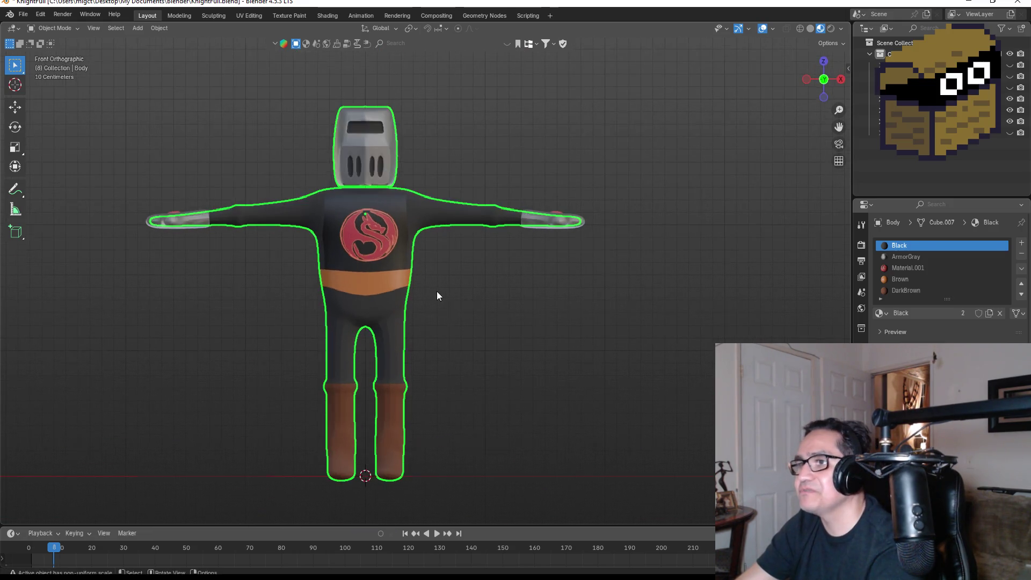
left_click(559, 301)
middle_click_drag(559, 301, 493, 310)
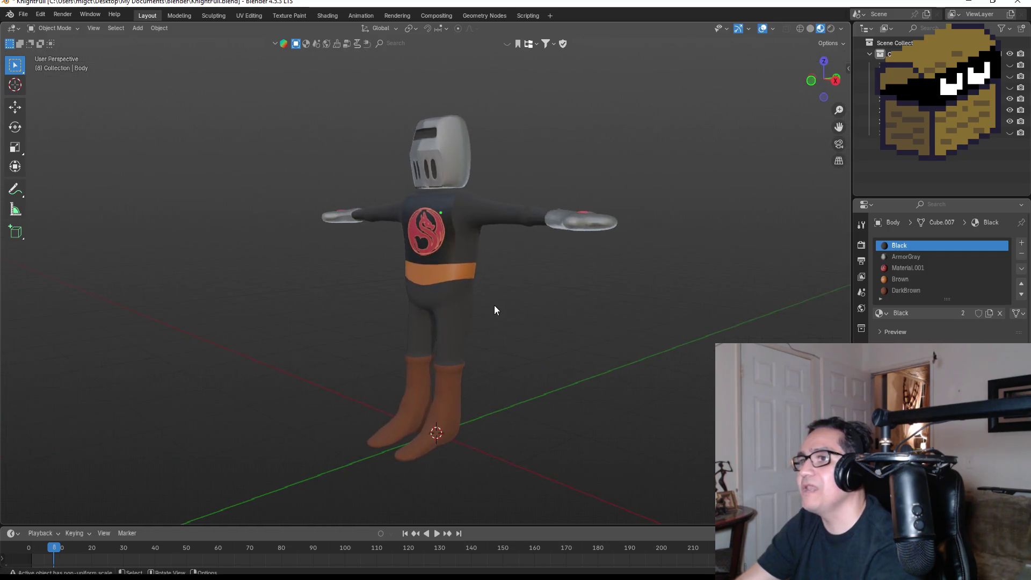
key("KP_1")
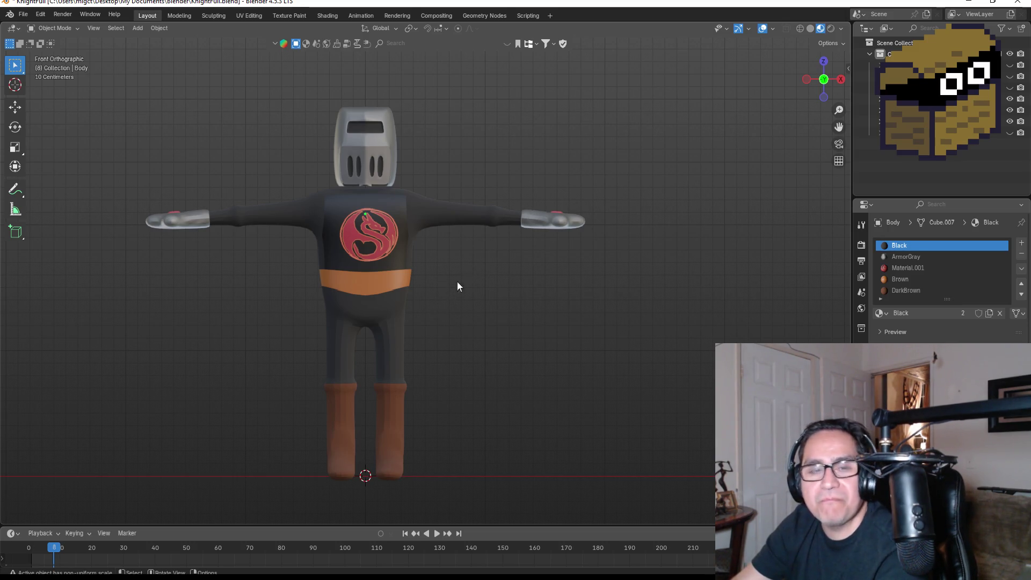
mouse_move(490, 271)
middle_mouse_down()
mouse_move(444, 302)
mouse_move(550, 312)
mouse_move(693, 285)
mouse_move(443, 279)
mouse_move(336, 288)
mouse_move(461, 301)
middle_mouse_up()
key("KP_1")
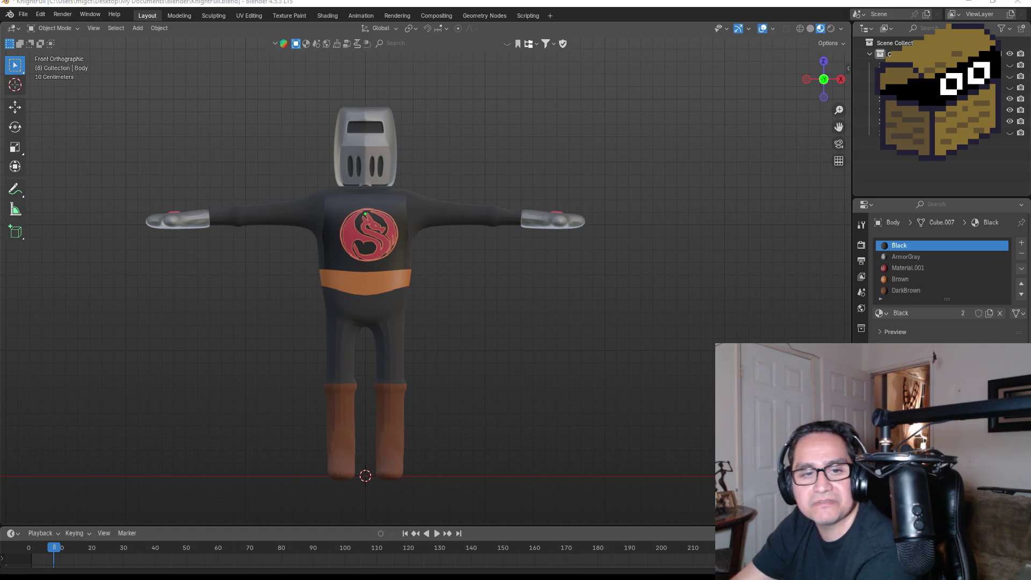
key("alt+Tab")
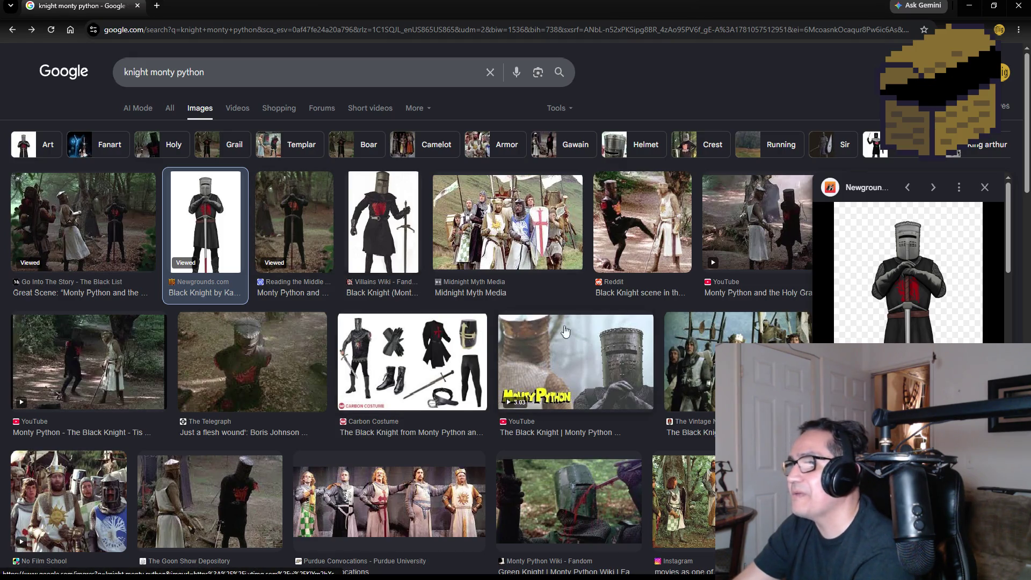
left_click(972, 7)
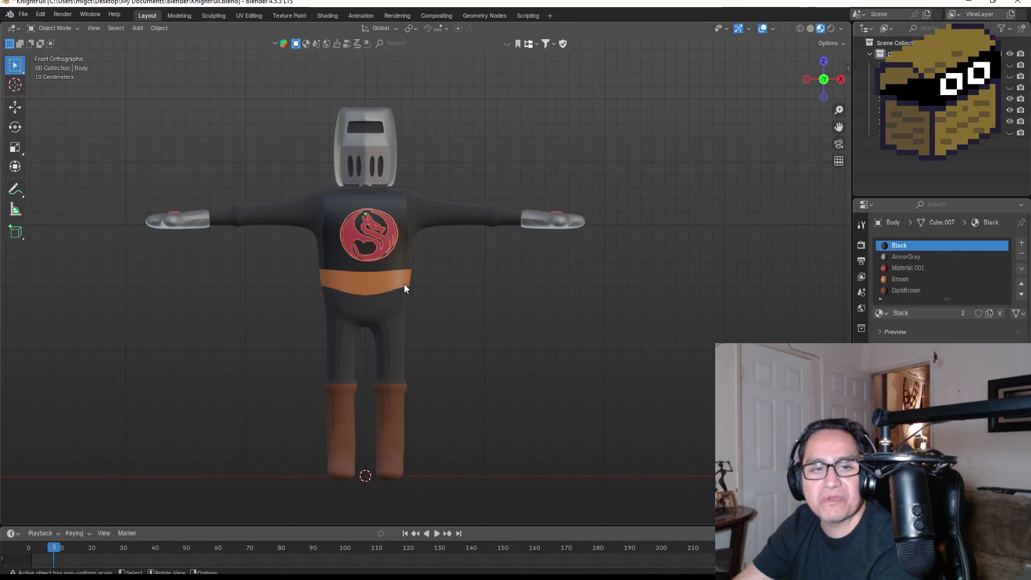
scroll(355, 223, "up", 3)
scroll(351, 235, "down", 3)
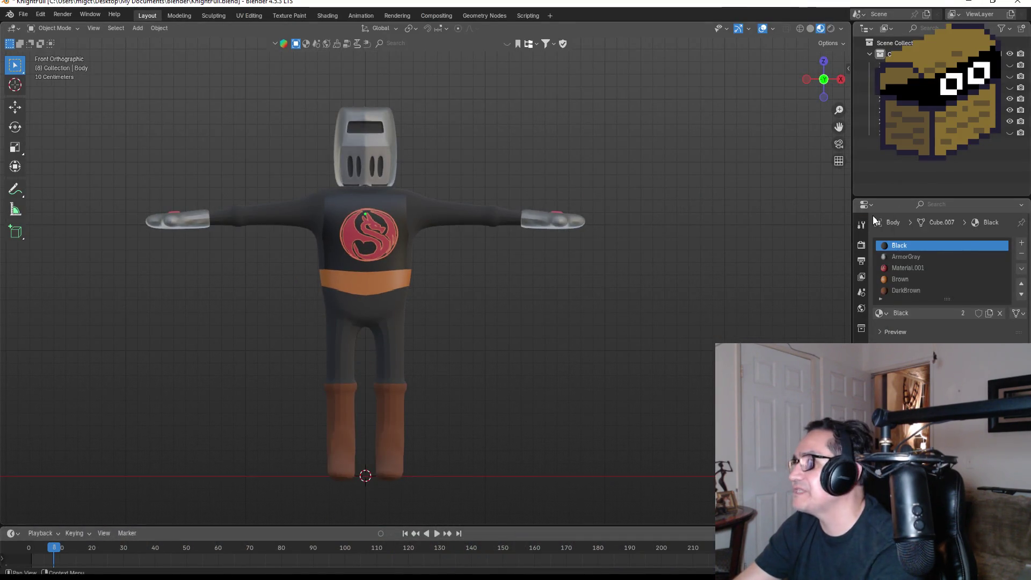
Show the arm, chest and leg armour pieces and orbit to inspect the armoured knight
left_click(1024, 67)
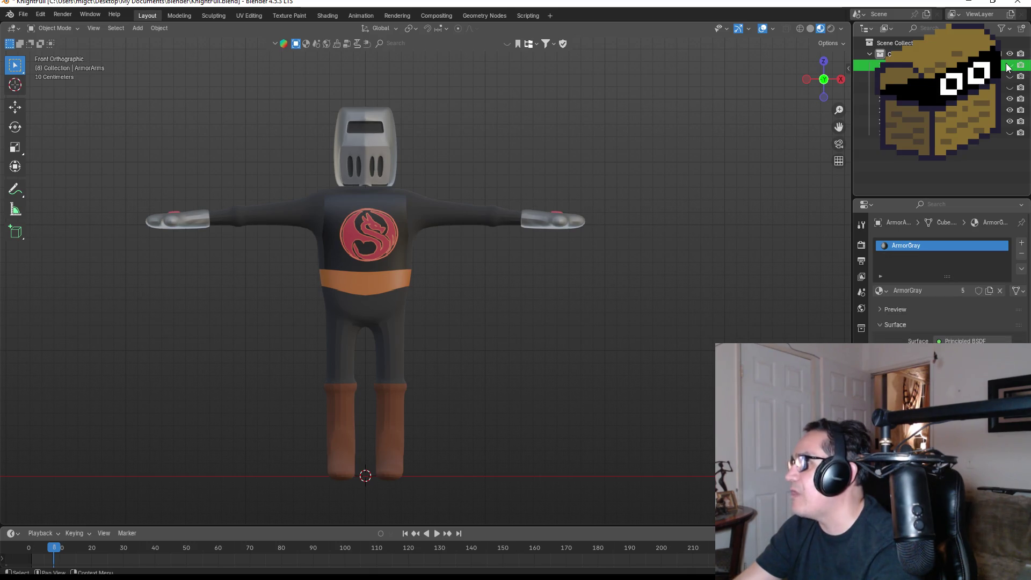
left_click(1009, 65)
left_click(1009, 76)
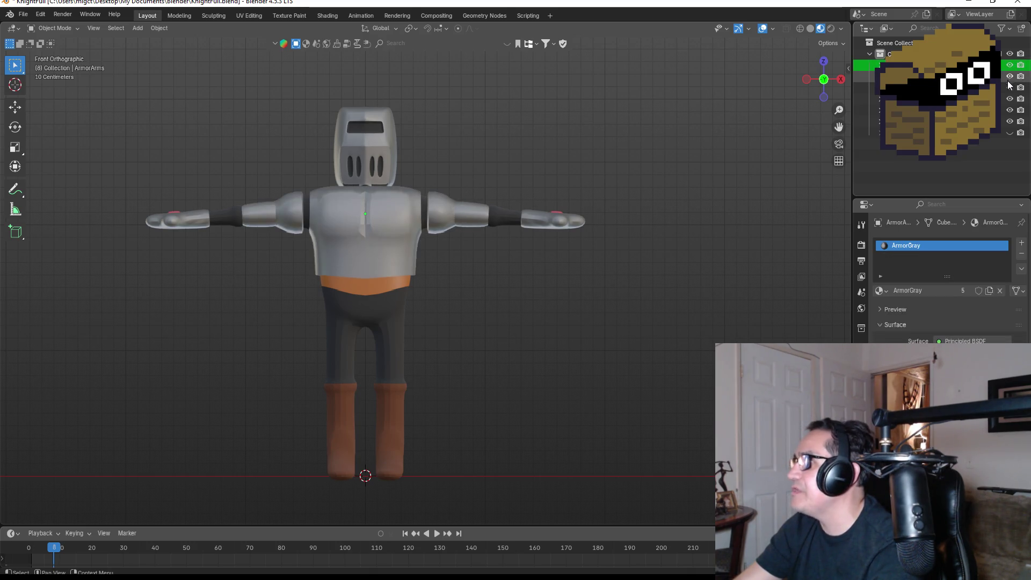
left_click(1009, 87)
mouse_move(512, 260)
middle_mouse_down()
mouse_move(452, 279)
mouse_move(531, 273)
mouse_move(514, 278)
middle_mouse_up()
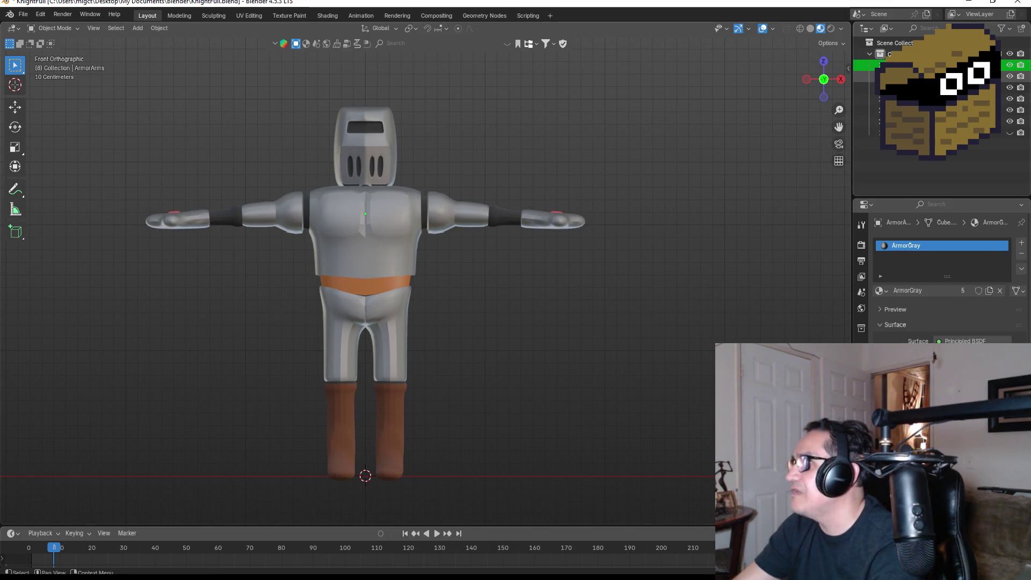
Hide the arm, chest and leg armour and the gauntlets, then select the metarig
left_click(1009, 65)
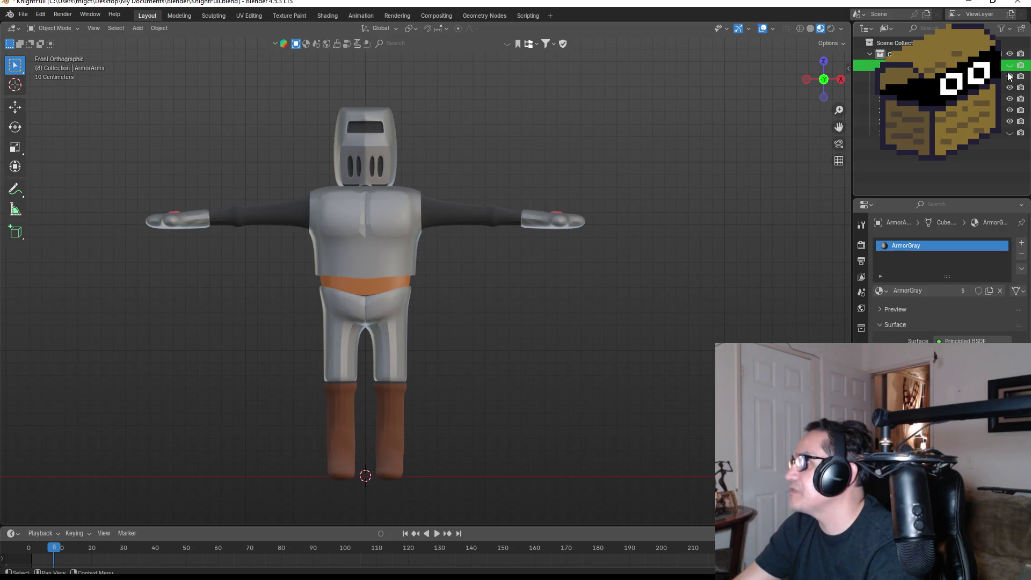
left_click(1010, 76)
left_click(1009, 87)
left_click(1010, 99)
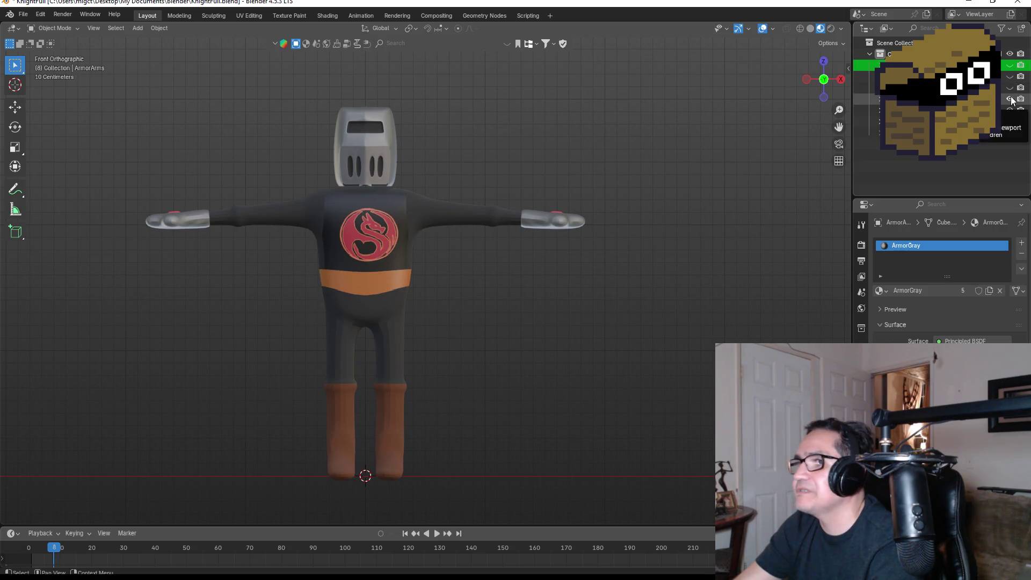
left_click(1010, 98)
left_click(1010, 110)
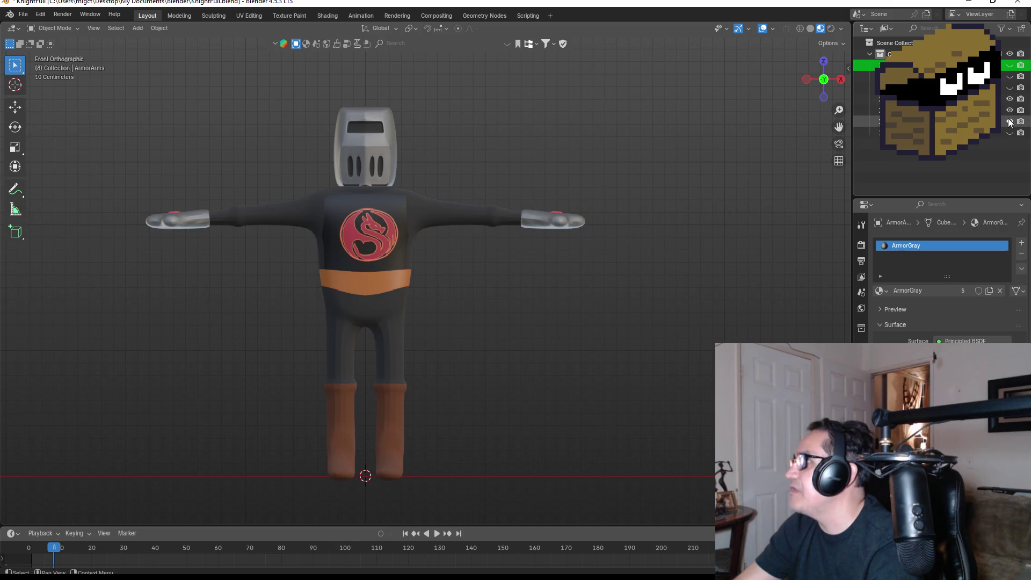
left_click(1010, 110)
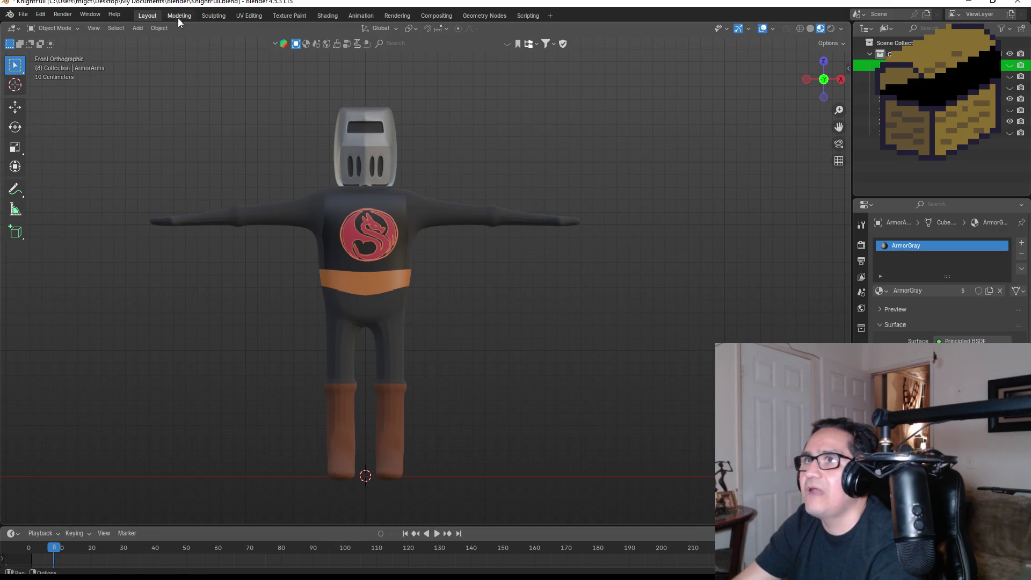
left_click(987, 134)
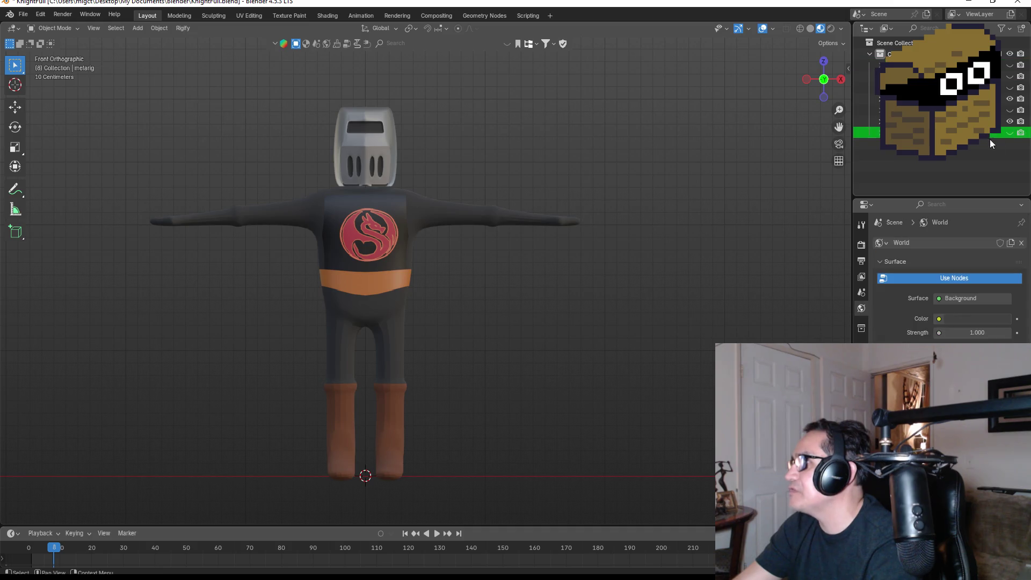
Show the metarig, enter Pose Mode, and raise the left upper arm
left_click(1010, 132)
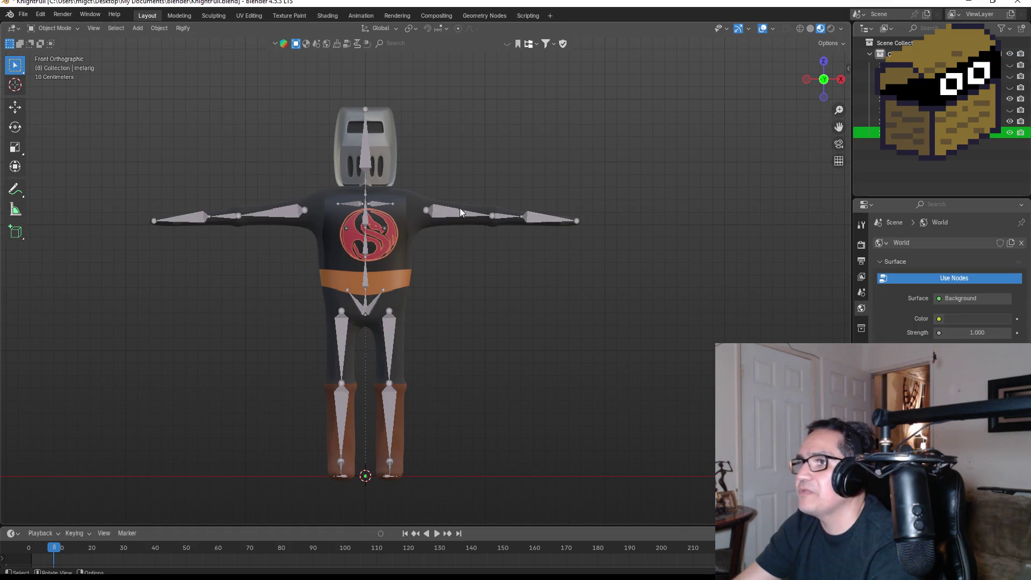
left_click(53, 27)
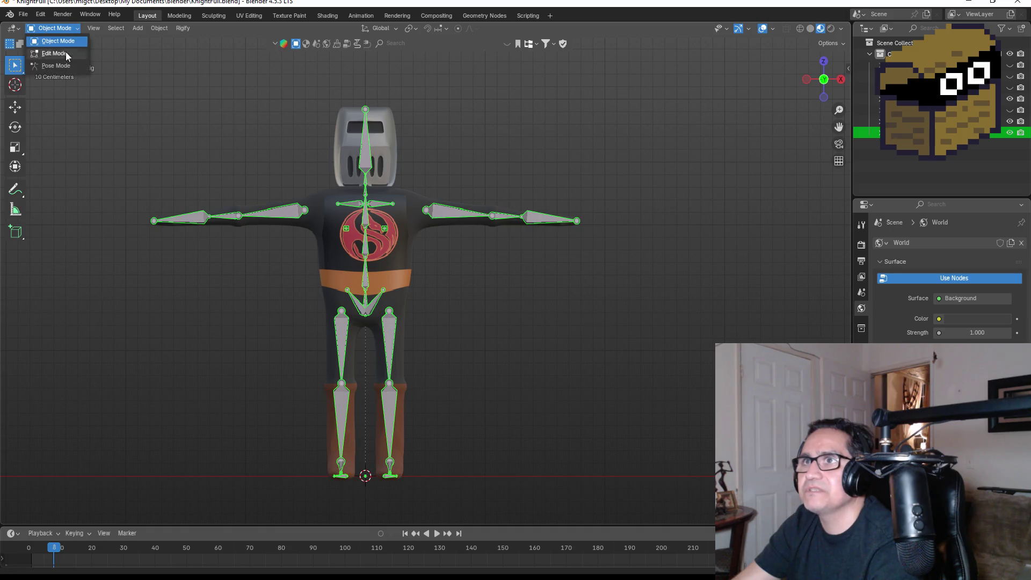
left_click(53, 63)
left_click(480, 220)
key("r")
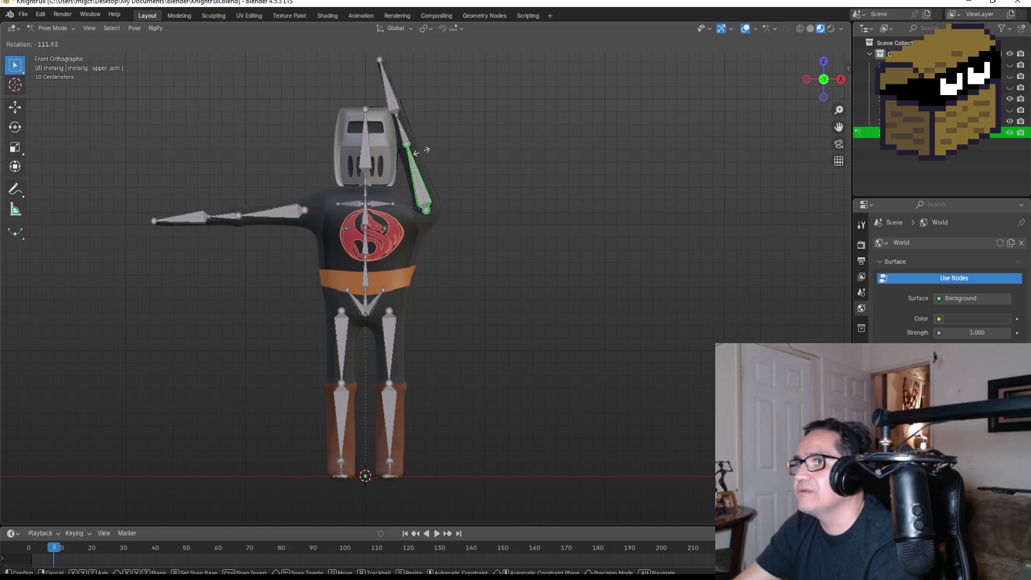
left_click(434, 171)
Test-rotate the head bone spine.006 and cancel, then rotate the right thigh
left_click(363, 154)
key("r")
key("r")
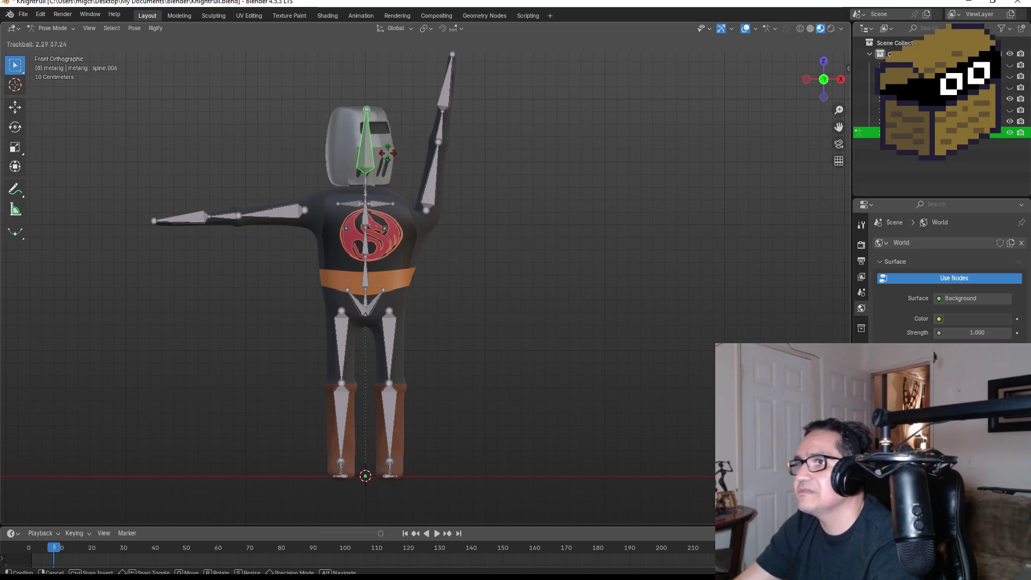
key("Escape")
left_click(335, 337)
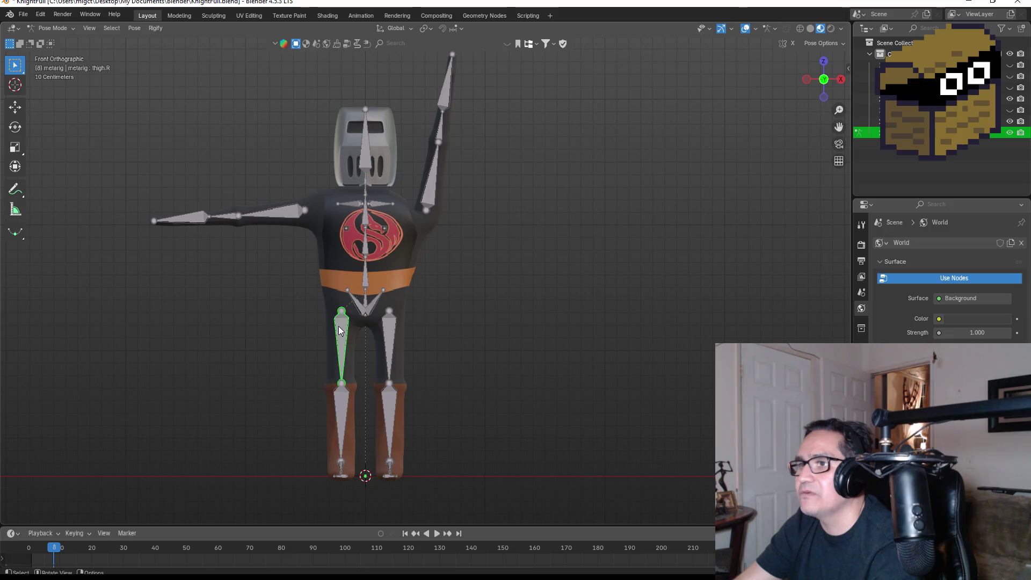
key("r")
key("r")
key("Return")
Bend the left thigh forward and the left shin, then undo the left leg bends
middle_click_drag(456, 332, 468, 326)
left_click(470, 326)
key("r")
left_click(559, 322)
left_click(569, 325)
key("r")
left_click(563, 298)
mouse_move(572, 264)
middle_mouse_down()
mouse_move(694, 266)
mouse_move(582, 286)
middle_mouse_up()
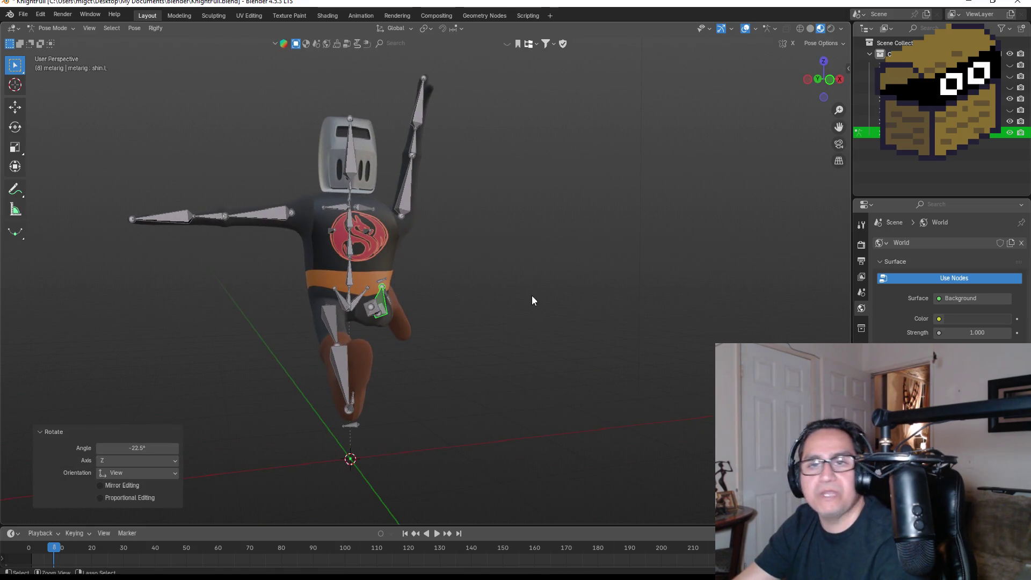
key("ctrl+z")
key("ctrl+z")
key("ctrl+z")
key("ctrl+z")
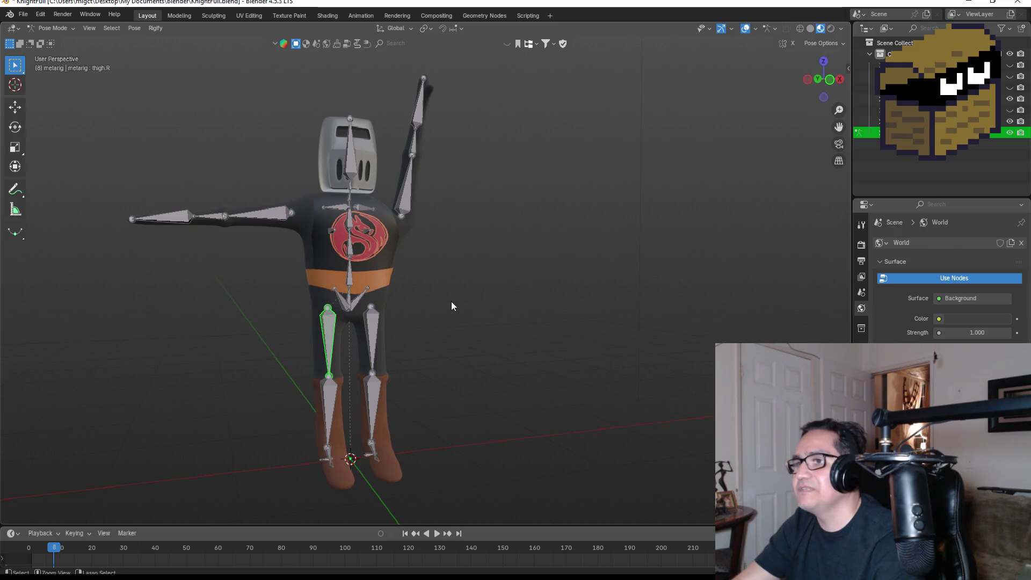
Swing the right upper arm toward the chest, then undo the rotation
left_click(272, 213)
key("r")
key("r")
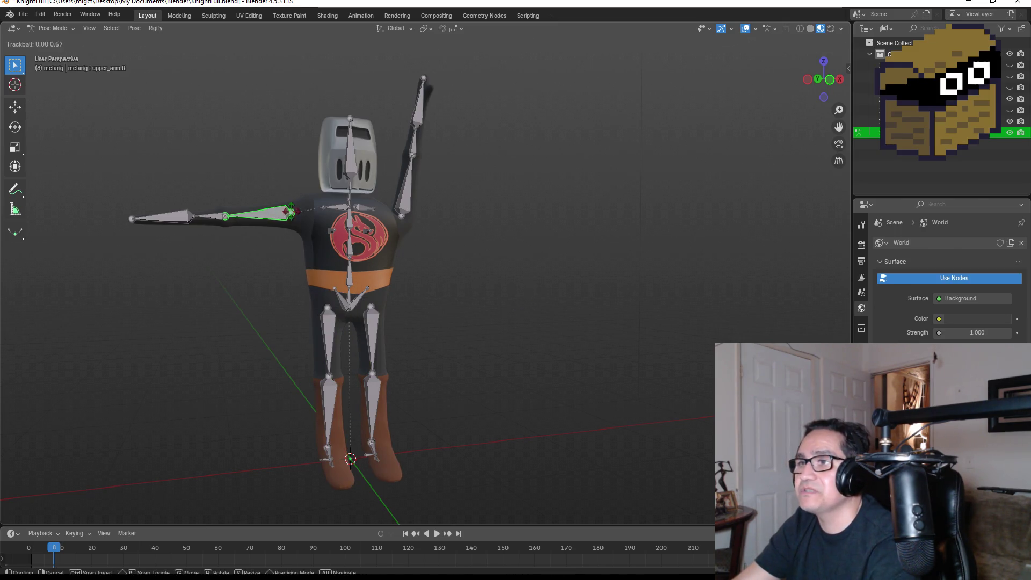
left_click(442, 233)
mouse_move(442, 233)
middle_mouse_down()
mouse_move(353, 233)
mouse_move(405, 234)
mouse_move(482, 257)
mouse_move(446, 258)
middle_mouse_up()
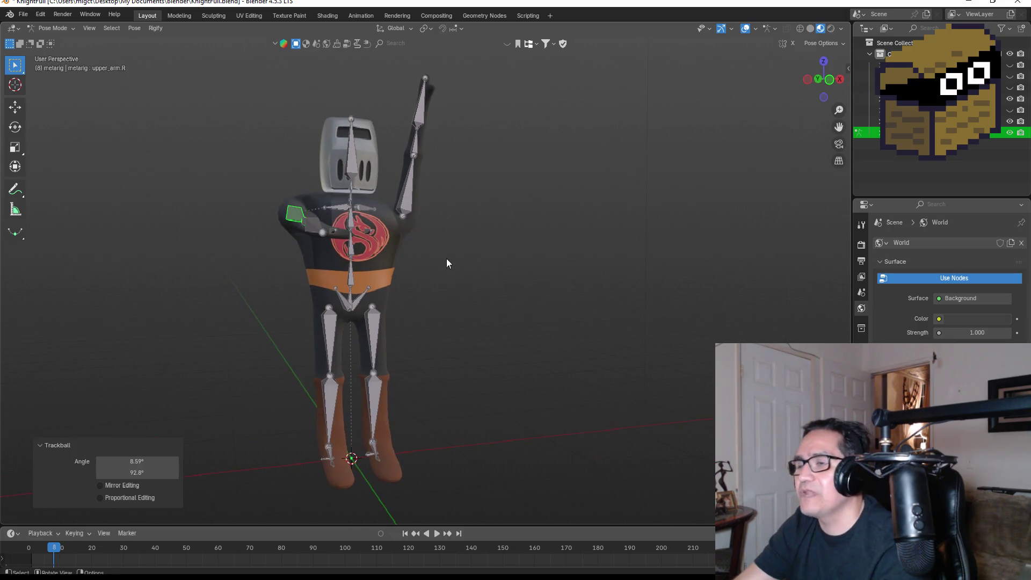
key("ctrl+z")
key("ctrl+z")
key("ctrl+z")
key("ctrl+z")
key("ctrl+z")
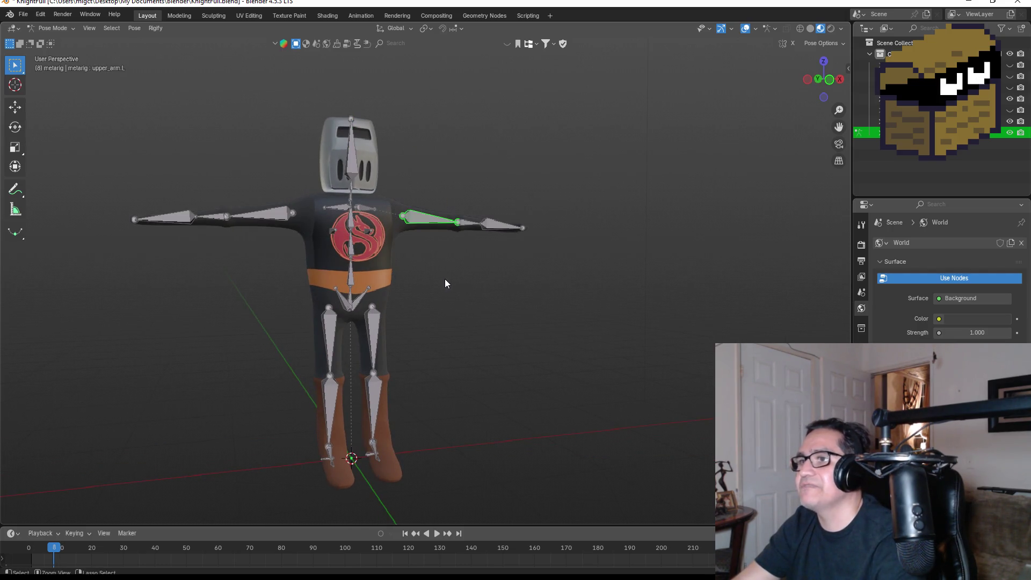
Try rotating the left shoulder bone, cancel it, and switch the armature to Edit Mode
mouse_move(404, 266)
middle_mouse_down()
mouse_move(363, 286)
mouse_move(393, 228)
mouse_move(515, 216)
mouse_move(392, 237)
middle_mouse_up()
left_click(392, 187)
key("r")
key("Escape")
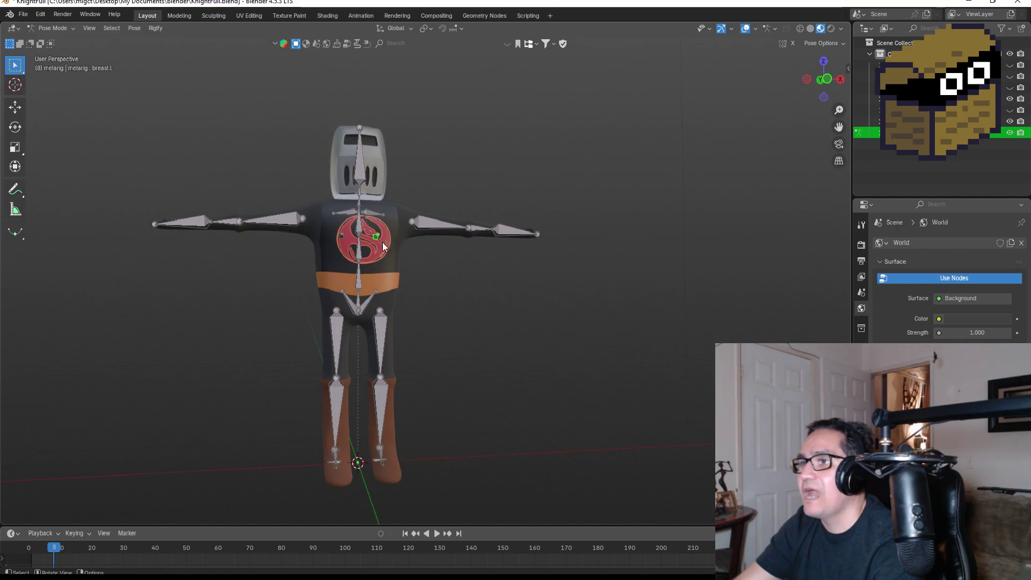
key("Tab")
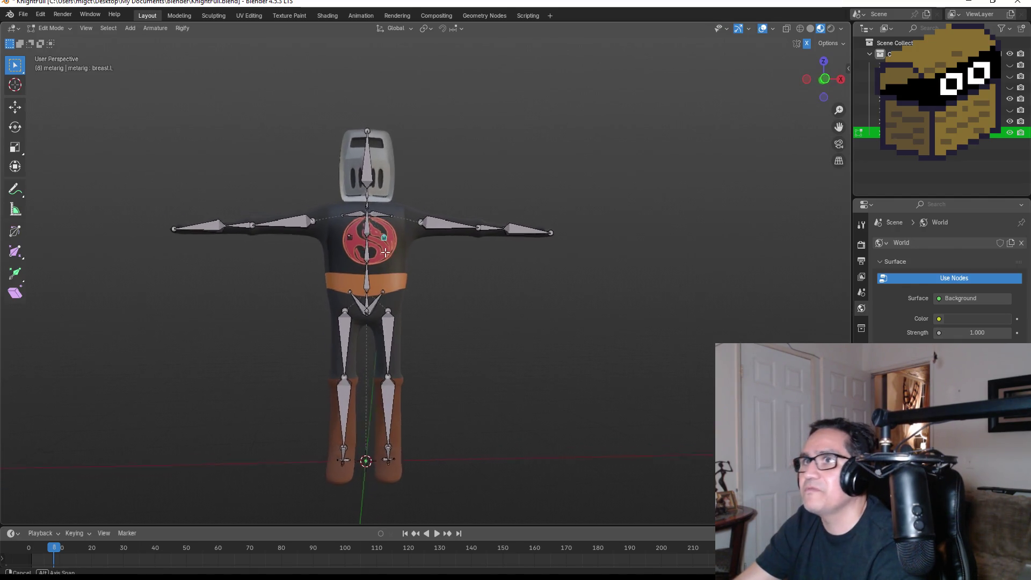
Return to the front orthographic view in Pose Mode and save the file as KnightFull.blend
key("KP_1")
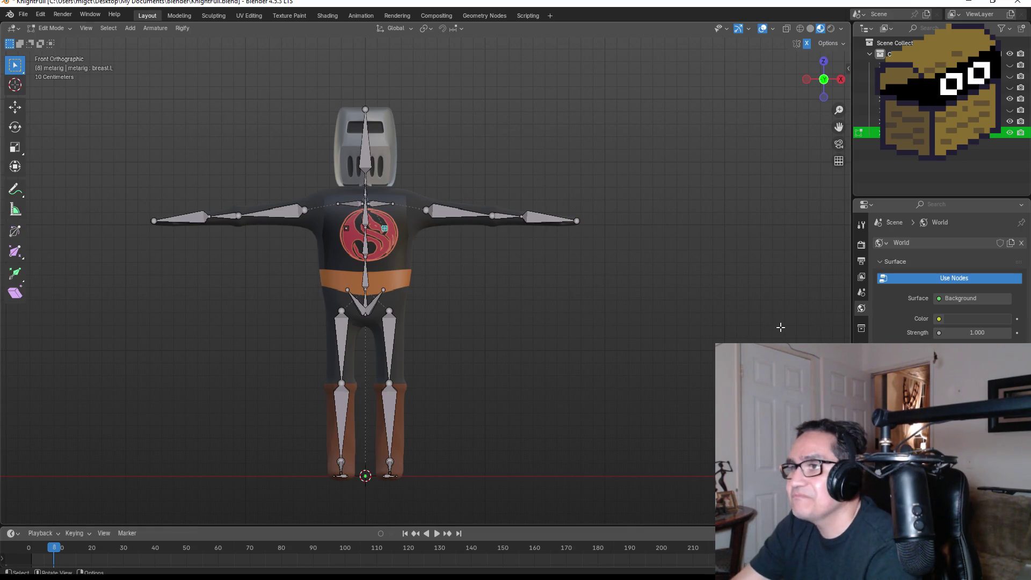
middle_click_drag(536, 279, 455, 292)
key("KP_1")
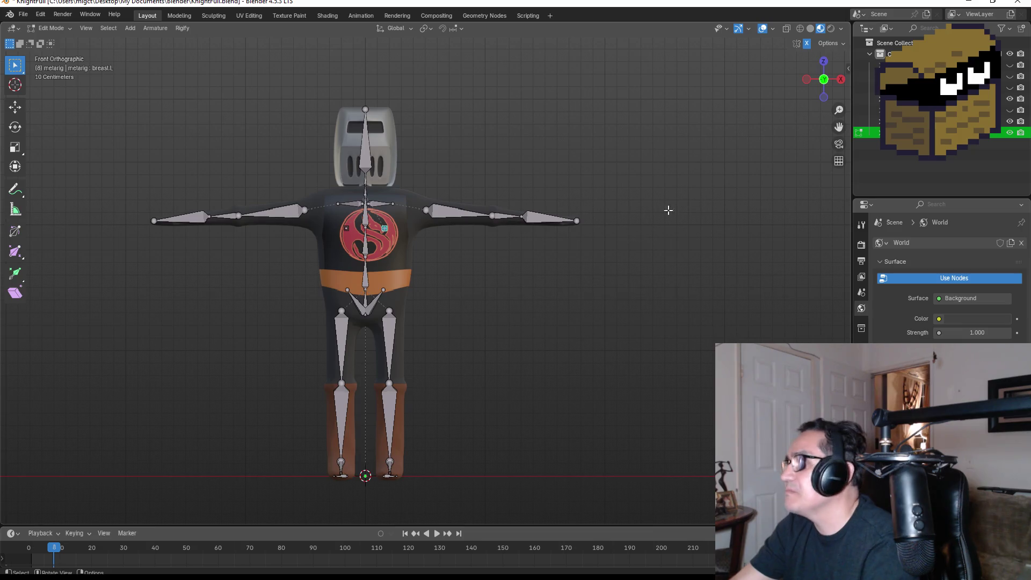
key("ctrl+Tab")
left_click(24, 16)
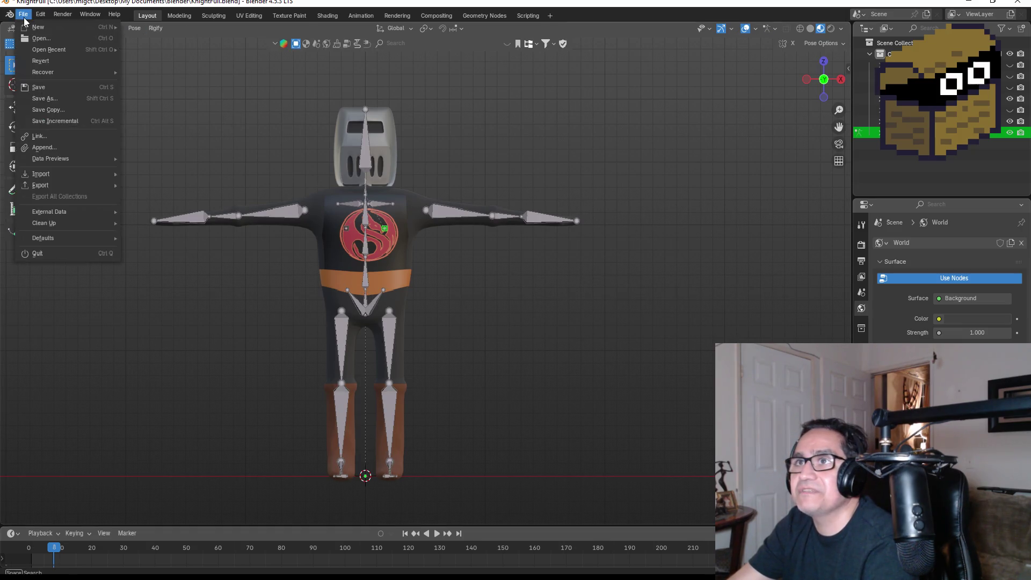
left_click(47, 91)
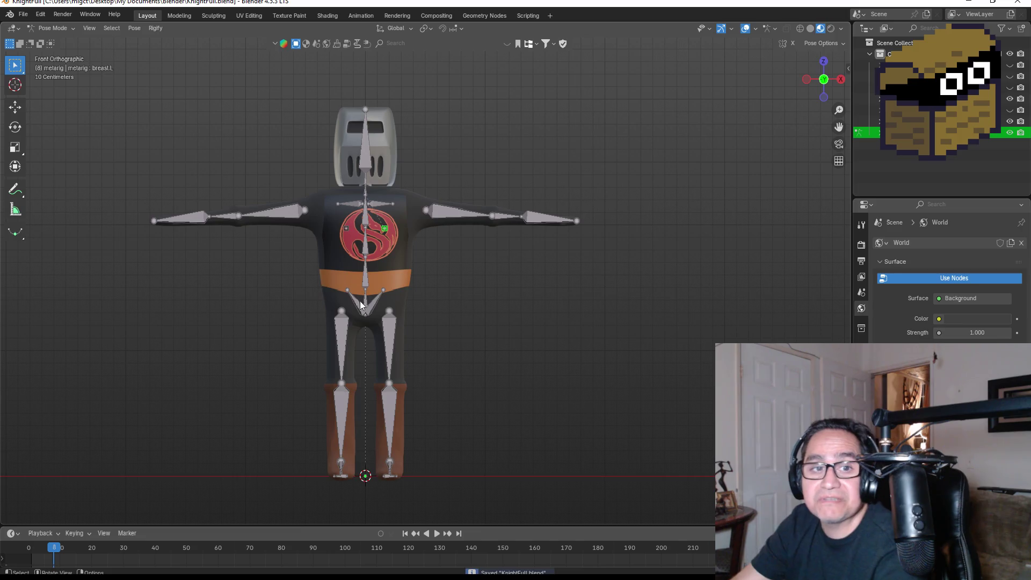
Test-rotate the head bone spine.006 and cancel the rotation
scroll(438, 272, "up", 3)
mouse_move(521, 258)
middle_mouse_down()
mouse_move(448, 257)
mouse_move(489, 261)
middle_mouse_up()
scroll(444, 264, "down", 3)
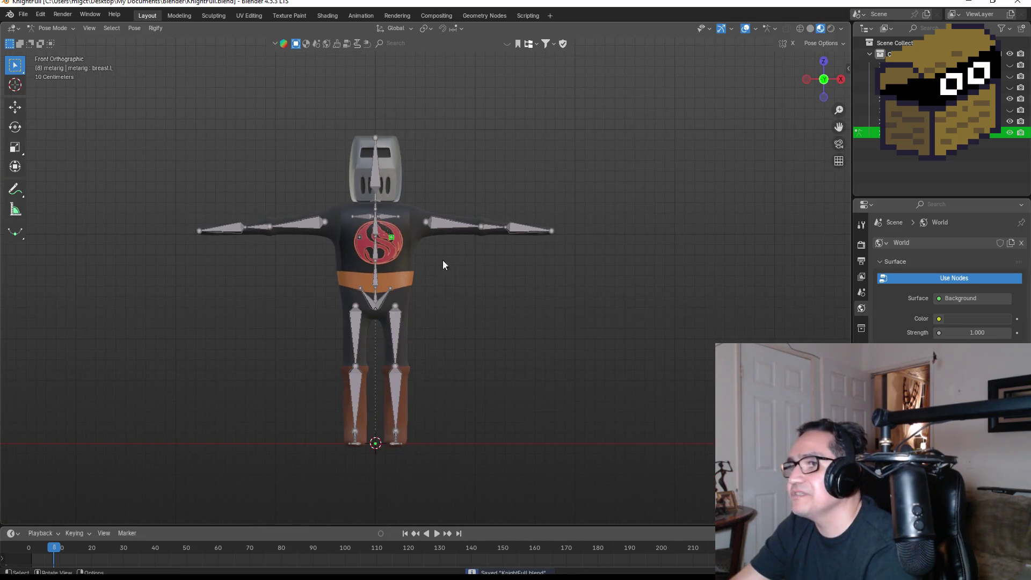
left_click(376, 168)
key("r")
key("r")
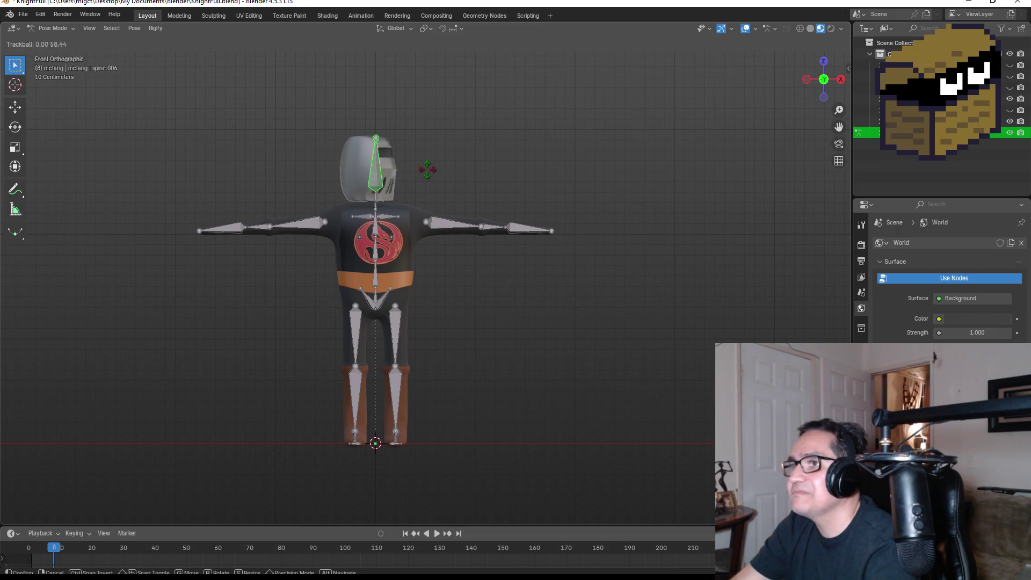
key("Escape")
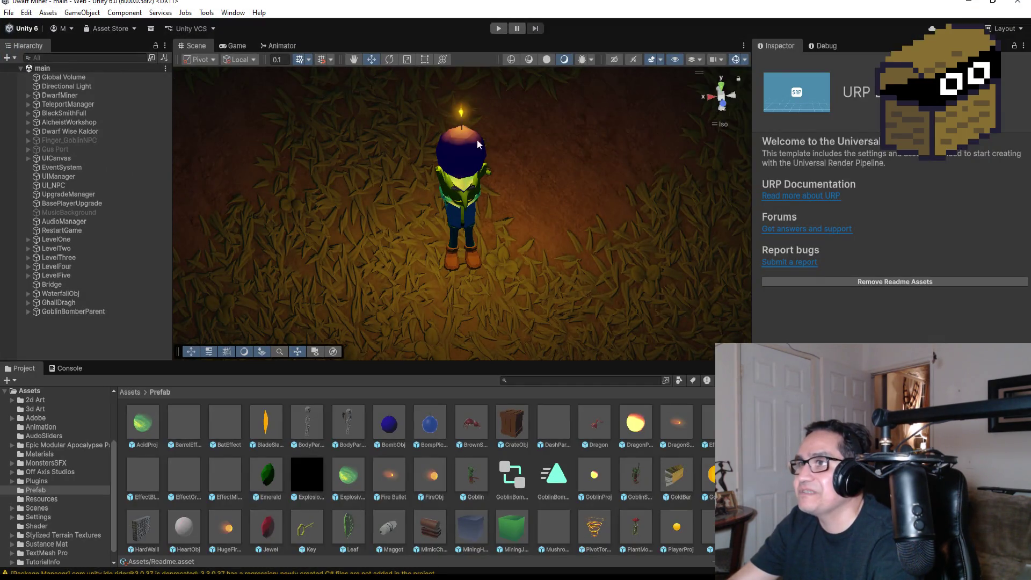
Enter Play Mode to launch Dwarf Miner to its Settings and How To Play screen
scroll(494, 90, "down", 2)
left_click(496, 30)
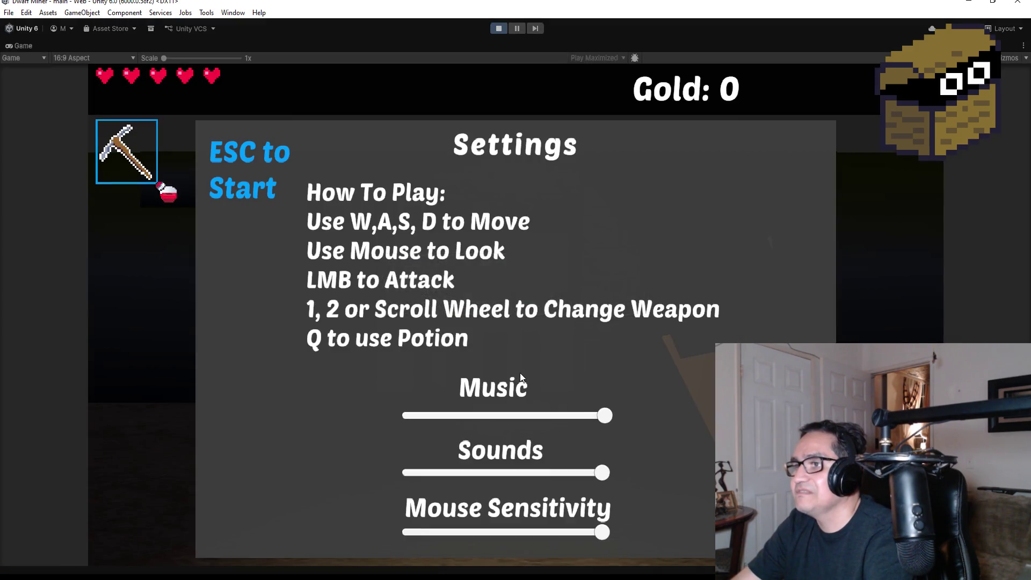
Start the game, switch to the gun, and smash the crates for 2 gold
key("Escape")
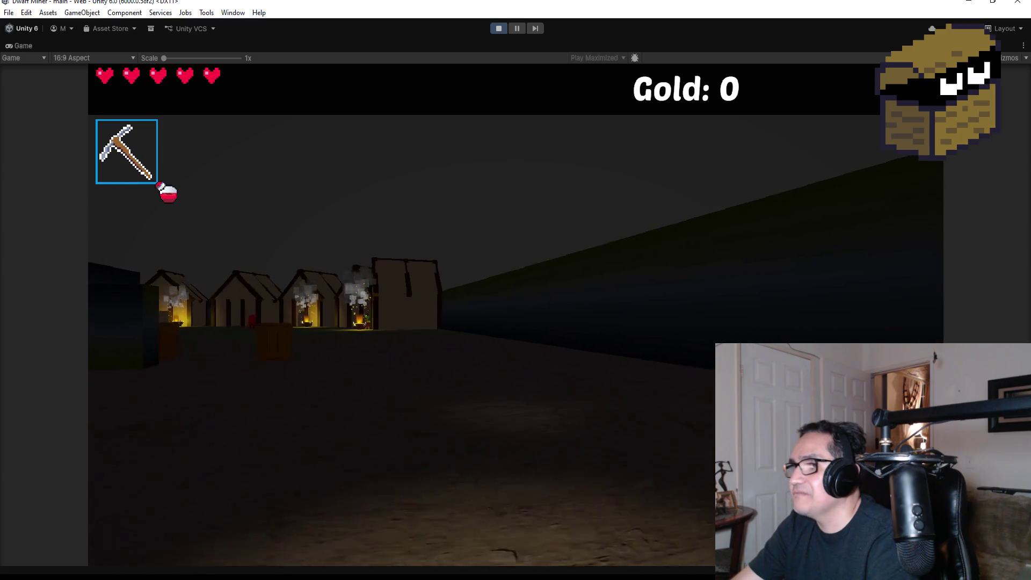
scroll(515, 314, "down", 1)
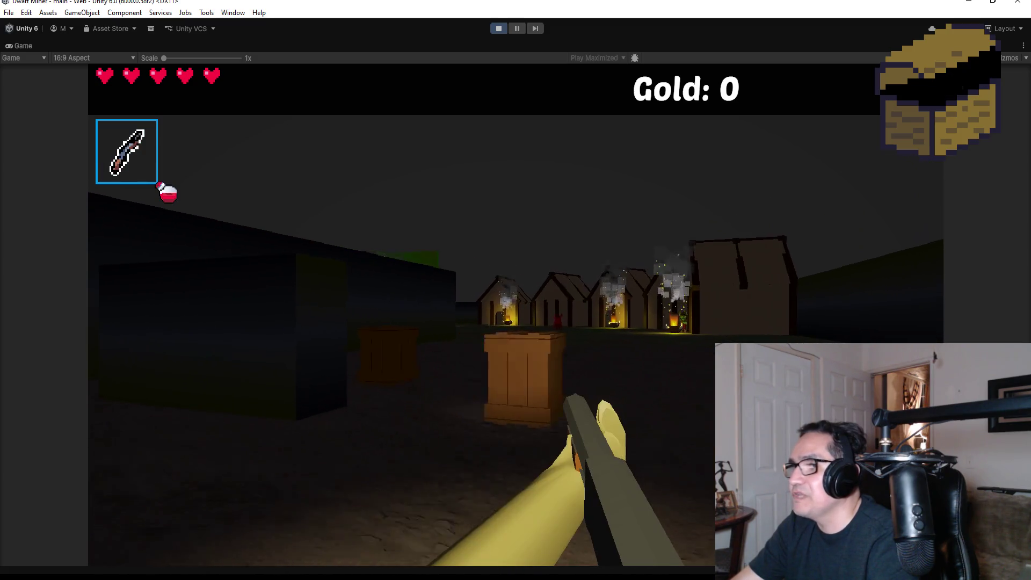
left_click(516, 314)
left_click(515, 314)
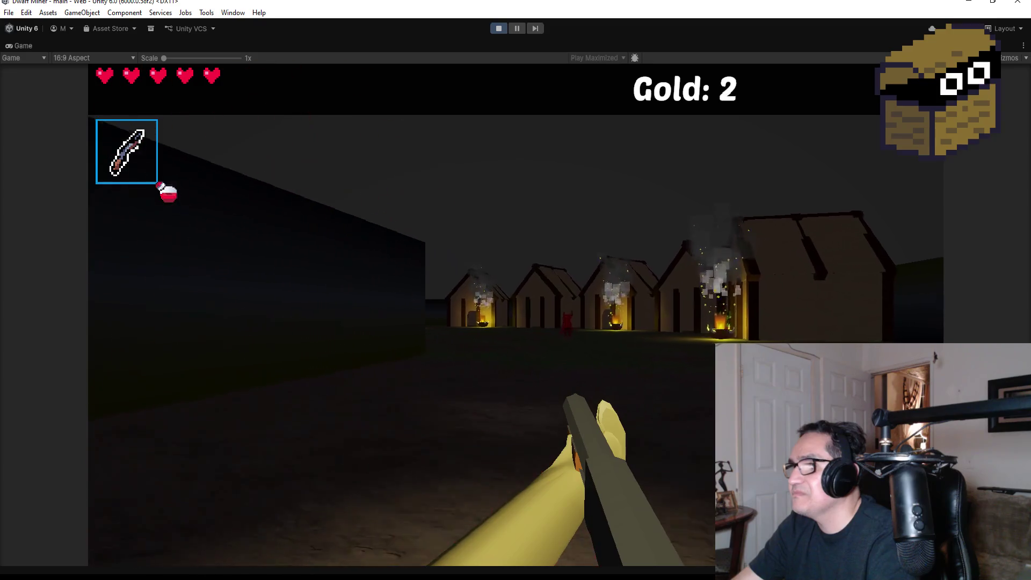
Walk into the village and shoot down the charging red demon
key("w")
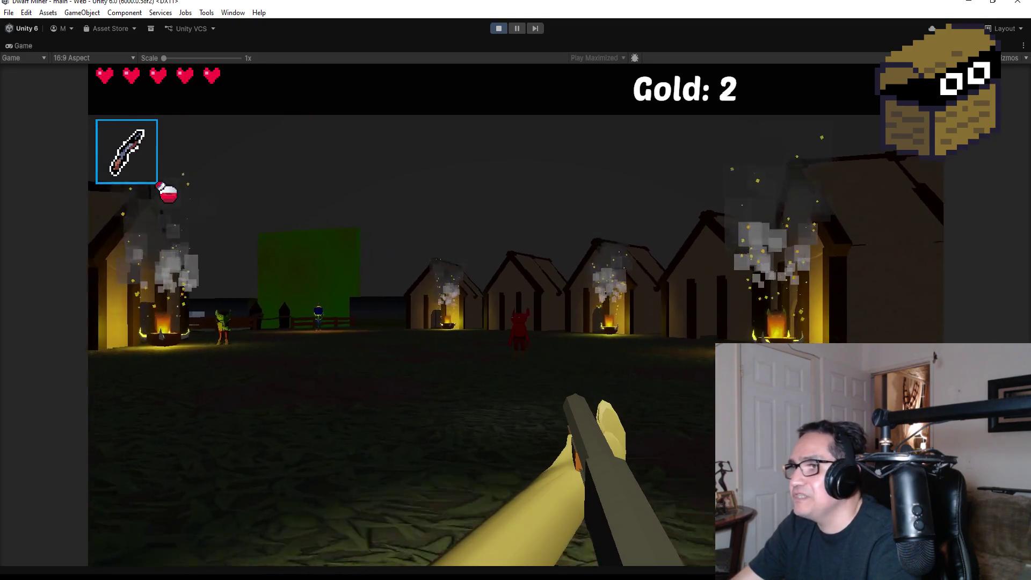
key("w")
left_click(515, 314)
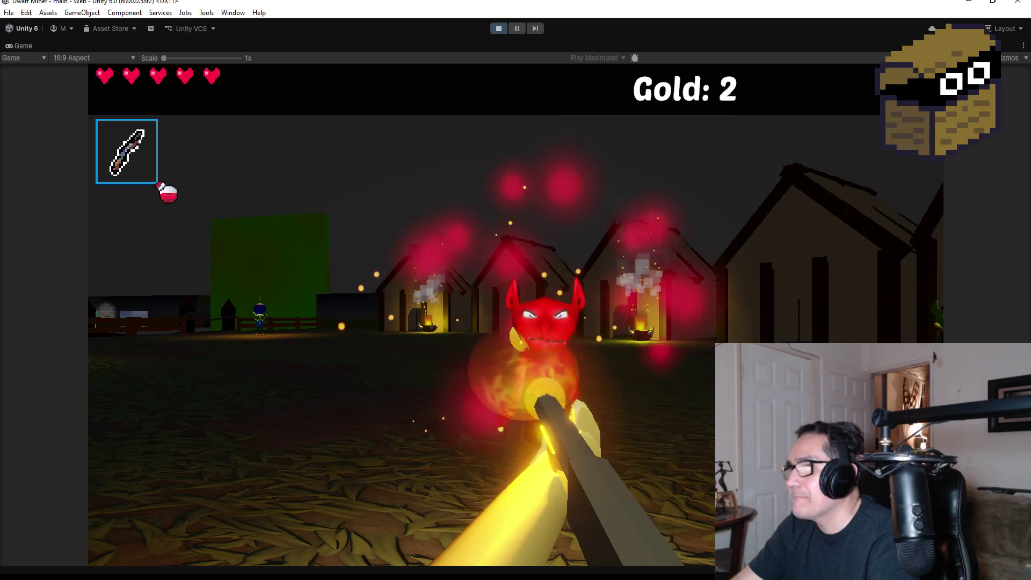
left_click(515, 314)
left_click(515, 314)
left_click(516, 314)
Advance toward the burning houses shooting the goblin, then back away toward the fence
key("w")
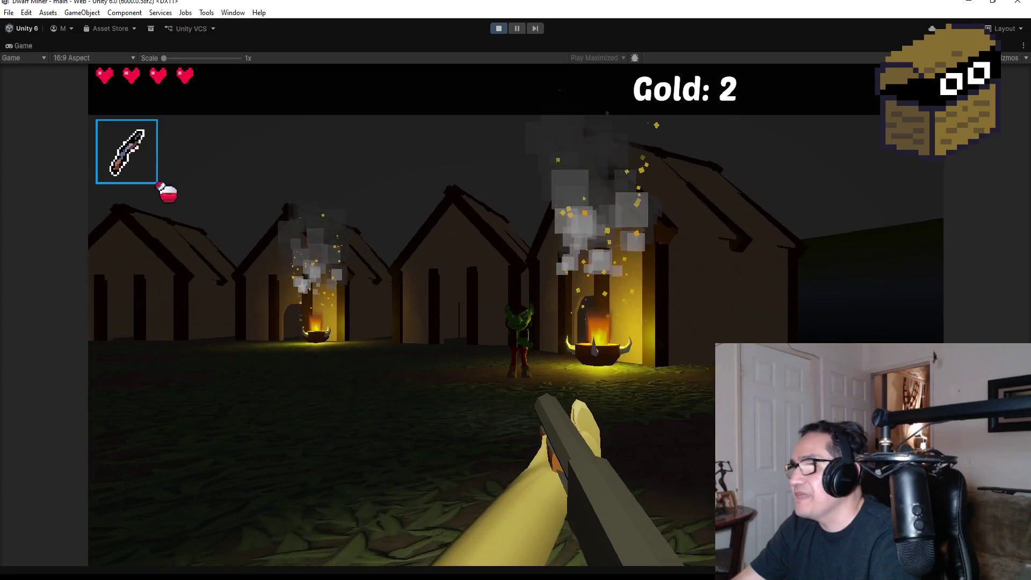
left_click(516, 314)
left_click(515, 314)
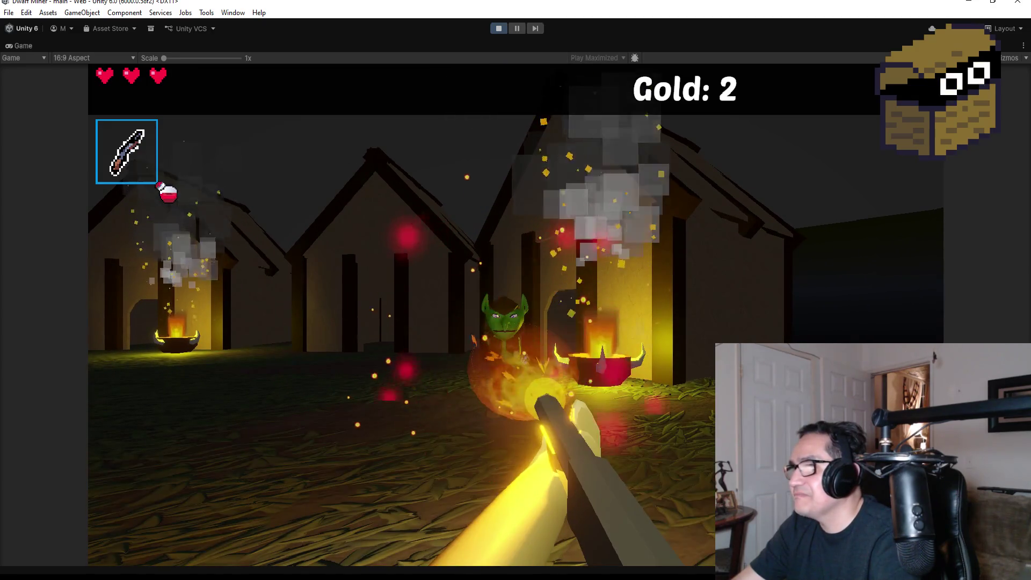
key("w")
left_click(516, 314)
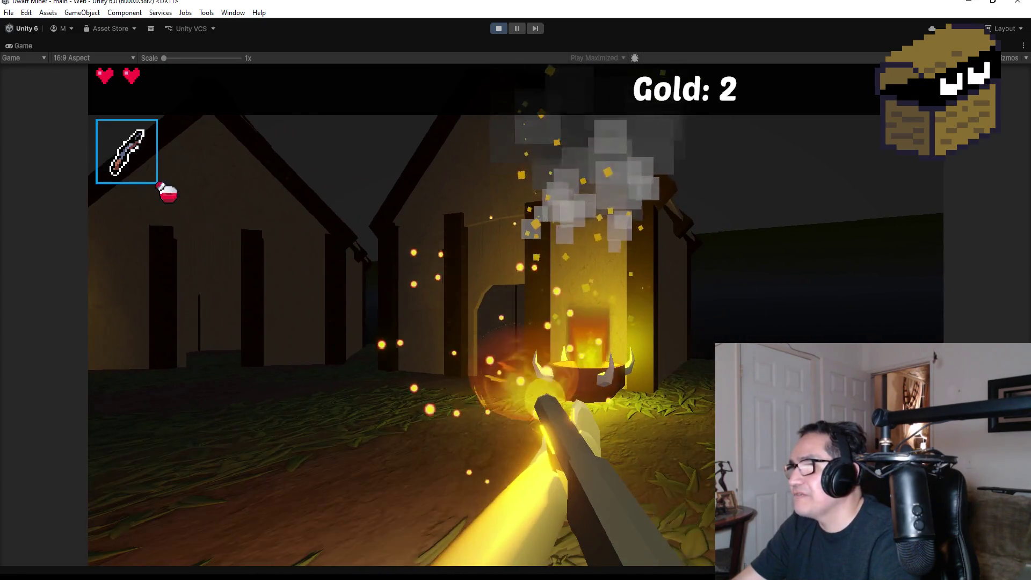
key("s")
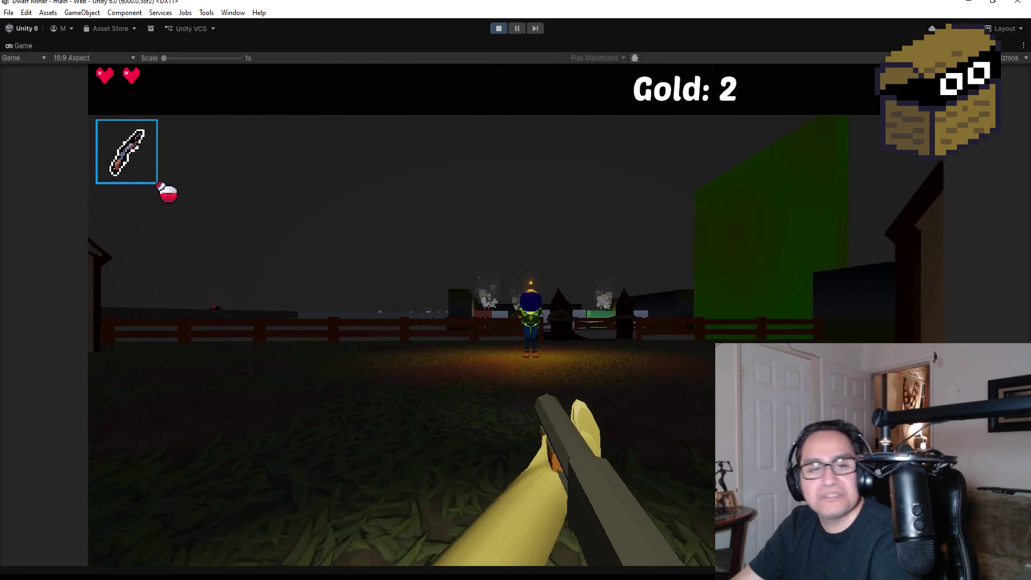
key("w")
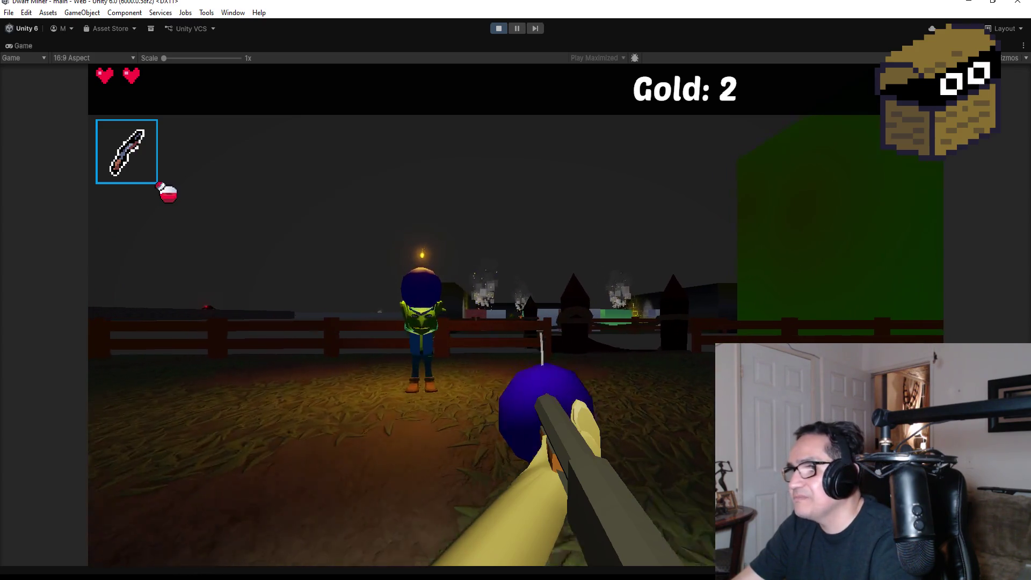